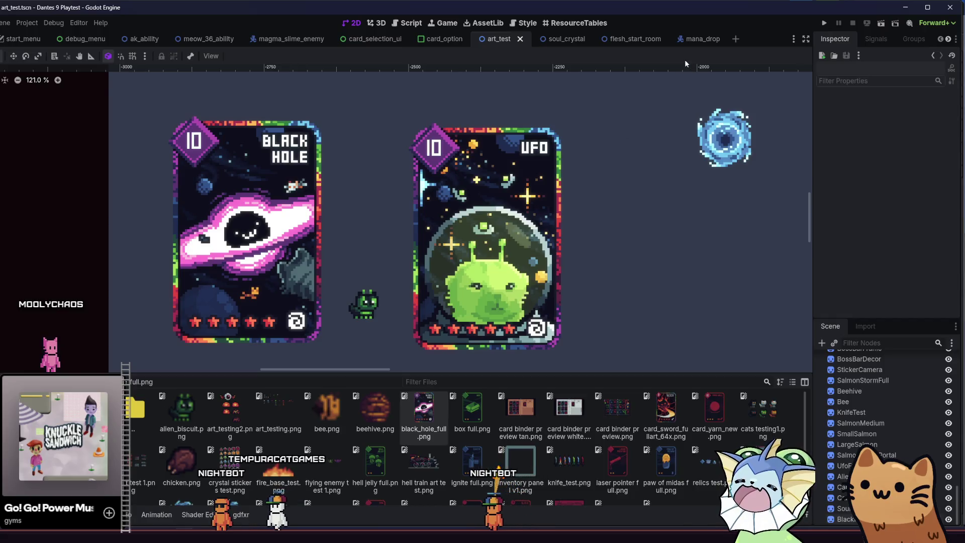
Switch to the soul_crystal scene tab and save it
left_click(553, 39)
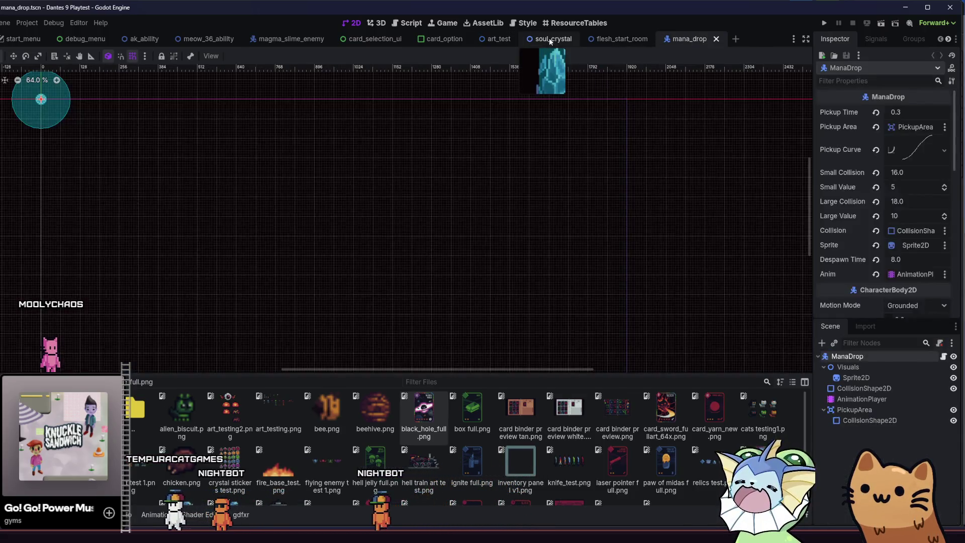
scroll(479, 187, "down", 4)
key("ctrl+s")
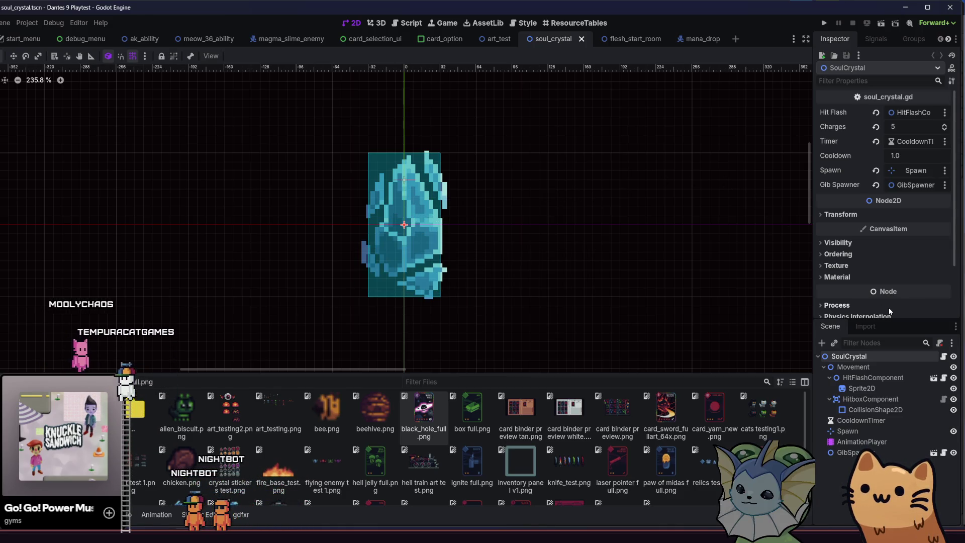
Select the SoulCrystal root node and start adding a new child node
left_click(937, 358, "ctrl")
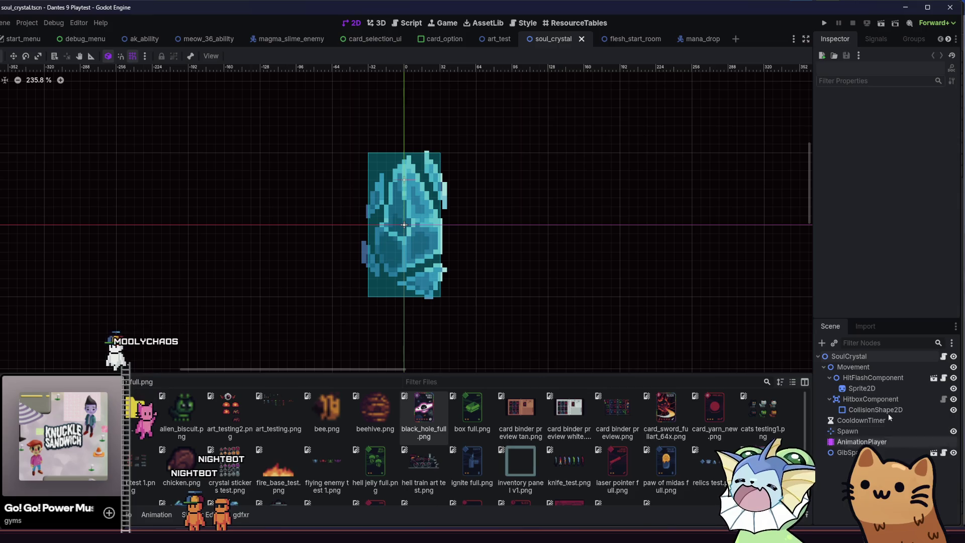
left_click(900, 358)
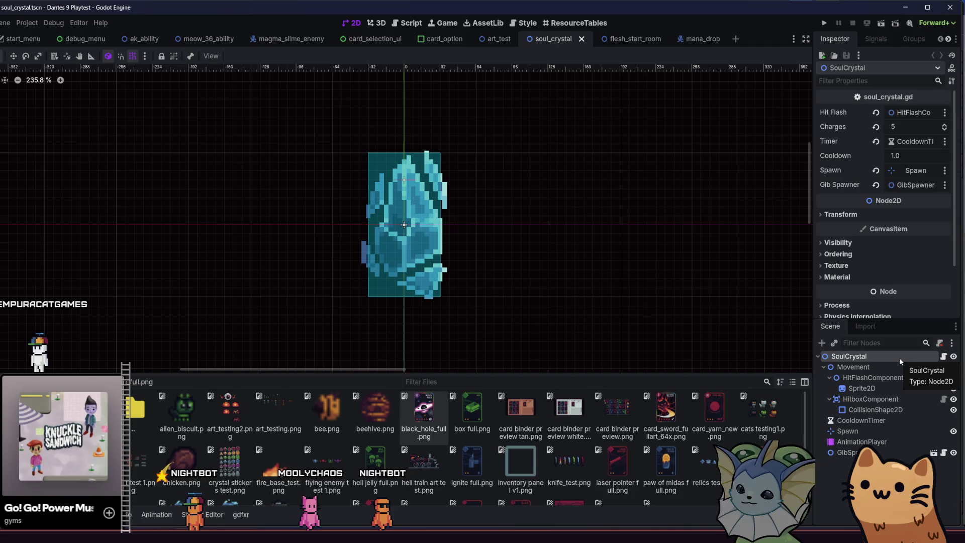
left_click(821, 343)
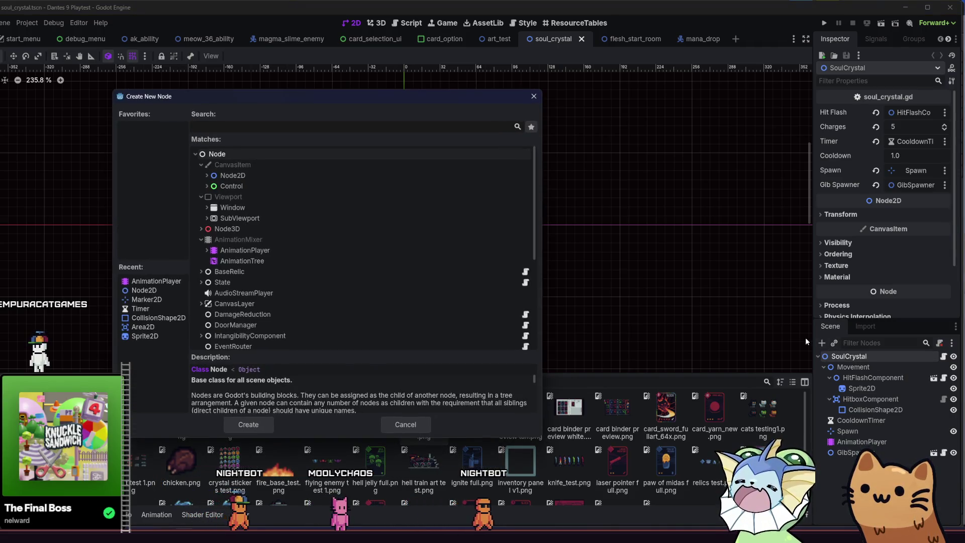
Search 'partic' and add a GPUParticles2D node under SoulCrystal
type("partic")
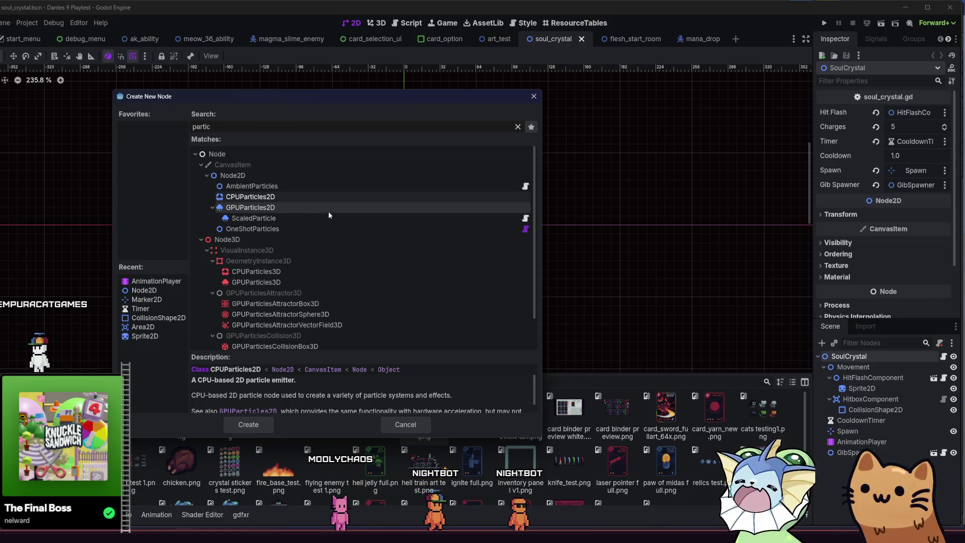
left_click(369, 209)
double_click(294, 206)
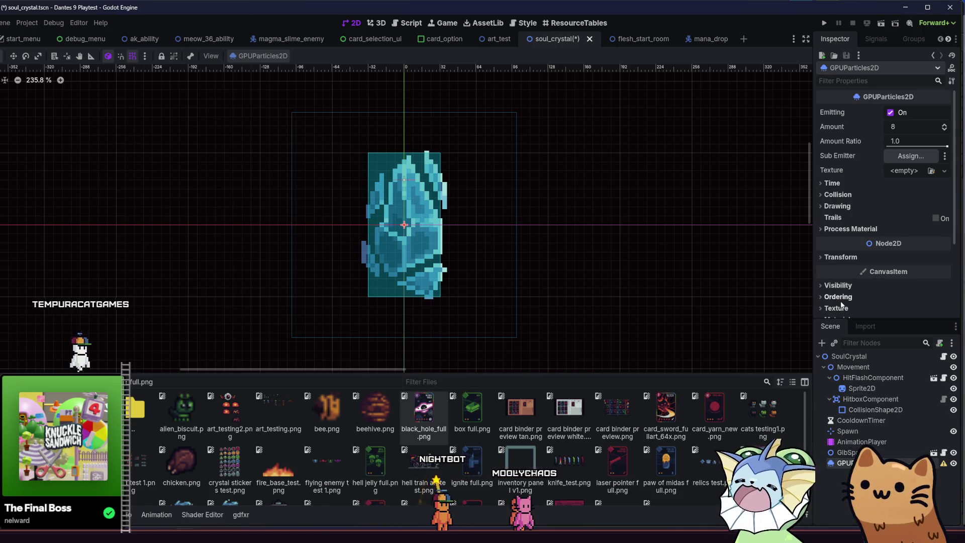
Assign generic_particles' mana_particles.png as the GPUParticles2D texture
left_click(935, 171)
type("parti")
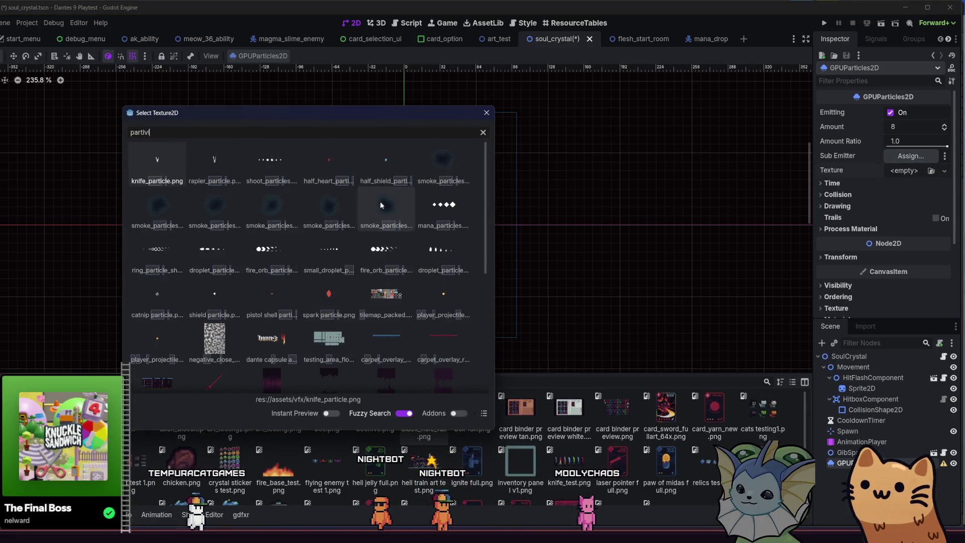
type("cle")
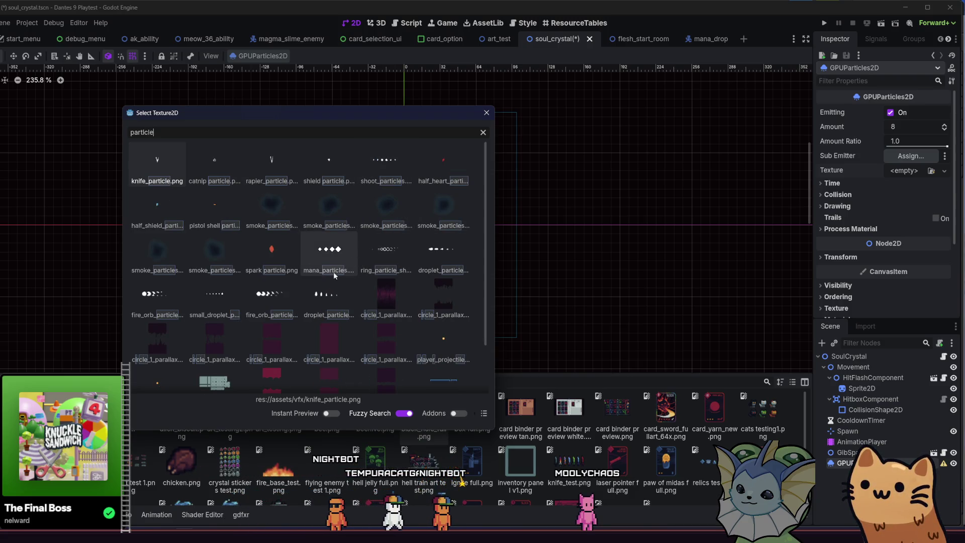
scroll(198, 311, "down", 3)
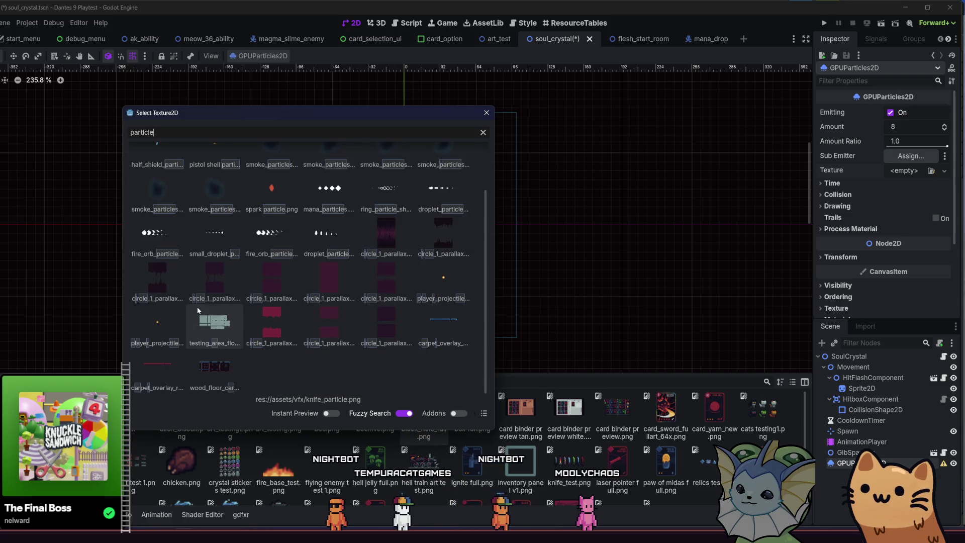
scroll(198, 312, "up", 3)
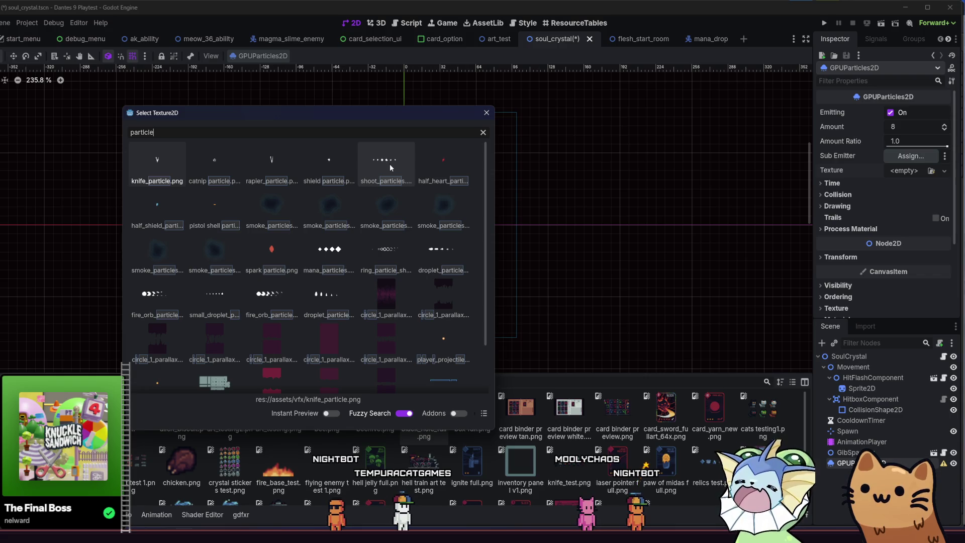
key("BackSpace")
key("BackSpace")
key("BackSpace")
type("gene")
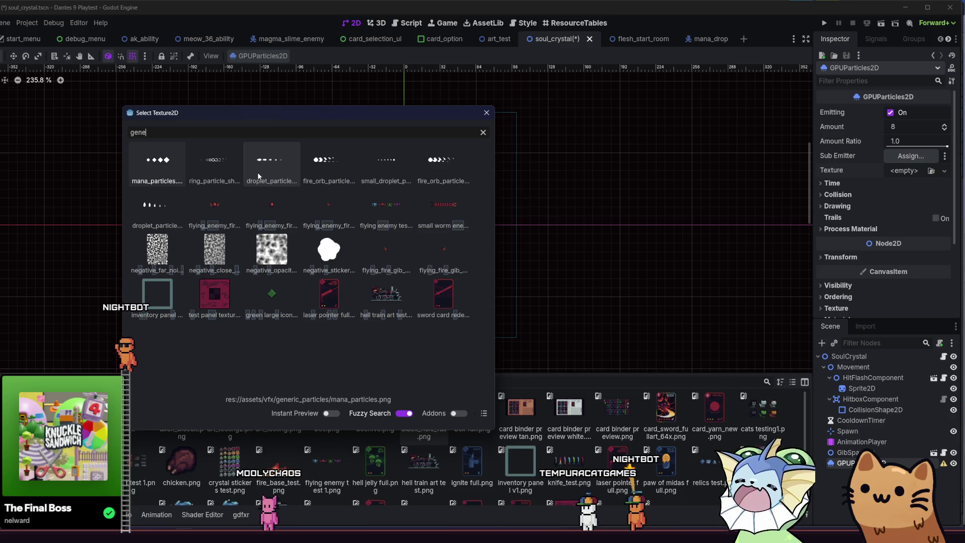
double_click(378, 171)
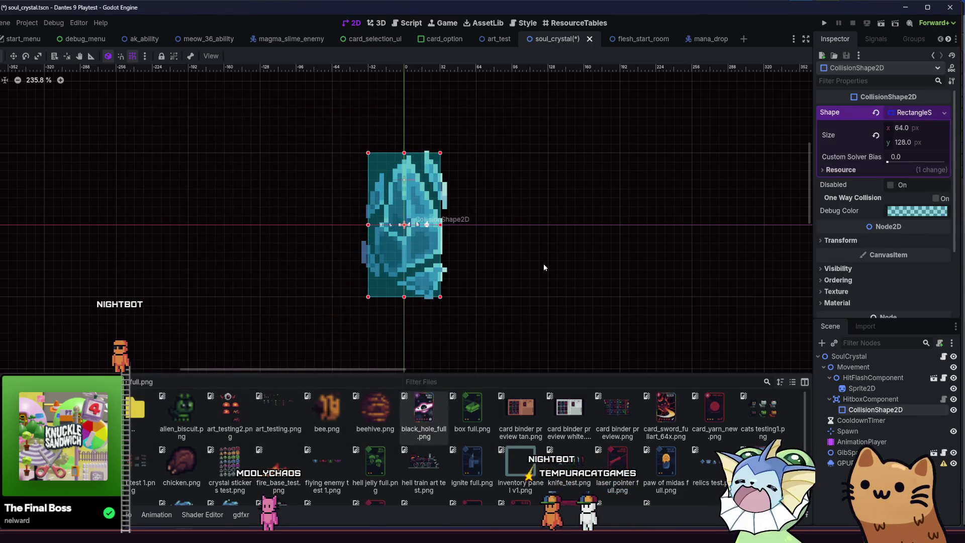
Give the GPUParticles2D node a new ParticleProcessMaterial
left_click(844, 463)
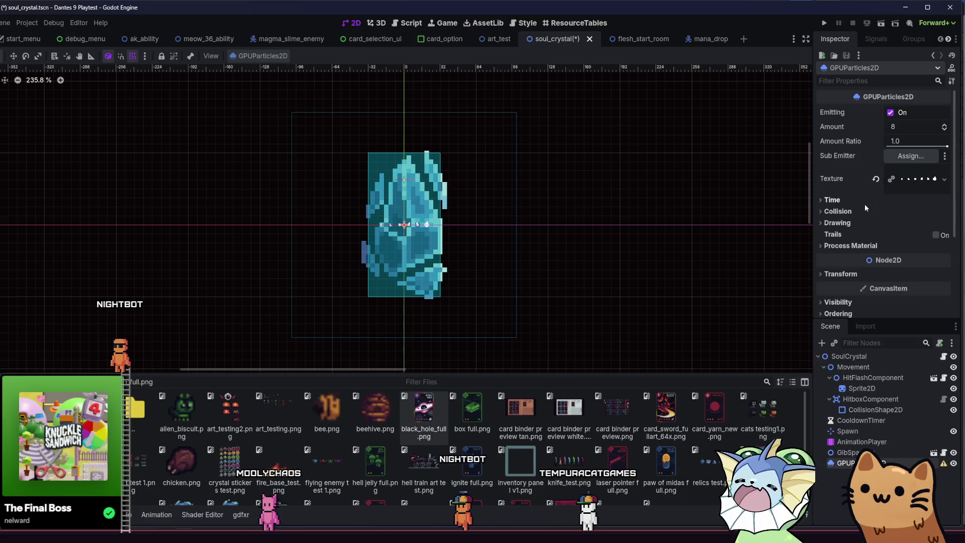
left_click(855, 246)
left_click(900, 258)
left_click(896, 265)
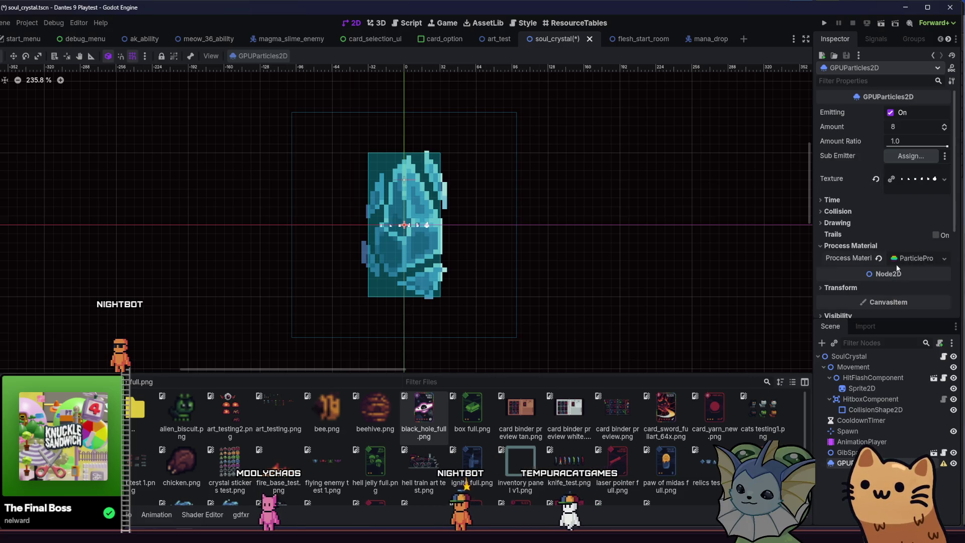
scroll(868, 271, "down", 3)
left_click(849, 202)
left_click(850, 202)
scroll(852, 213, "up", 3)
scroll(849, 170, "down", 5)
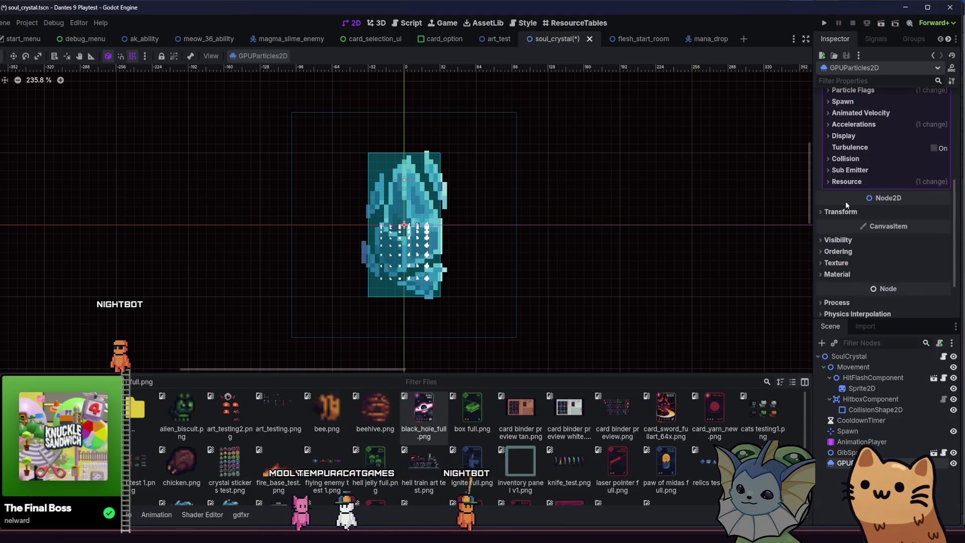
Add a new CanvasItemMaterial with Particles Animation on and H Frames set to 7
left_click(862, 264)
left_click(861, 263)
left_click(857, 274)
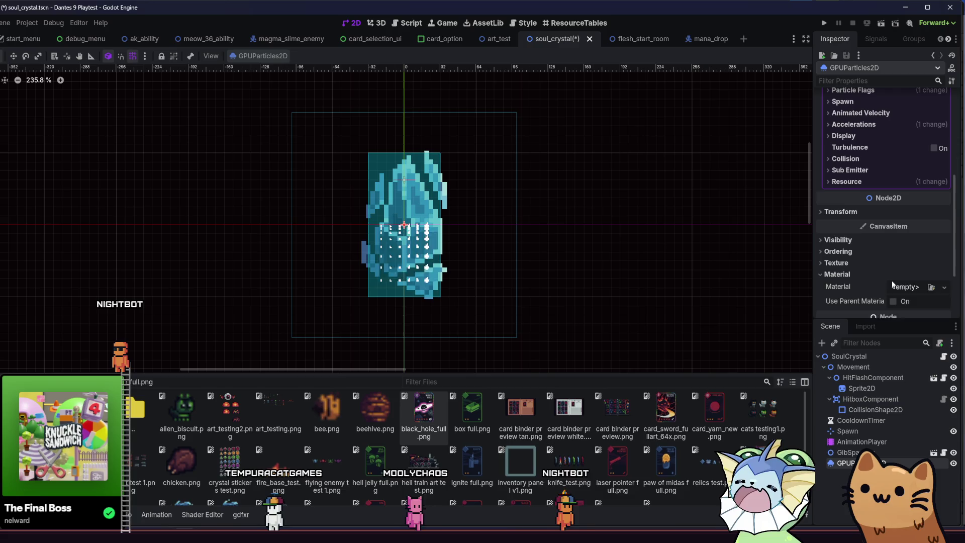
left_click(931, 289)
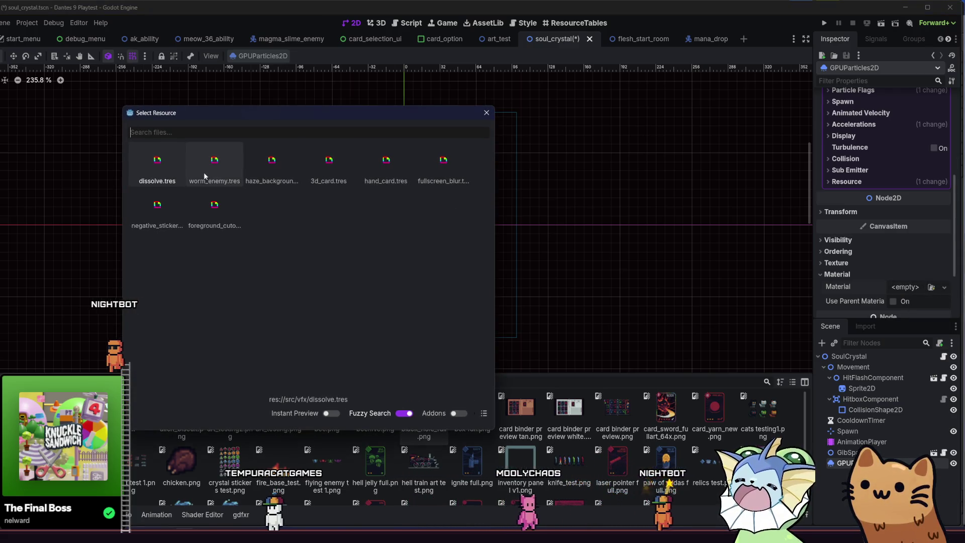
left_click(483, 116)
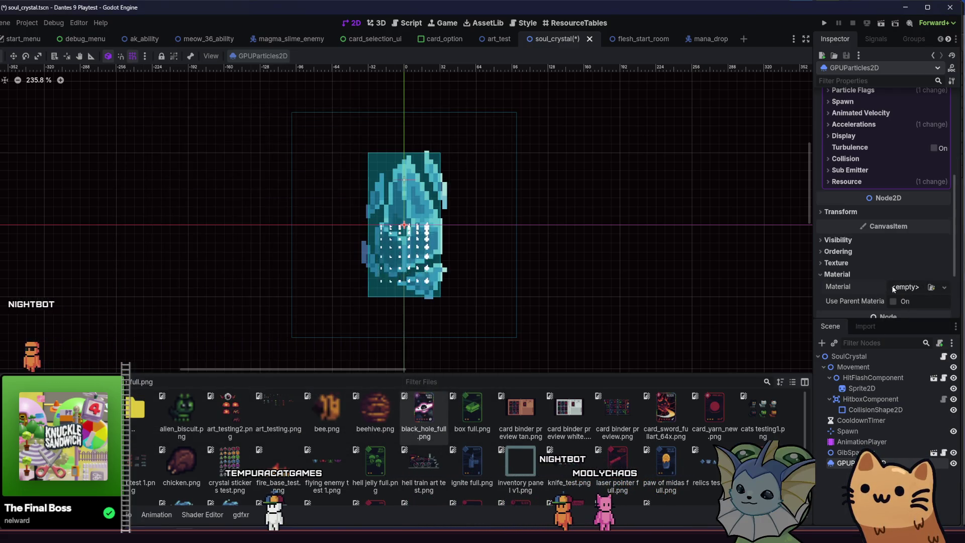
left_click(904, 301)
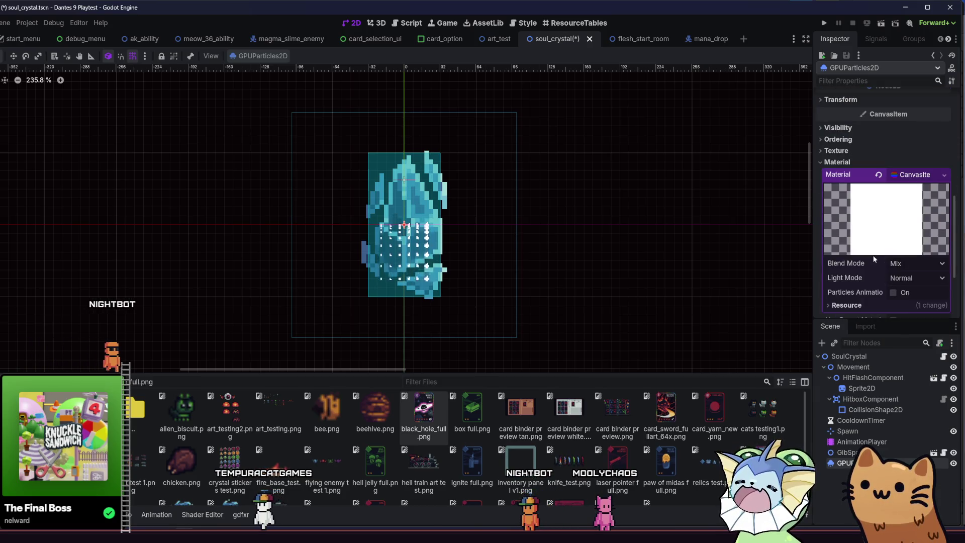
left_click(893, 291)
scroll(885, 278, "down", 3)
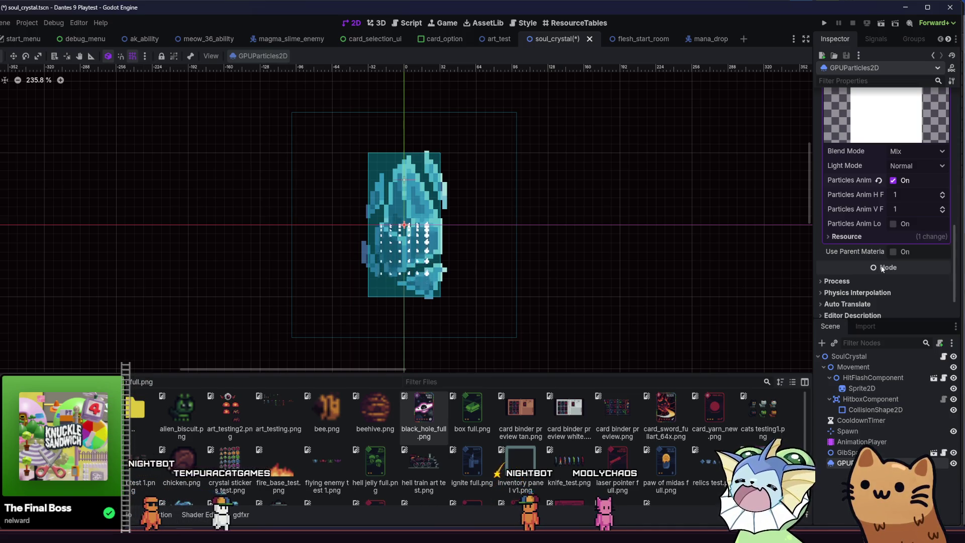
left_click(943, 194)
left_click(943, 193)
left_click(943, 194)
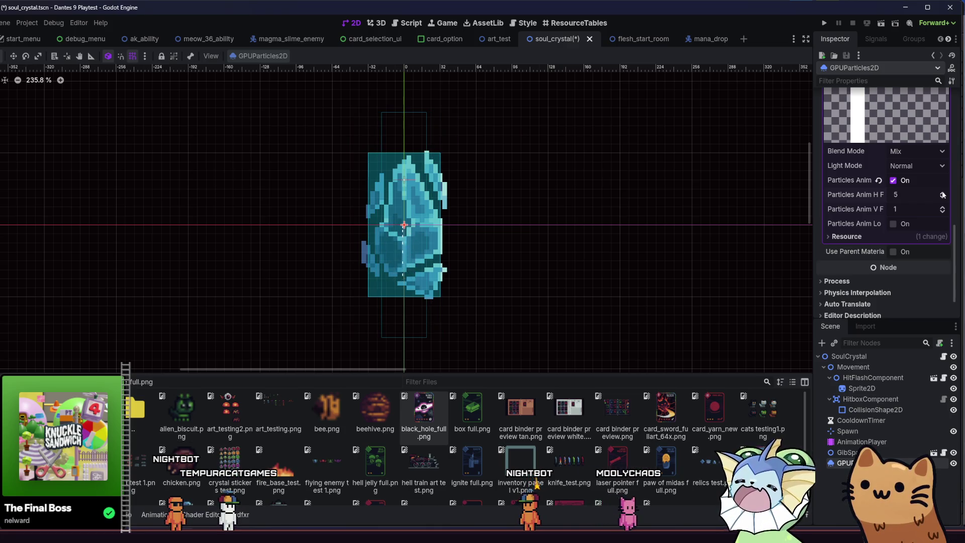
left_click(942, 193)
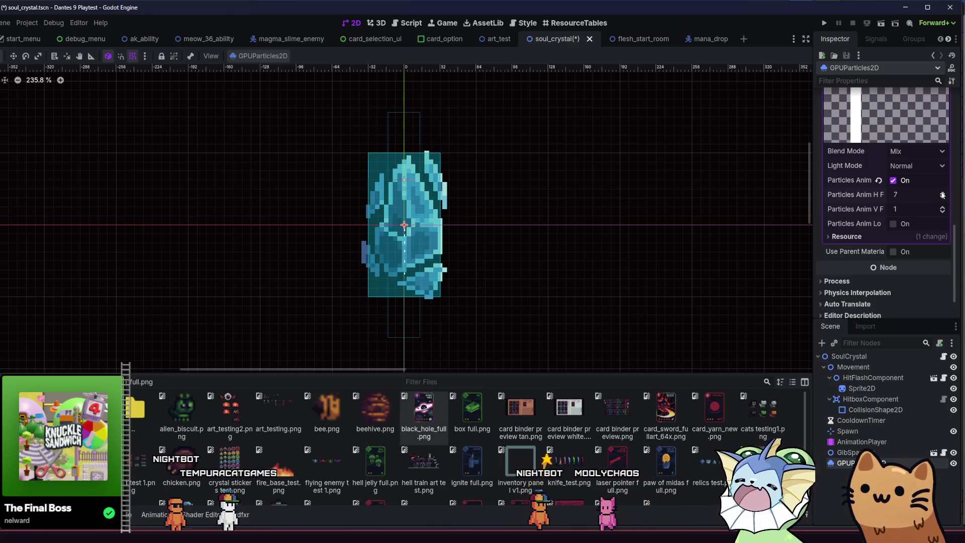
scroll(916, 194, "up", 8)
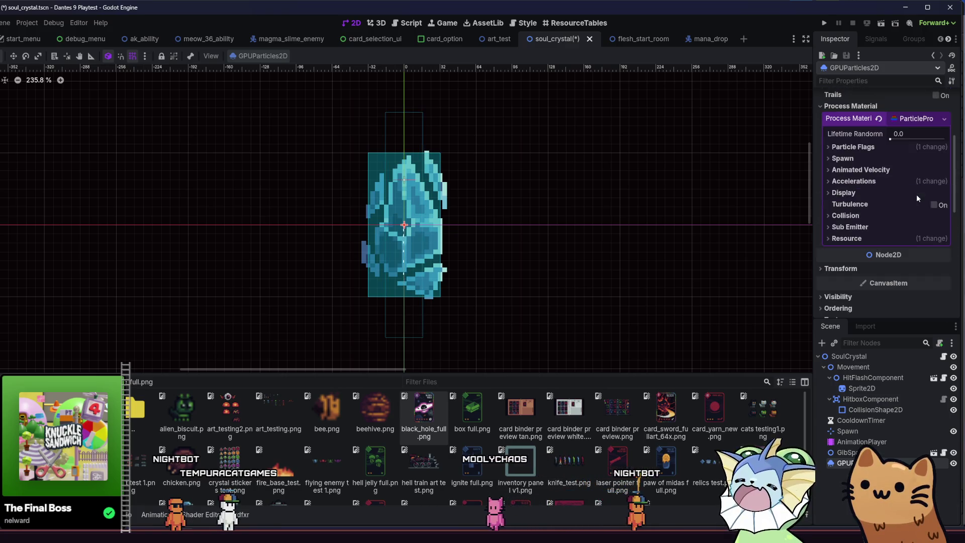
Set particle display scale to 4.0 and animation offset minimum to about 0.9552
left_click(876, 194)
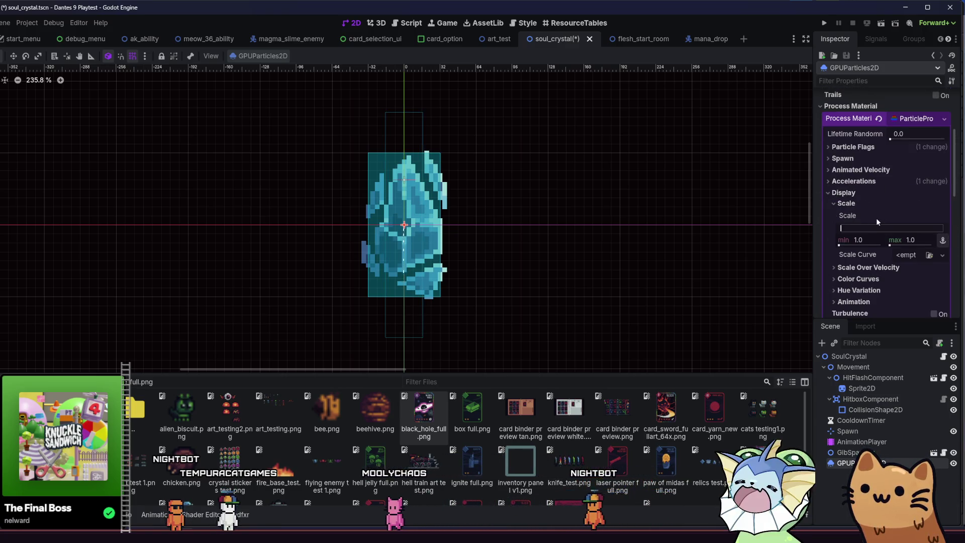
type("41")
key("Return")
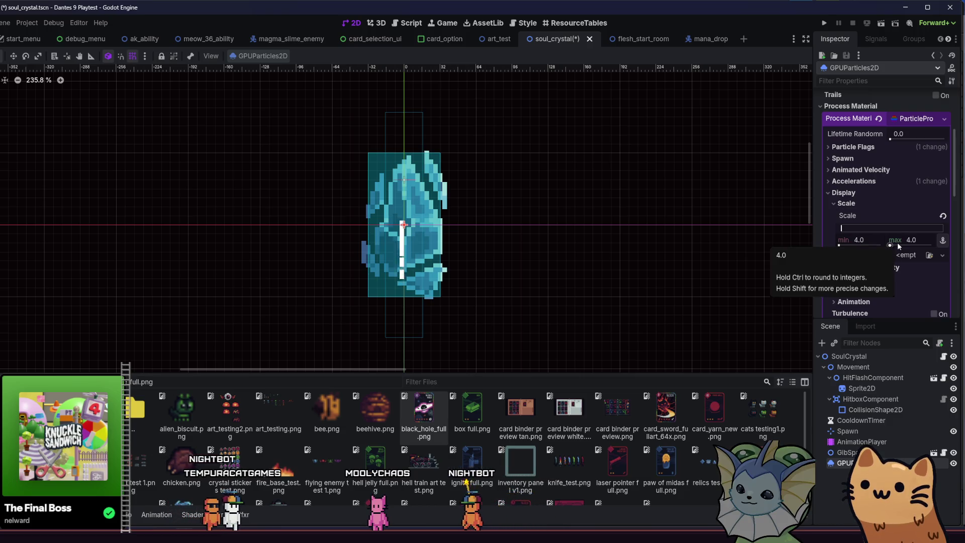
scroll(882, 230, "down", 4)
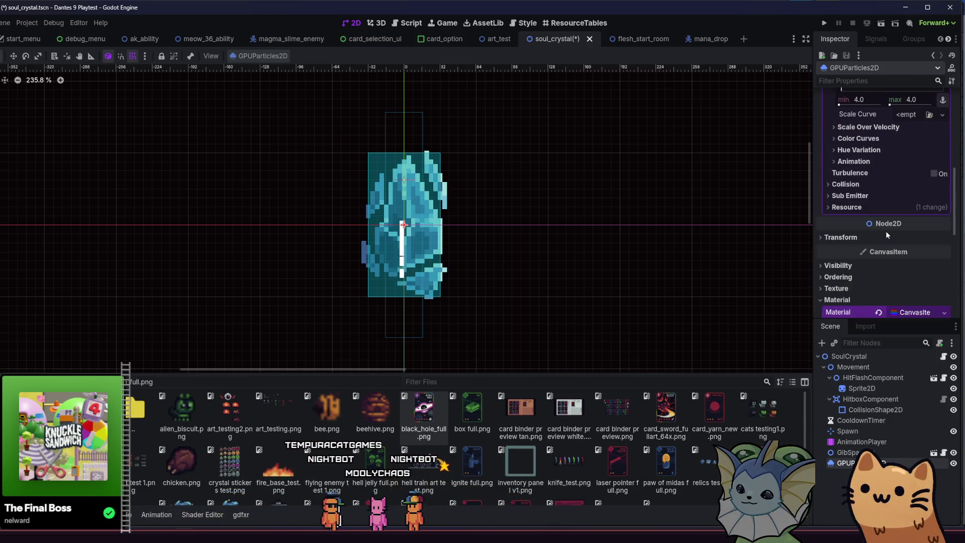
left_click(878, 160)
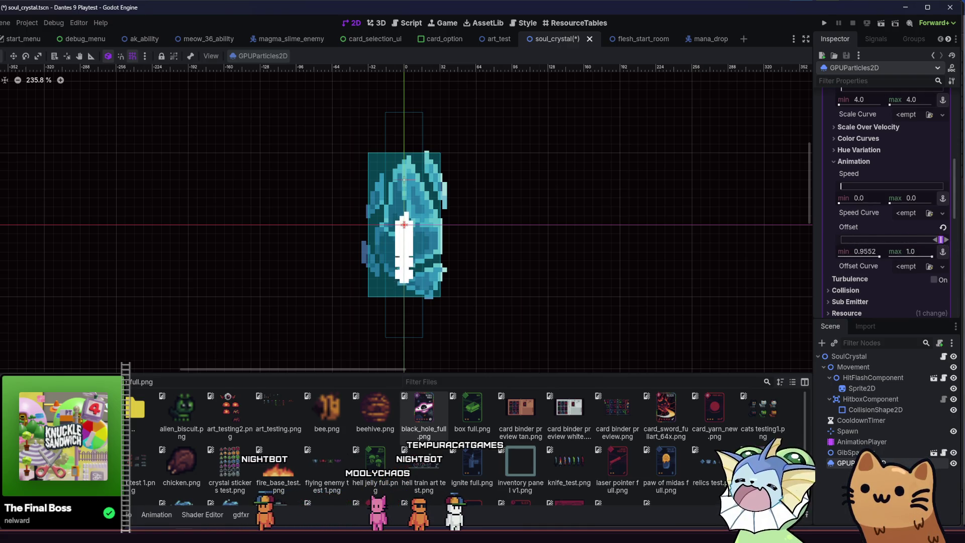
scroll(892, 232, "up", 10)
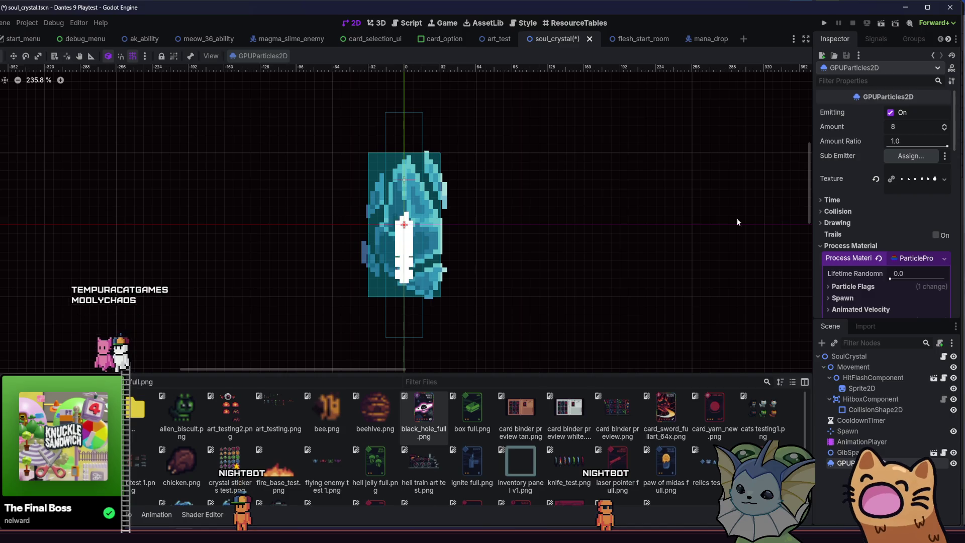
Expand the emitter's Time section (lifetime 1.0, One Shot off) and scroll to the process material
mouse_move(864, 233)
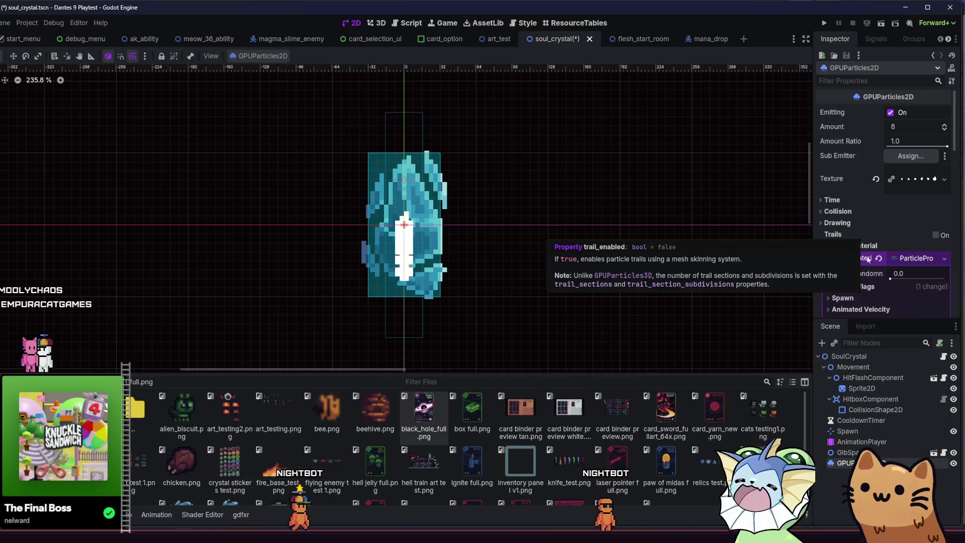
left_click(834, 200)
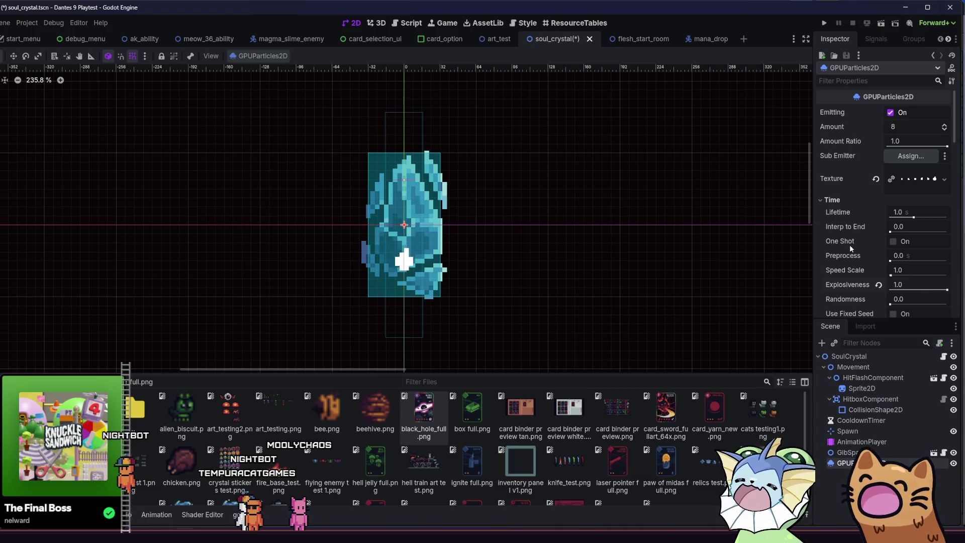
scroll(855, 201, "down", 4)
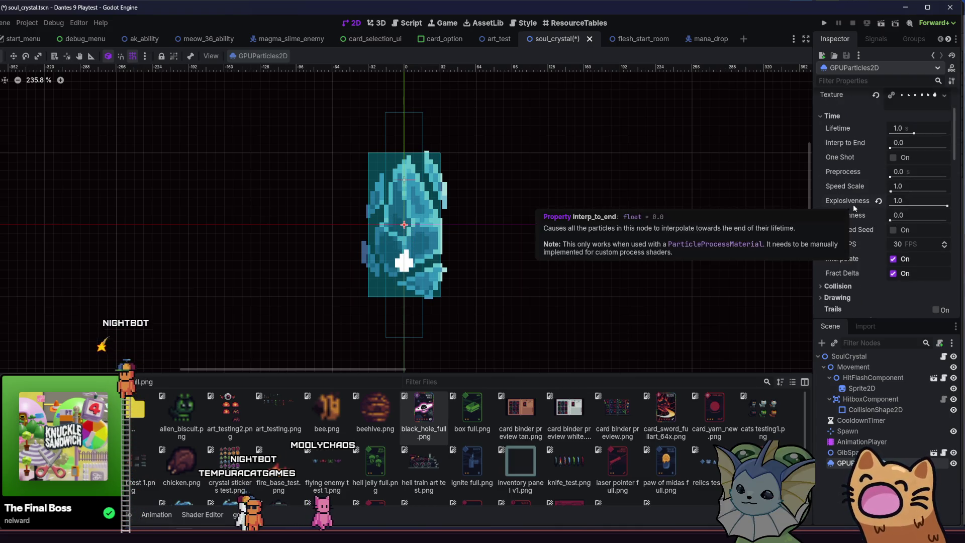
scroll(856, 219, "down", 3)
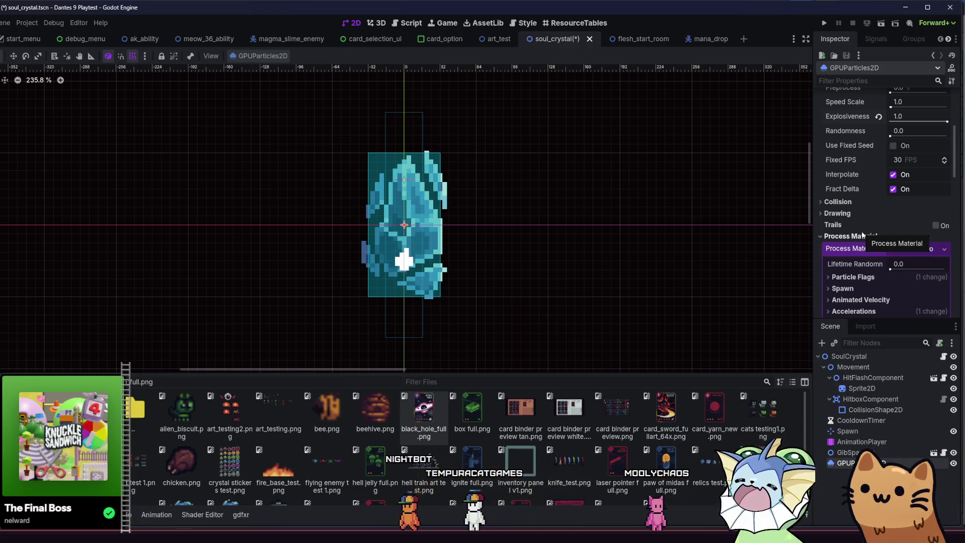
scroll(841, 237, "down", 3)
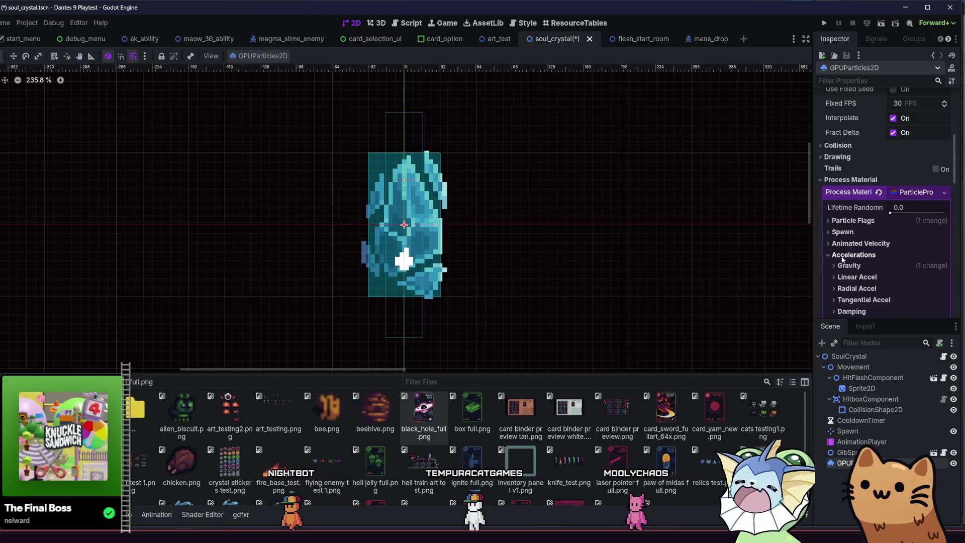
Expand the Spawn settings and drag the spawn angle range sliders
left_click(854, 254)
left_click(857, 253)
left_click(861, 232)
left_click(850, 231)
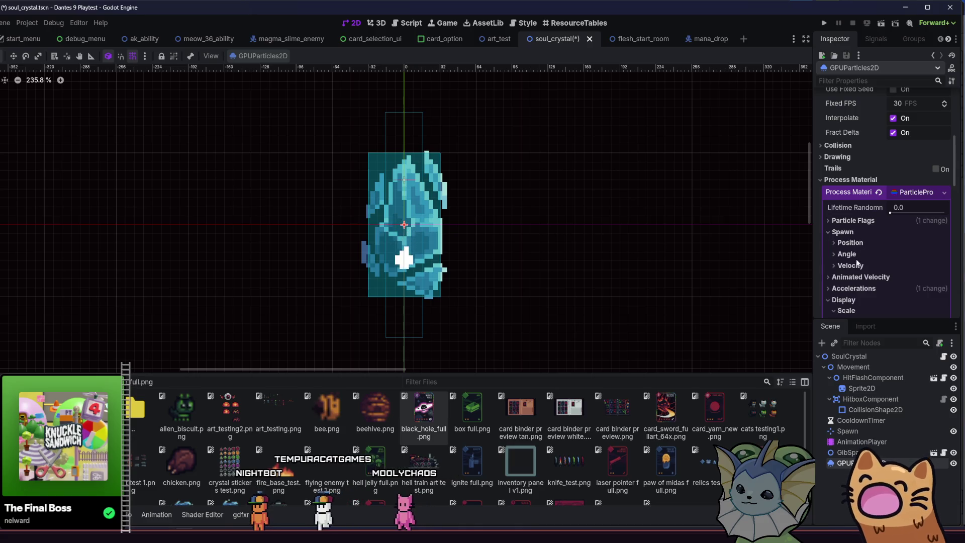
left_click(849, 253)
scroll(883, 269, "down", 1)
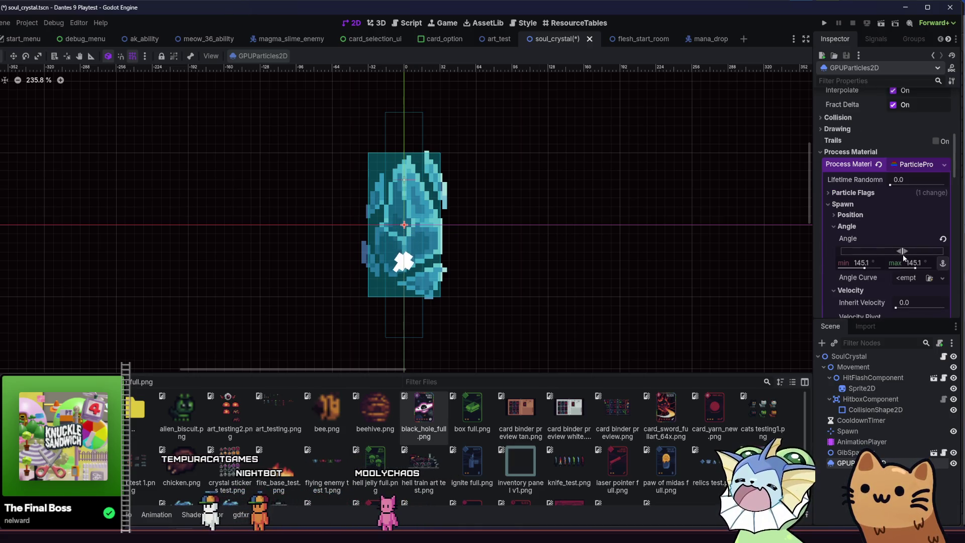
left_click_drag(899, 253, 874, 254)
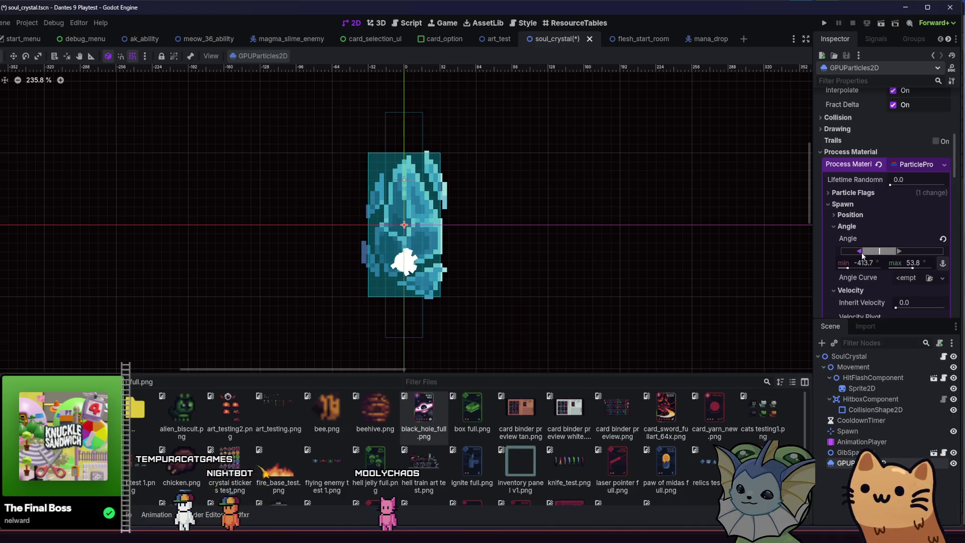
left_click_drag(897, 253, 903, 252)
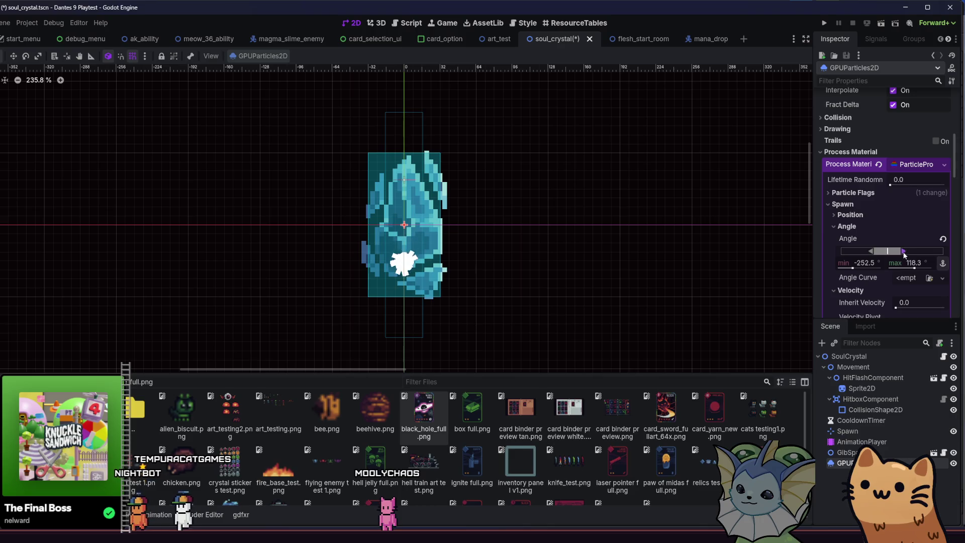
scroll(879, 250, "down", 3)
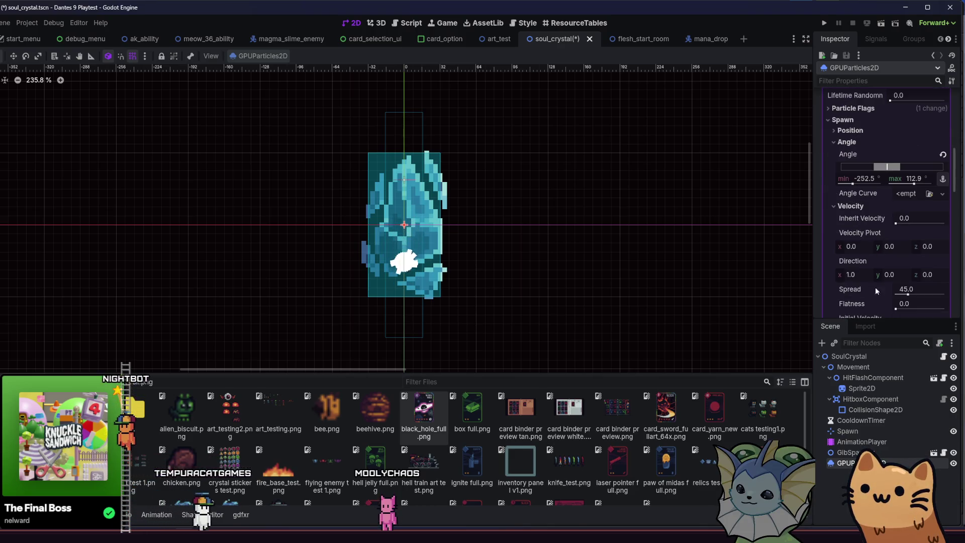
scroll(873, 291, "down", 4)
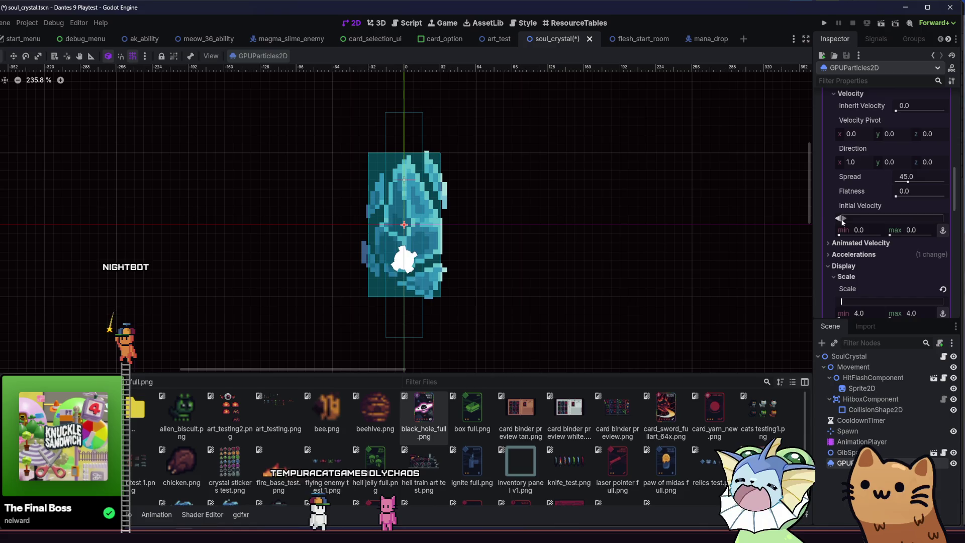
left_click_drag(864, 224, 874, 224)
scroll(855, 201, "up", 2)
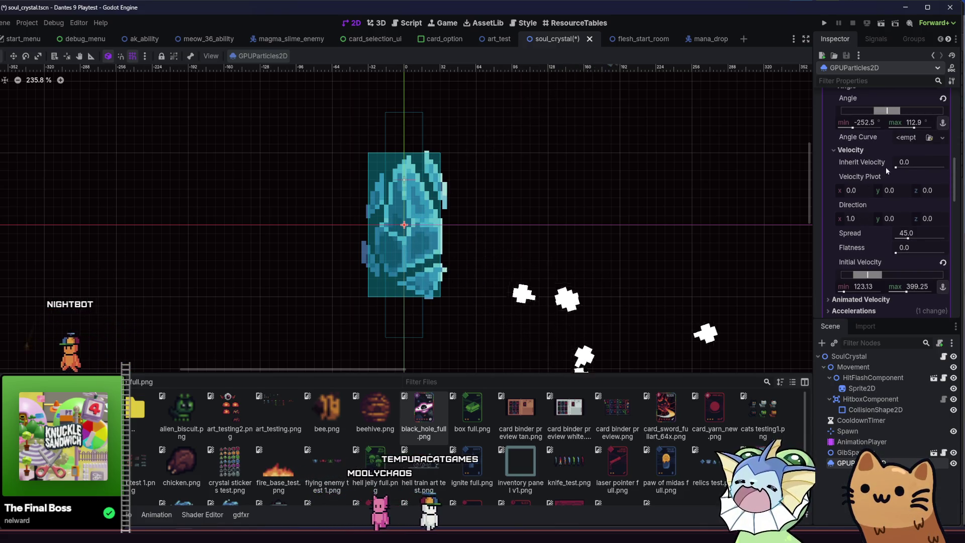
Set the spawn angle minimum and maximum both to 0
left_click(864, 123)
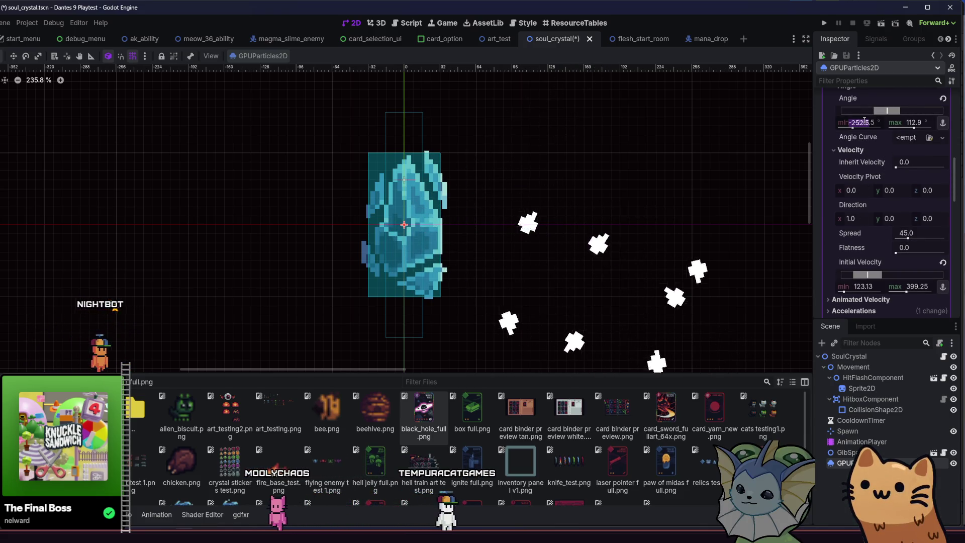
type("0")
key("Tab")
type("0")
key("Return")
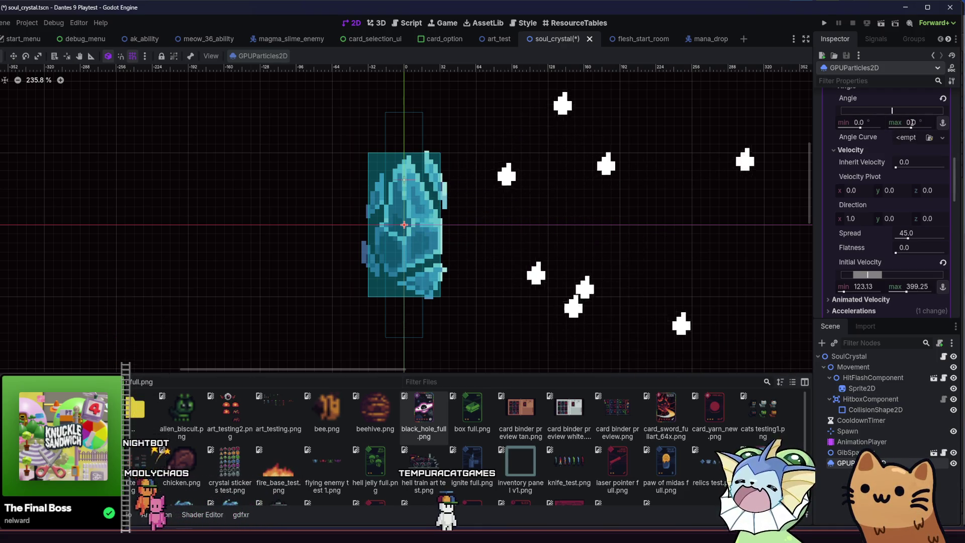
Widen spread to 117.692 and set emission direction to (0, -1) so particles rise
left_click_drag(908, 238, 940, 238)
scroll(623, 246, "down", 4)
scroll(584, 264, "up", 5)
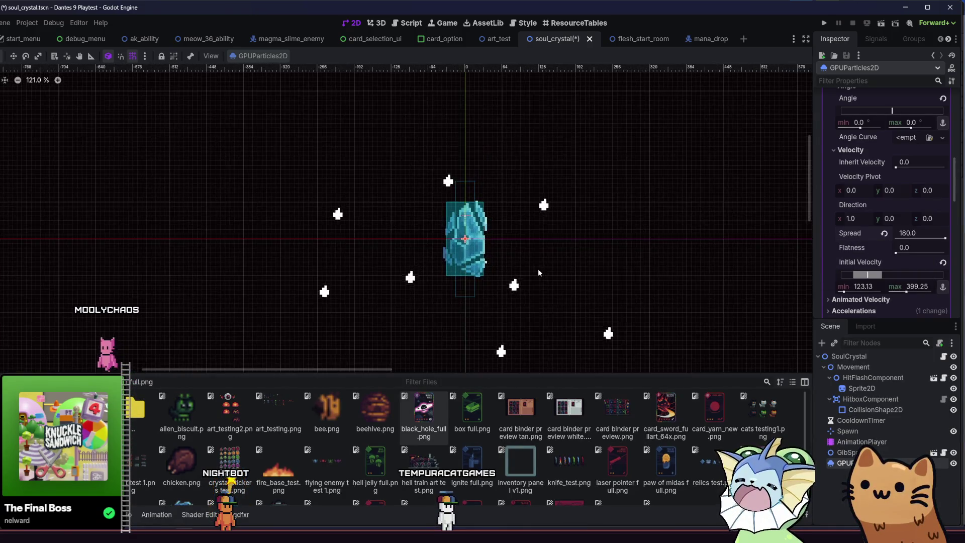
left_click(892, 219)
type("-1")
key("Return")
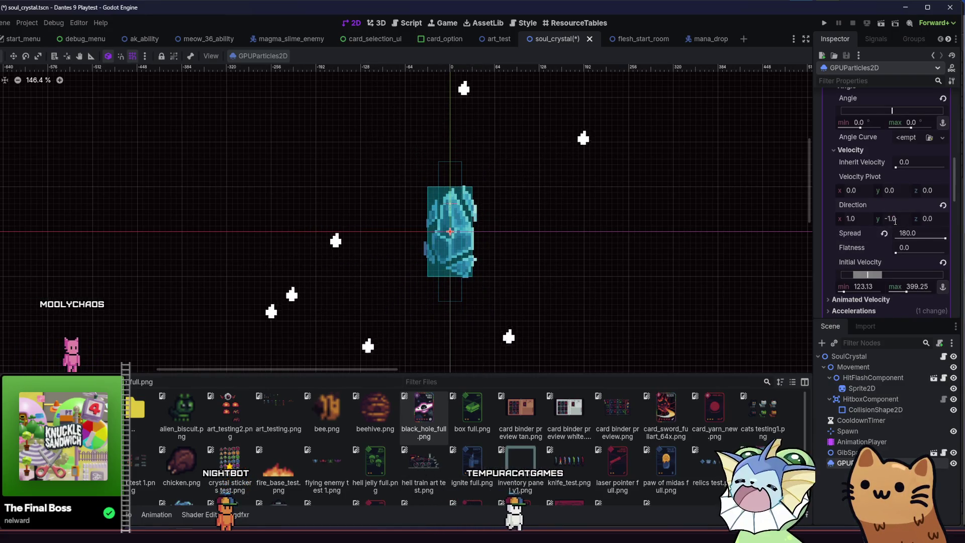
left_click(859, 220)
type("0")
key("Return")
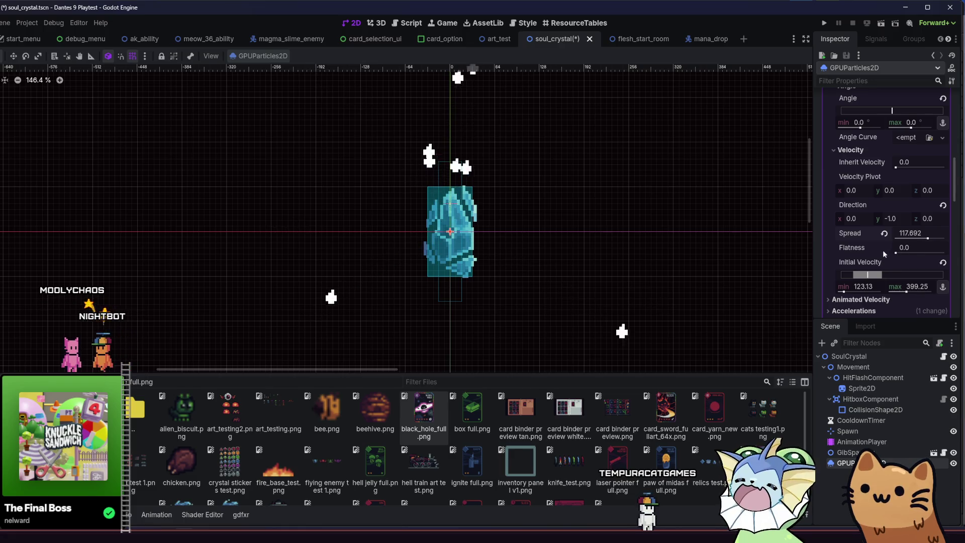
Raise the initial velocity range to 332.08–608.2
left_click_drag(874, 276, 892, 275)
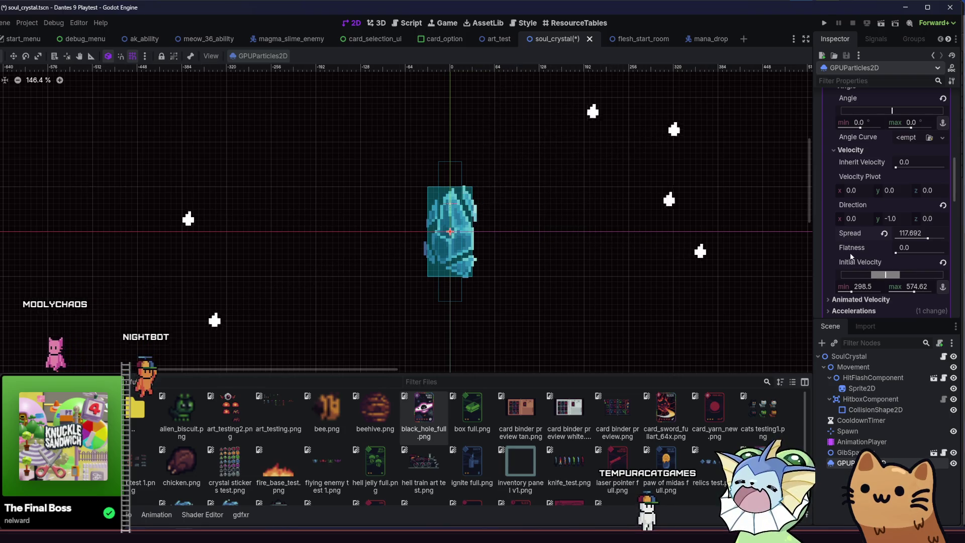
left_click_drag(887, 275, 891, 278)
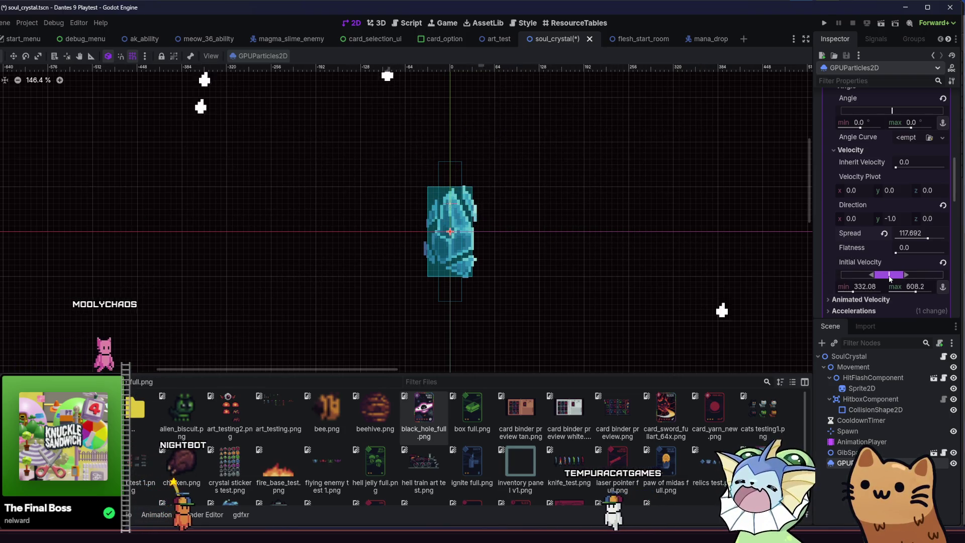
scroll(876, 252, "down", 4)
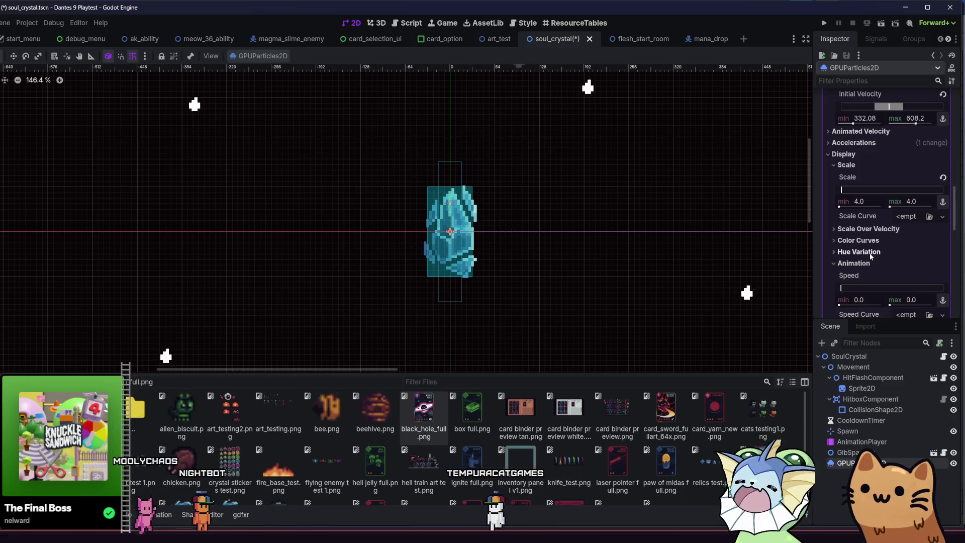
scroll(868, 229, "up", 1)
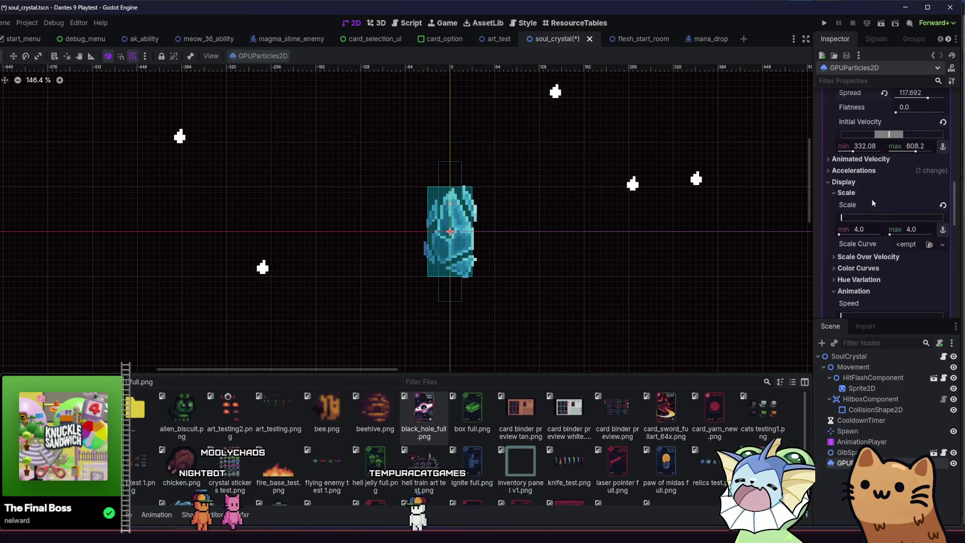
scroll(870, 196, "down", 6)
scroll(866, 247, "up", 10)
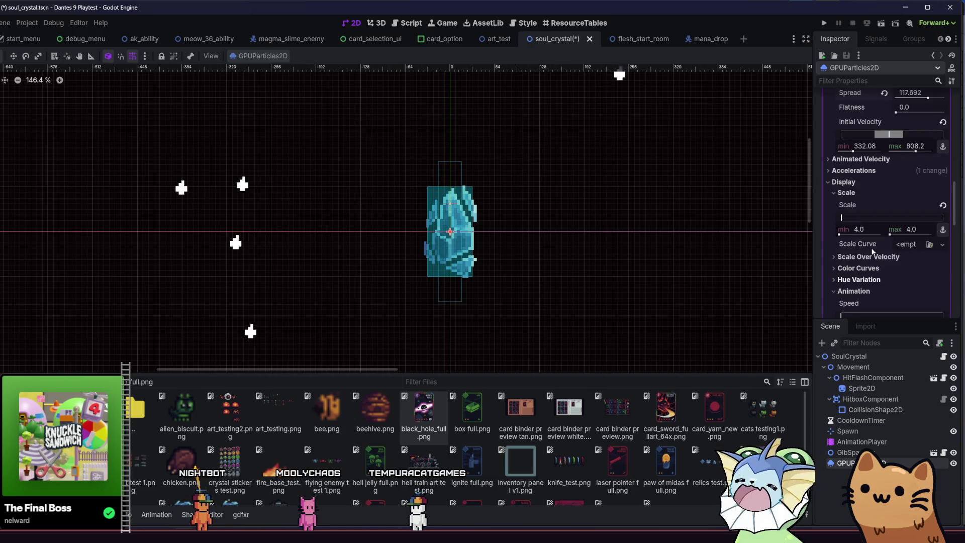
left_click(869, 237)
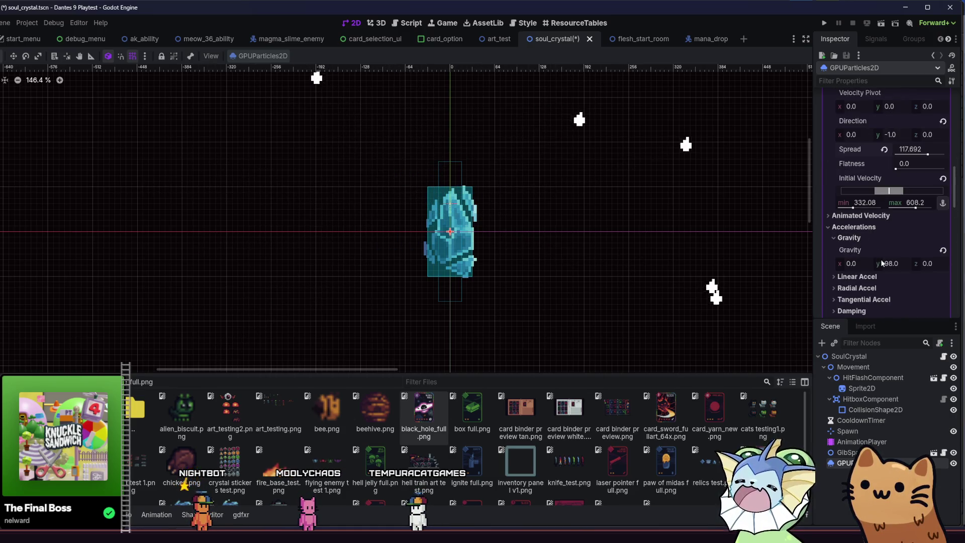
Set the process material's gravity y value to 1000
type("500")
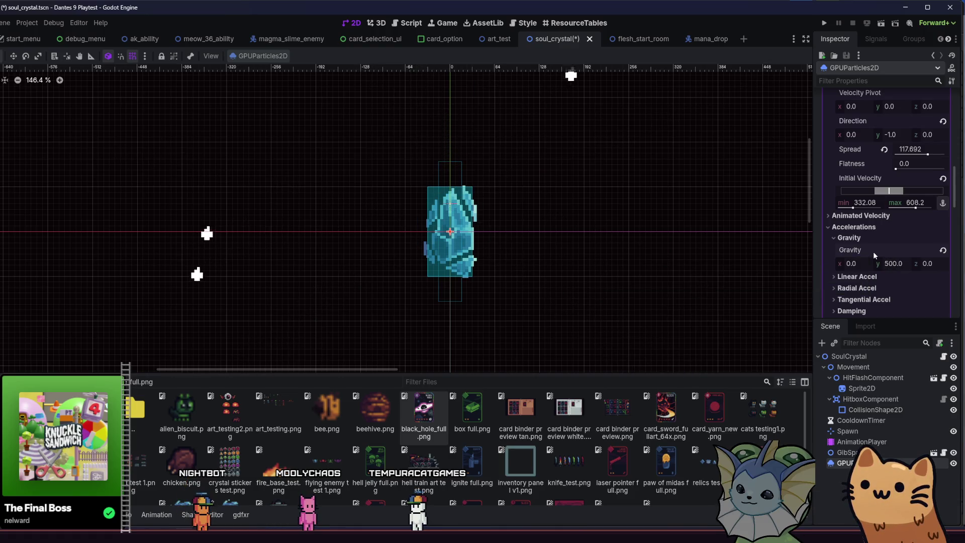
type("1000")
key("Return")
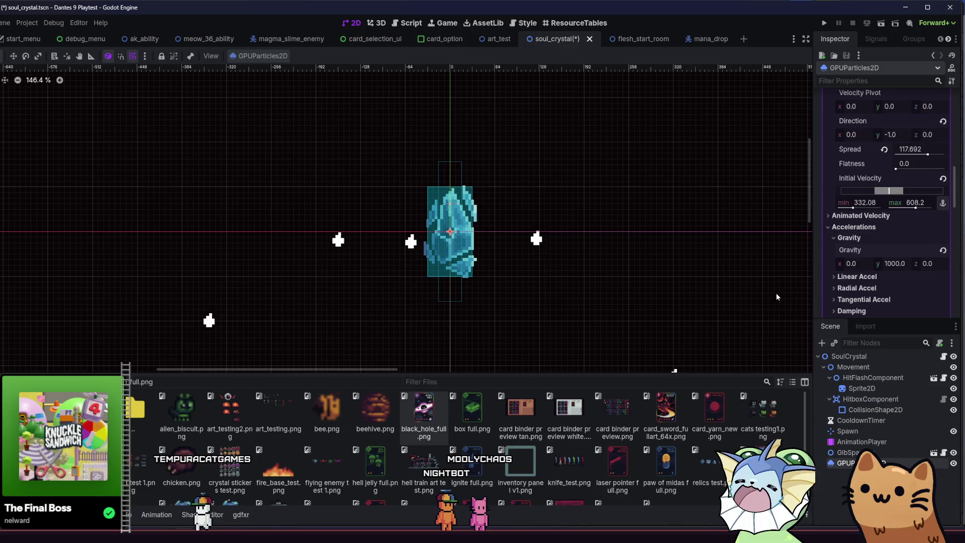
left_click(849, 238)
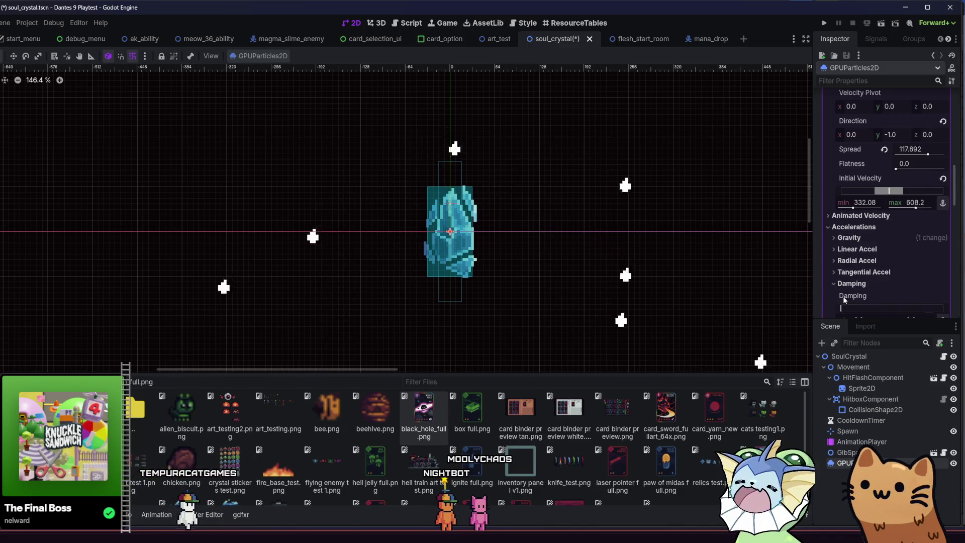
Set the particle damping range to 500–800
left_click(851, 283)
left_click_drag(849, 253, 862, 252)
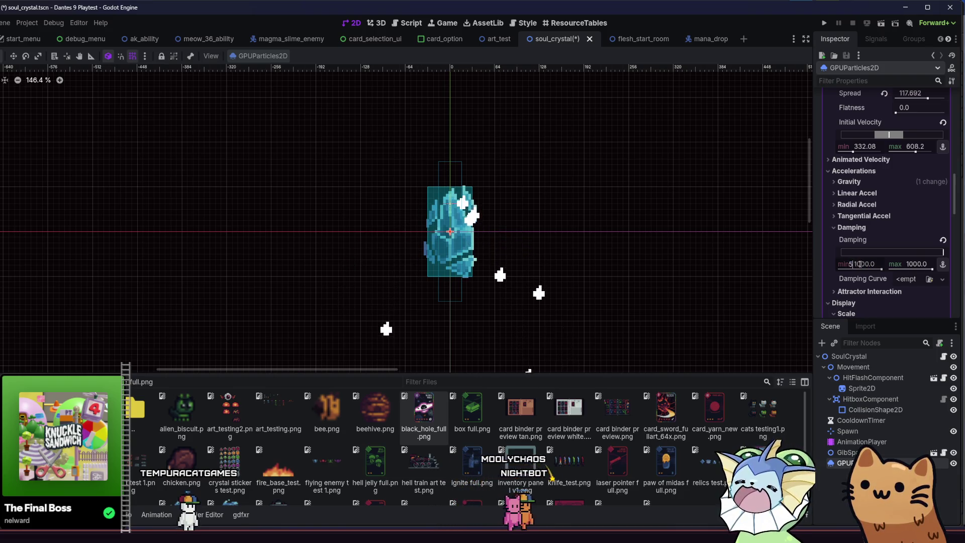
left_click(908, 264)
type("8")
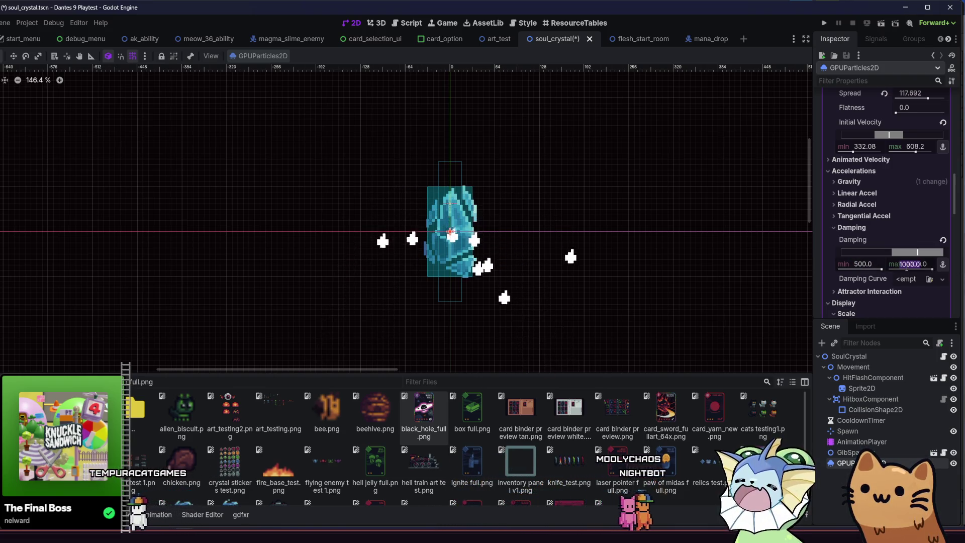
key("Return")
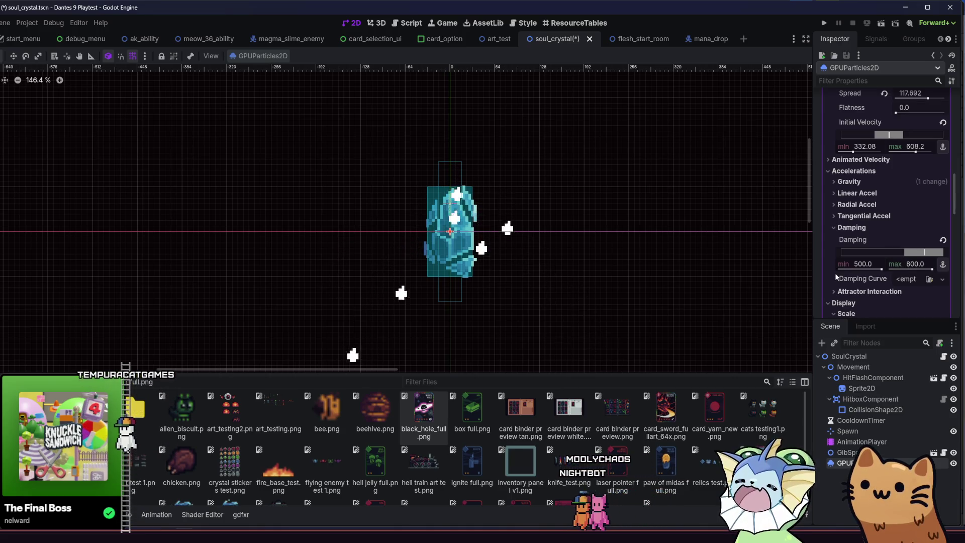
left_click_drag(565, 231, 608, 273)
double_click(860, 264)
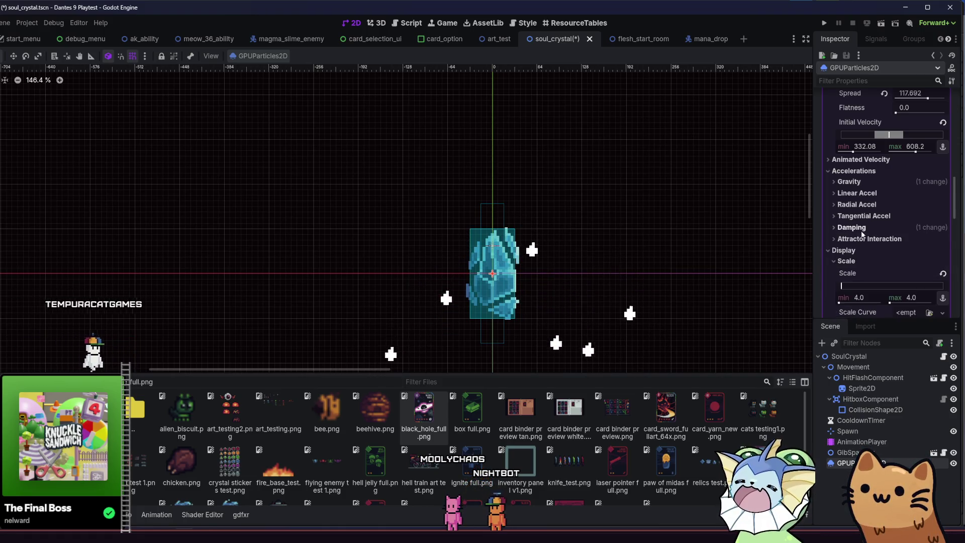
left_click(866, 263)
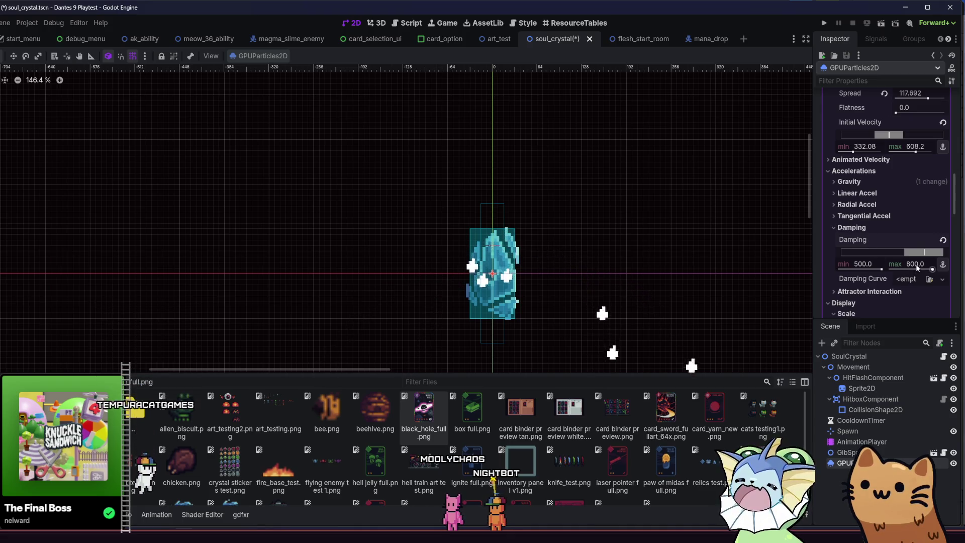
Revert damping to 0 and switch it to value-with-spread mode
left_click(943, 239)
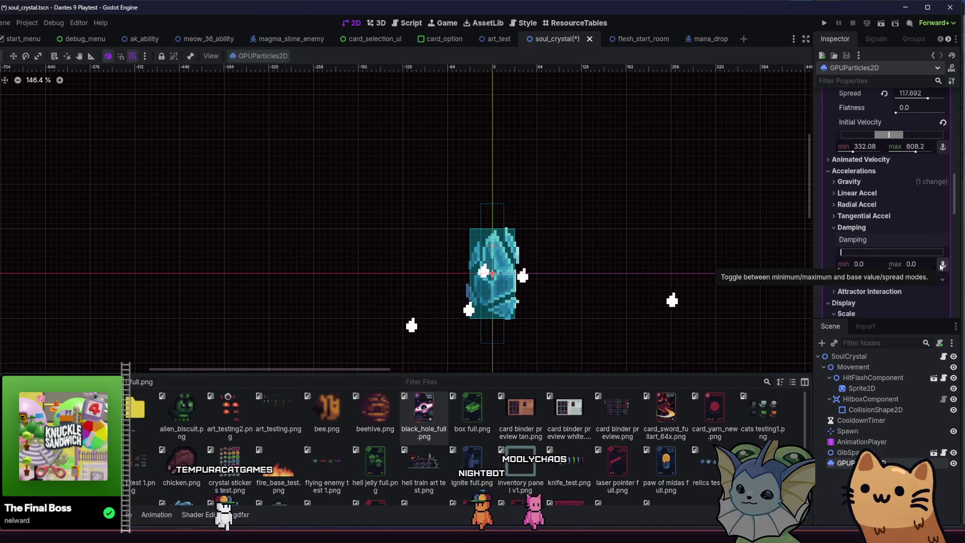
left_click(942, 266)
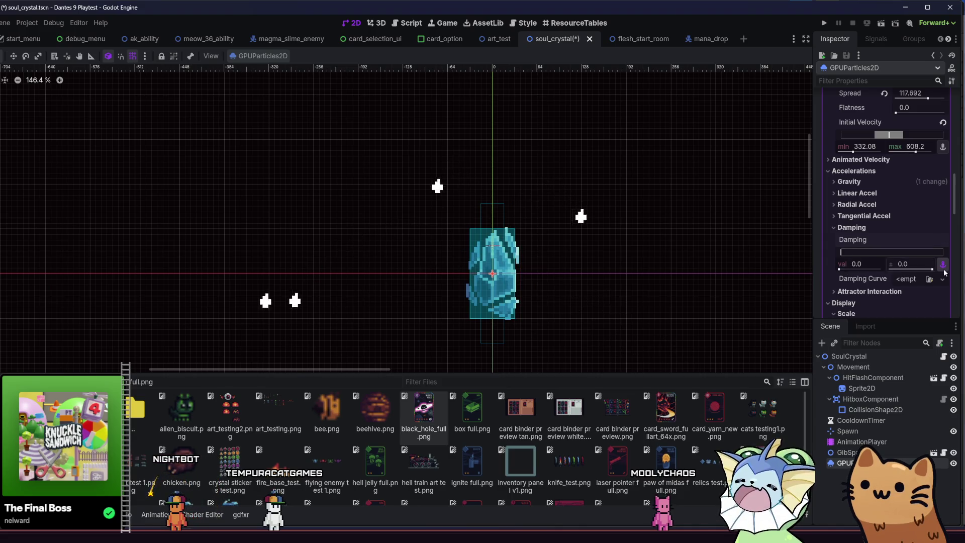
left_click(881, 232)
left_click(882, 231)
scroll(882, 229, "up", 6)
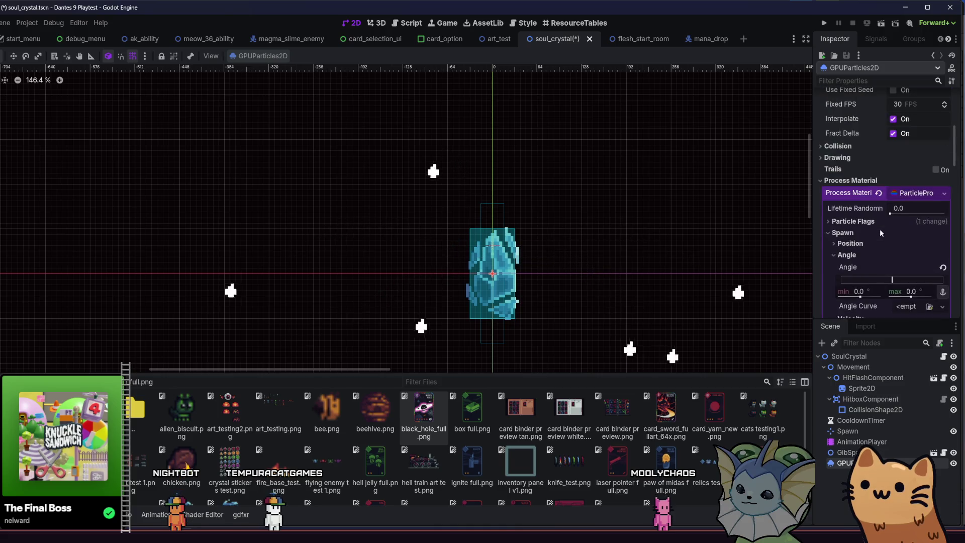
Drag the damping range and set its maximum to 0.3
left_click(855, 221)
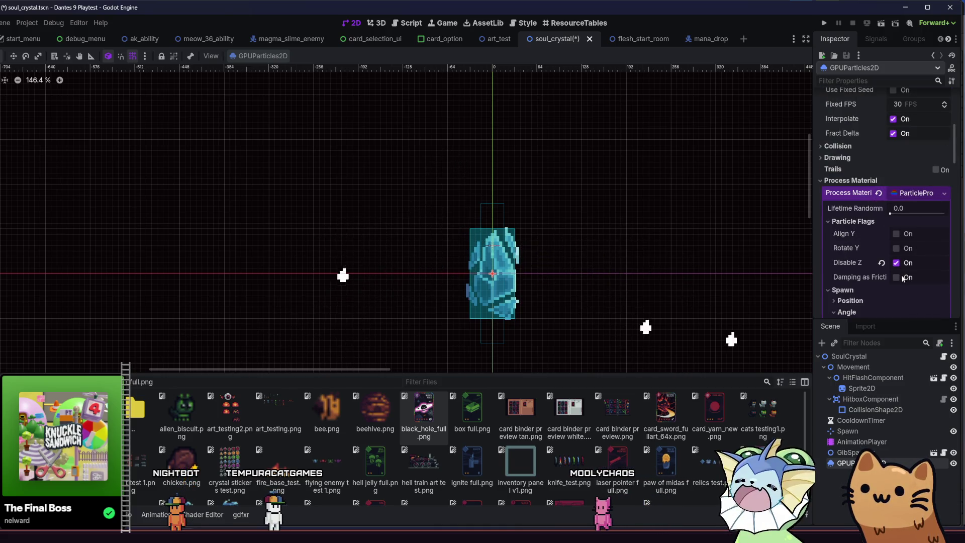
left_click(849, 223)
left_click(849, 222)
scroll(850, 225, "down", 6)
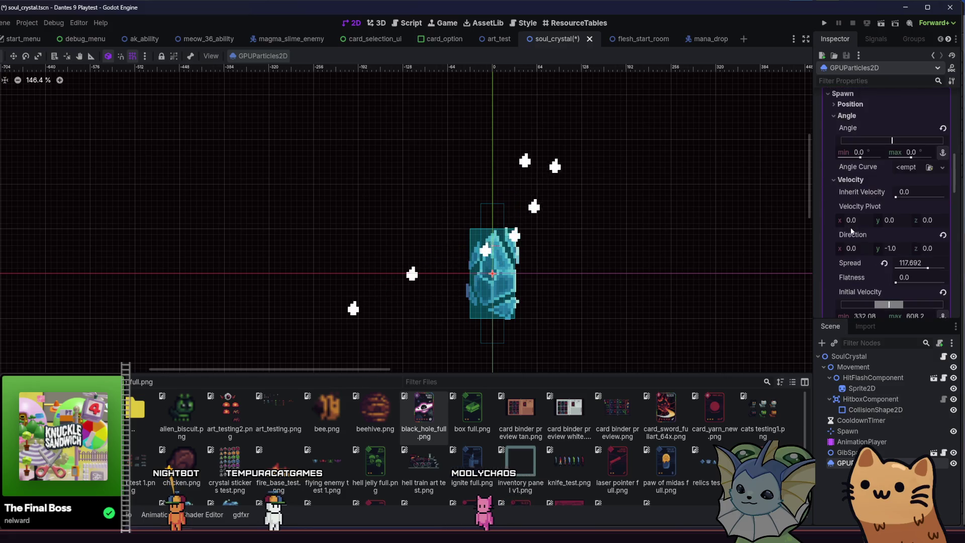
mouse_move(844, 229)
left_mouse_down()
mouse_move(857, 227)
mouse_move(842, 227)
left_mouse_up()
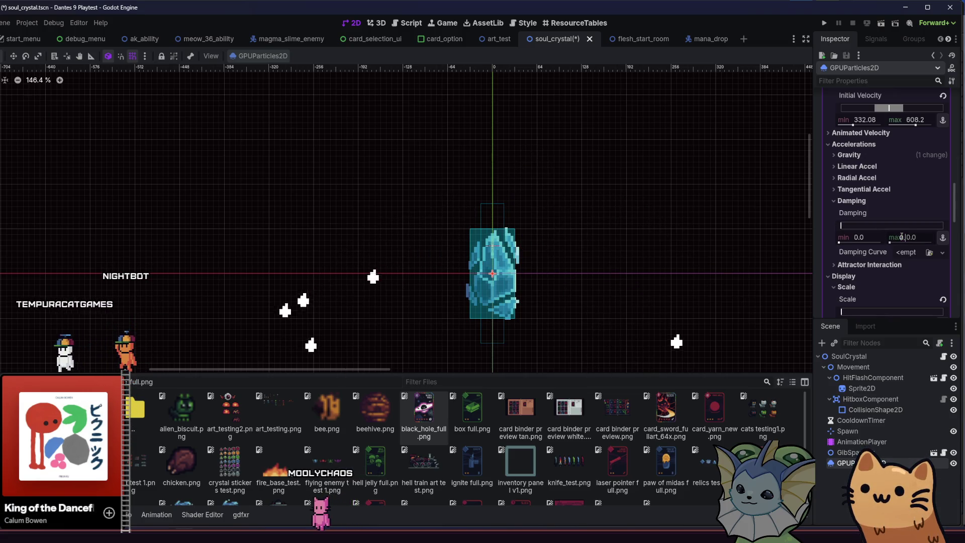
type("0.3")
key("Return")
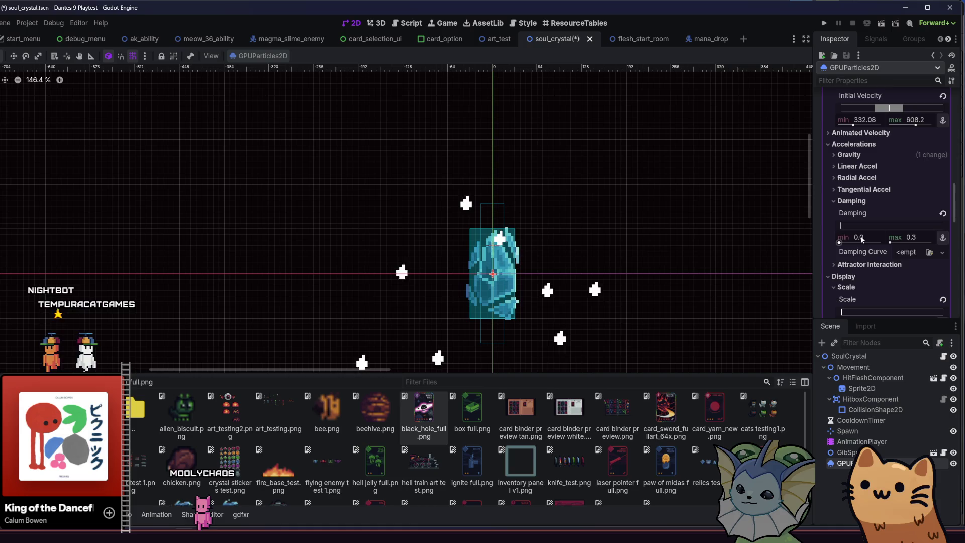
Set the damping minimum to 0.1 and save the soul_crystal scene
left_click(858, 237)
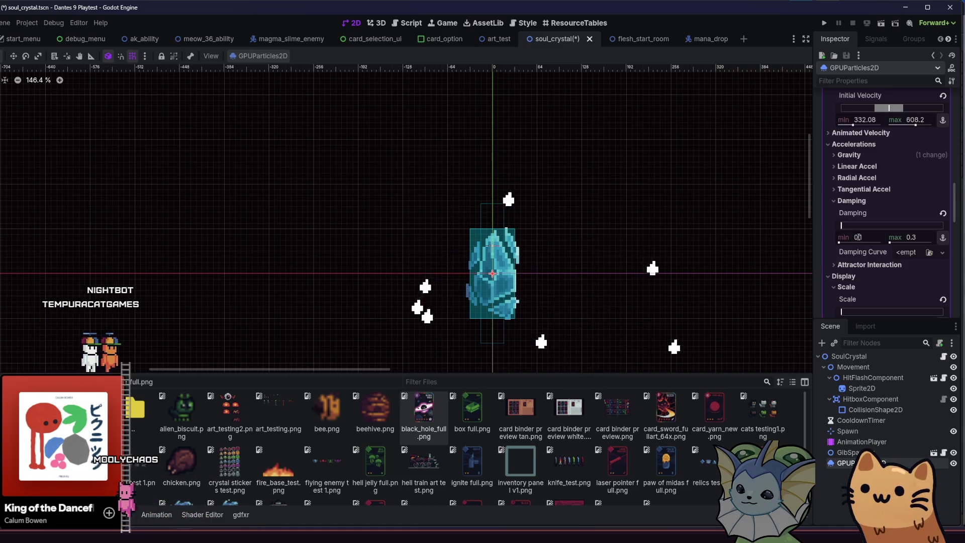
type("0.1")
key("Return")
scroll(383, 245, "right", 5)
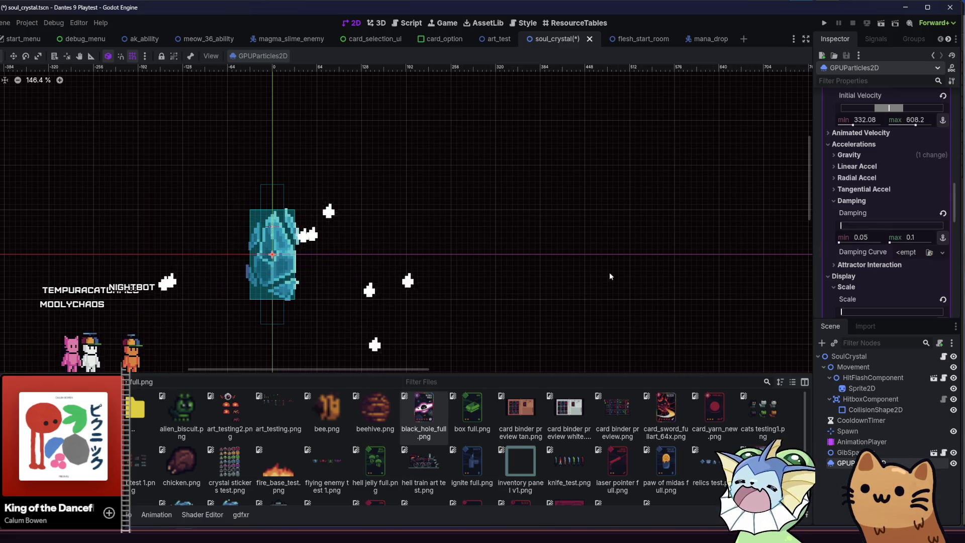
scroll(678, 256, "left", 5)
scroll(608, 297, "up", 3)
scroll(628, 277, "down", 2)
scroll(648, 232, "down", 2)
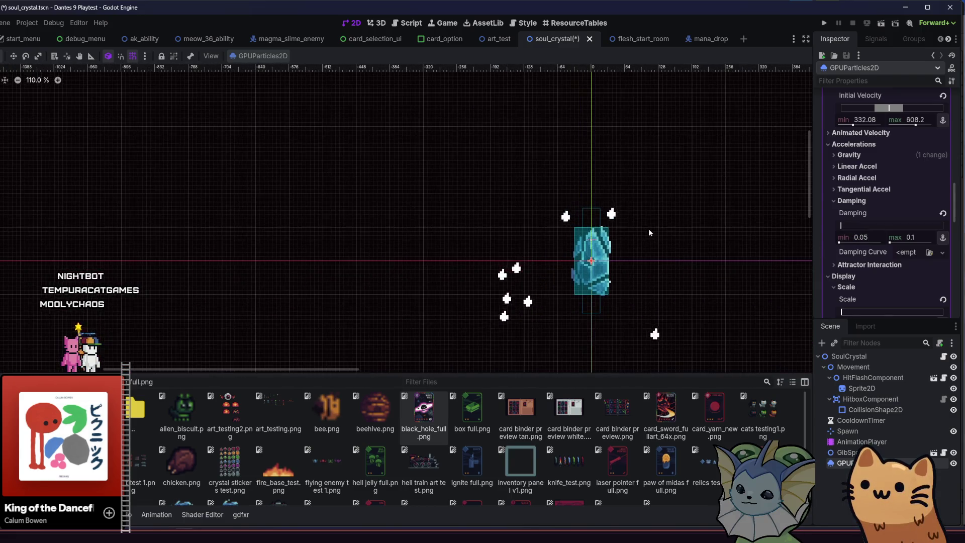
key("ctrl+s")
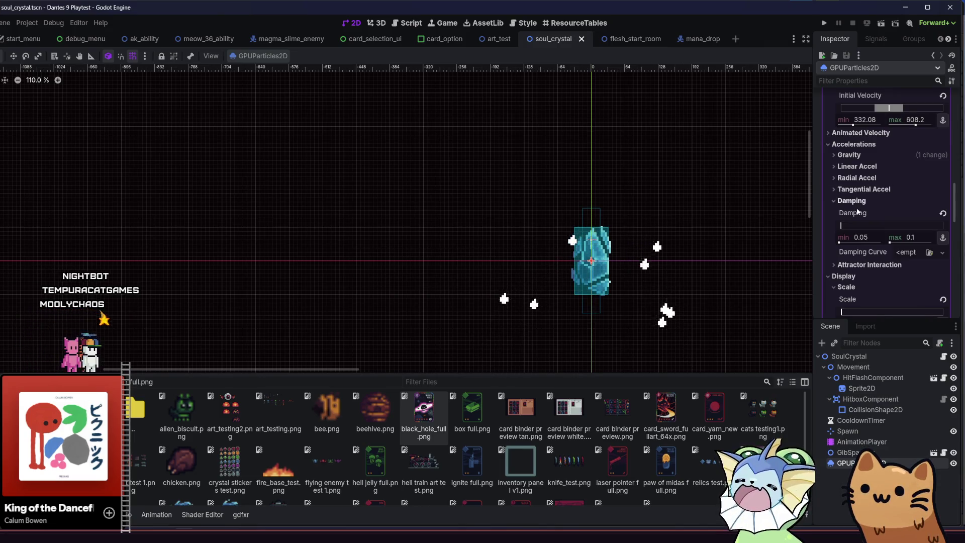
scroll(855, 208, "down", 4)
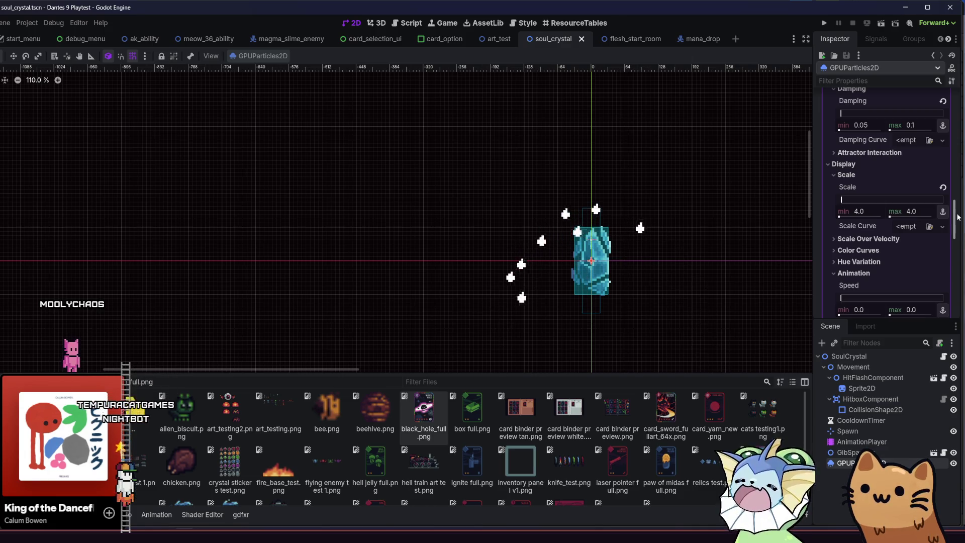
Set the particle lifetime to 0.5
left_click_drag(958, 217, 961, 96)
left_click(900, 212)
type("0.5")
key("Return")
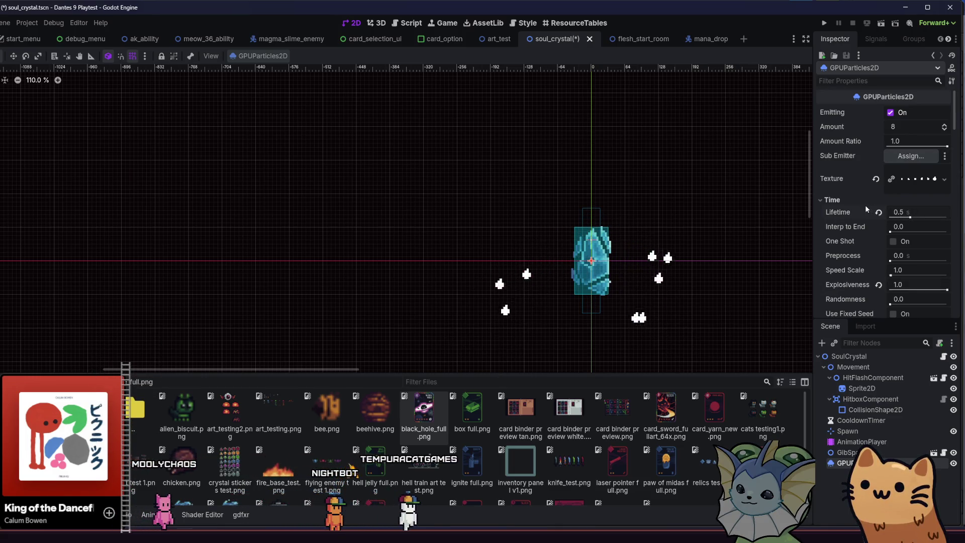
scroll(853, 207, "down", 10)
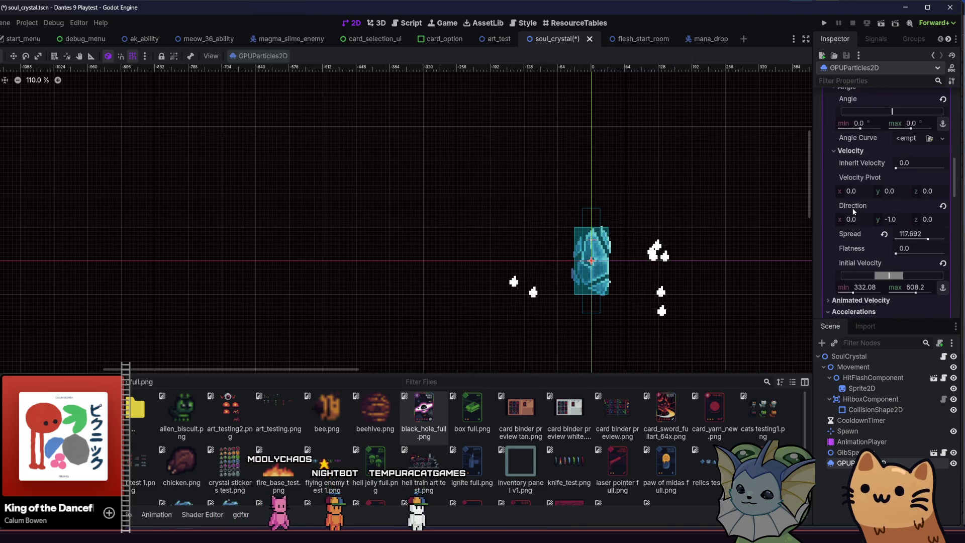
scroll(853, 211, "down", 5)
scroll(878, 223, "down", 5)
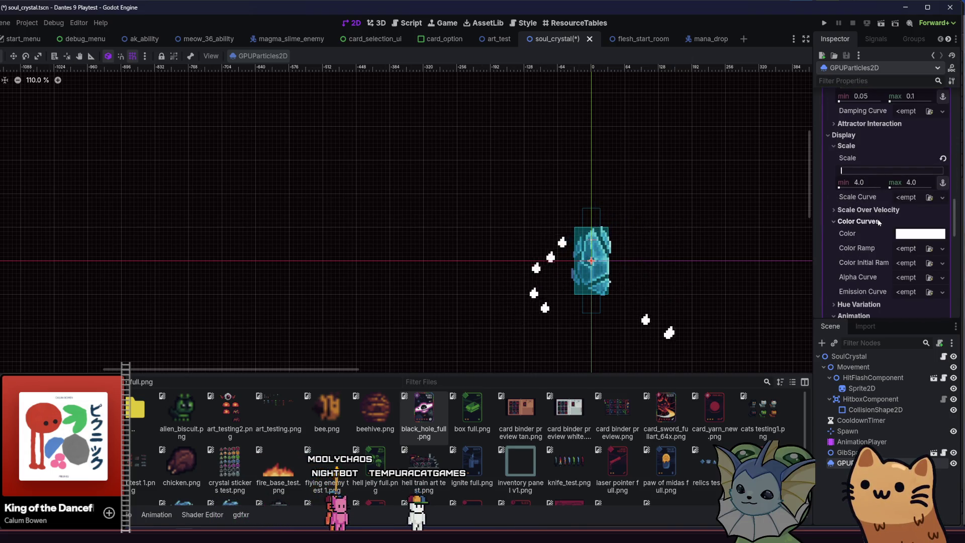
Assign a new GradientTexture1D to the Color Initial Ramp
left_click(915, 234)
left_click(905, 234)
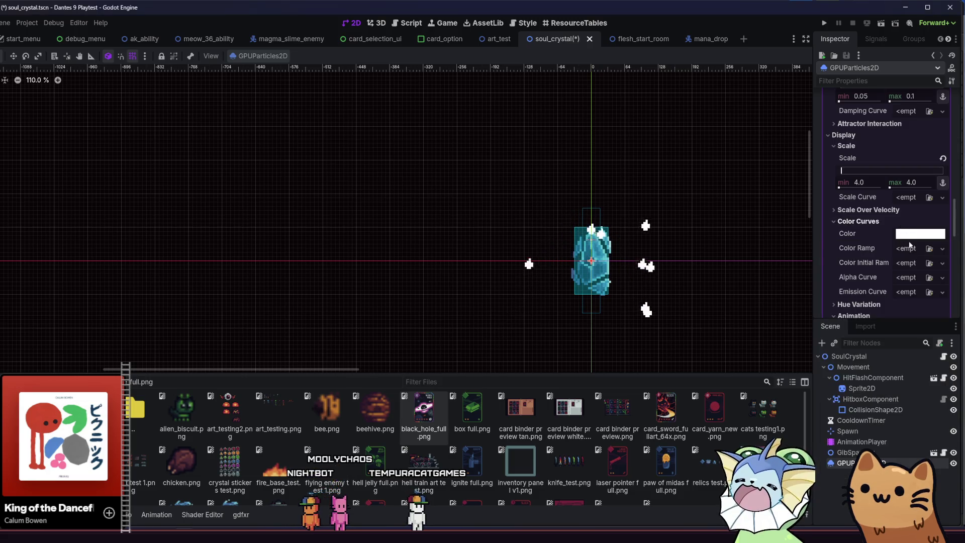
left_click(929, 248)
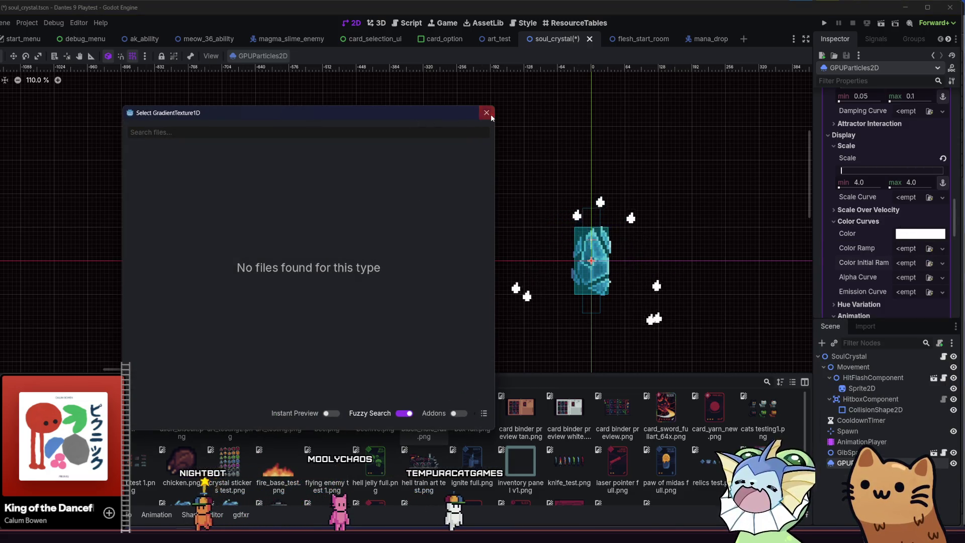
key("Escape")
left_click(908, 262)
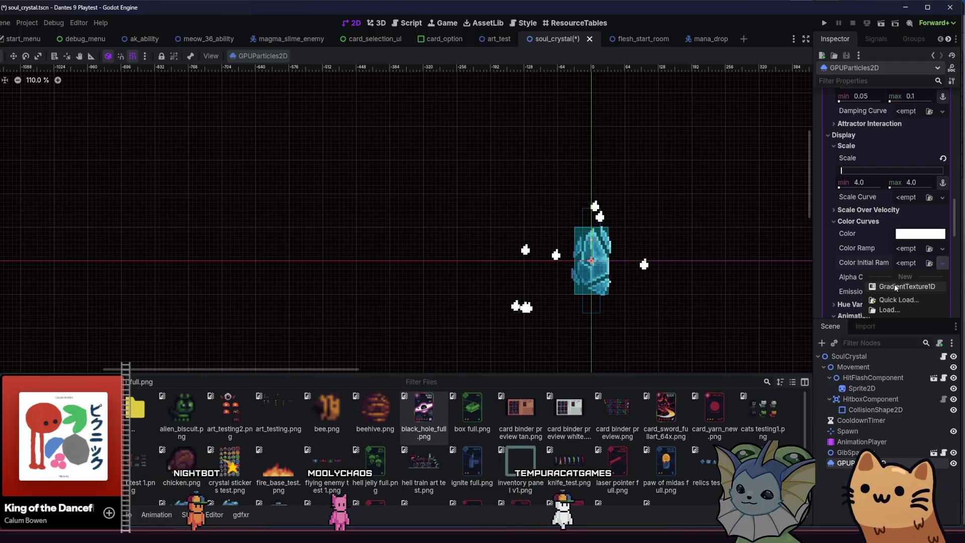
left_click(895, 283)
left_click(914, 264)
scroll(901, 237, "down", 2)
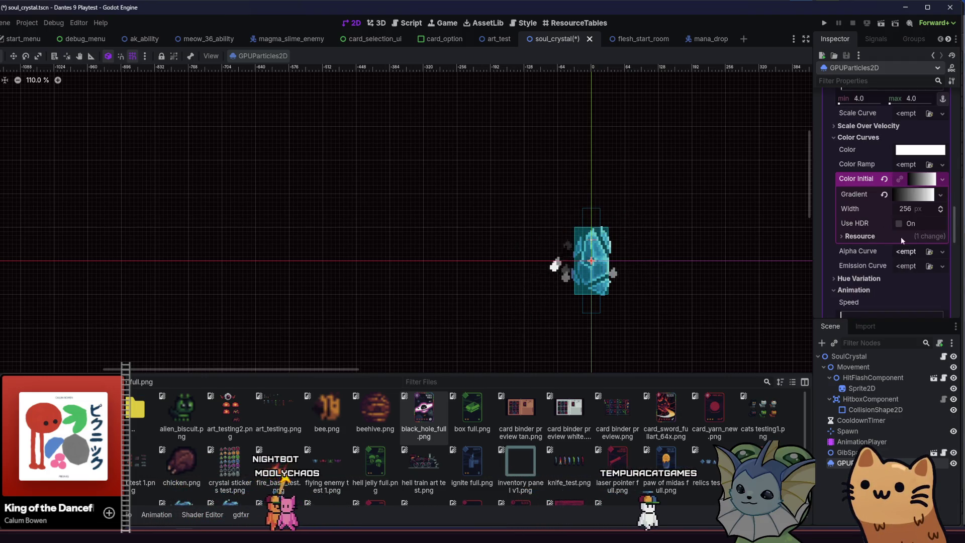
Set the gradient to Constant interpolation, add white as a swatch, and open Load palette
left_click(918, 200)
left_click(918, 263)
left_click(915, 285)
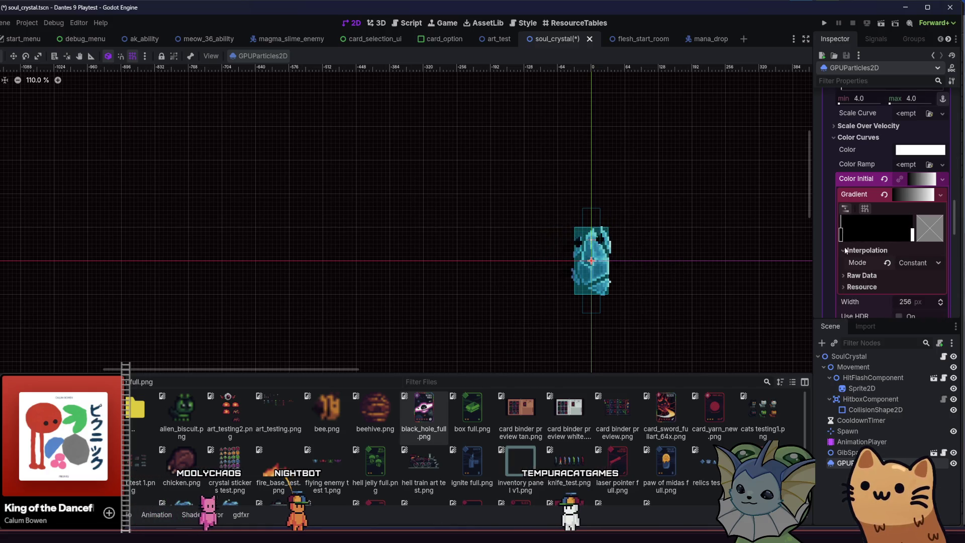
double_click(913, 236)
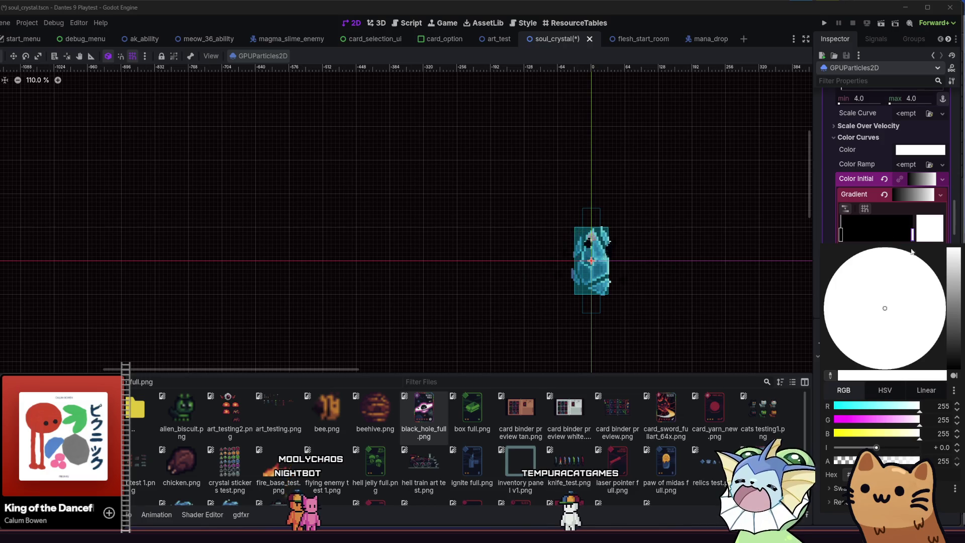
left_click(829, 488)
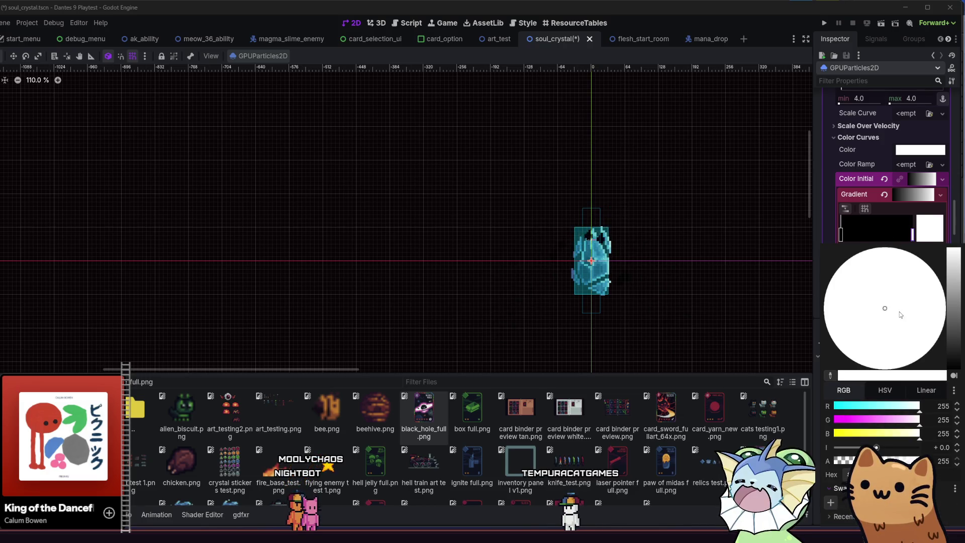
left_click(831, 501)
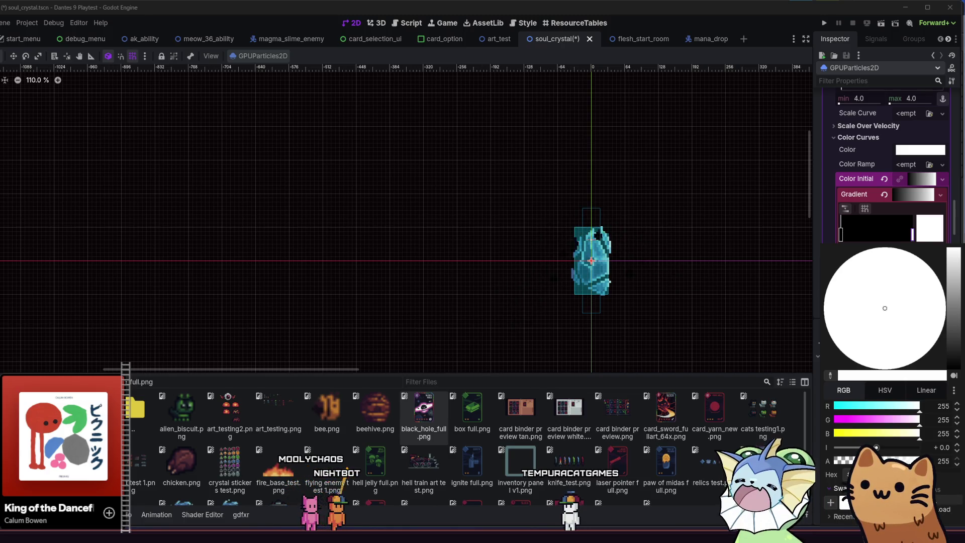
left_click(940, 509)
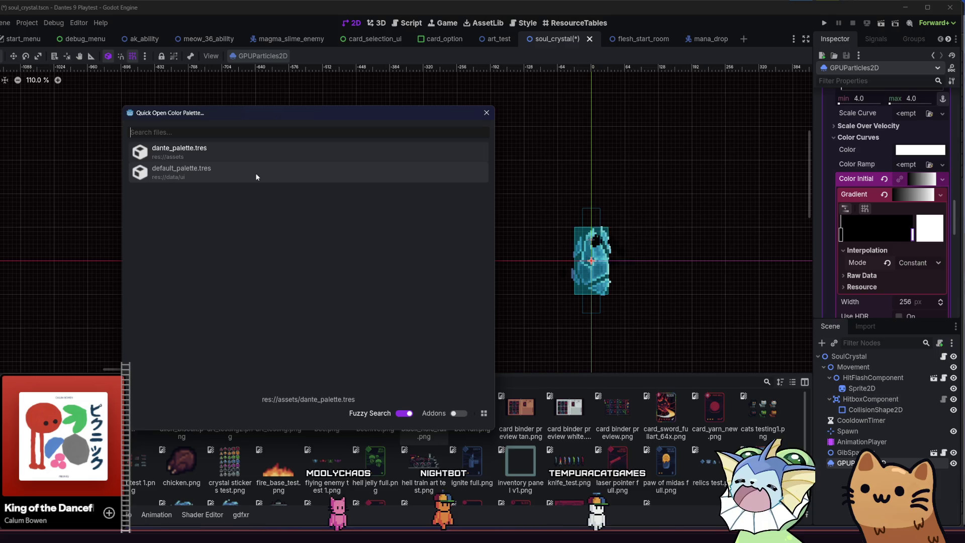
Open the palette and set the Color Initial gradient's right stop to light cyan
double_click(248, 152)
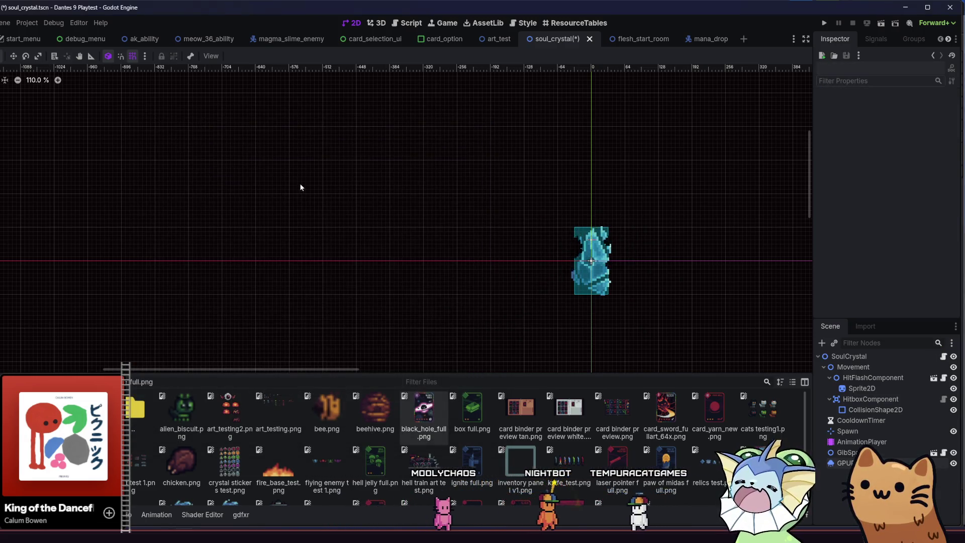
left_click(848, 452)
left_click(845, 463)
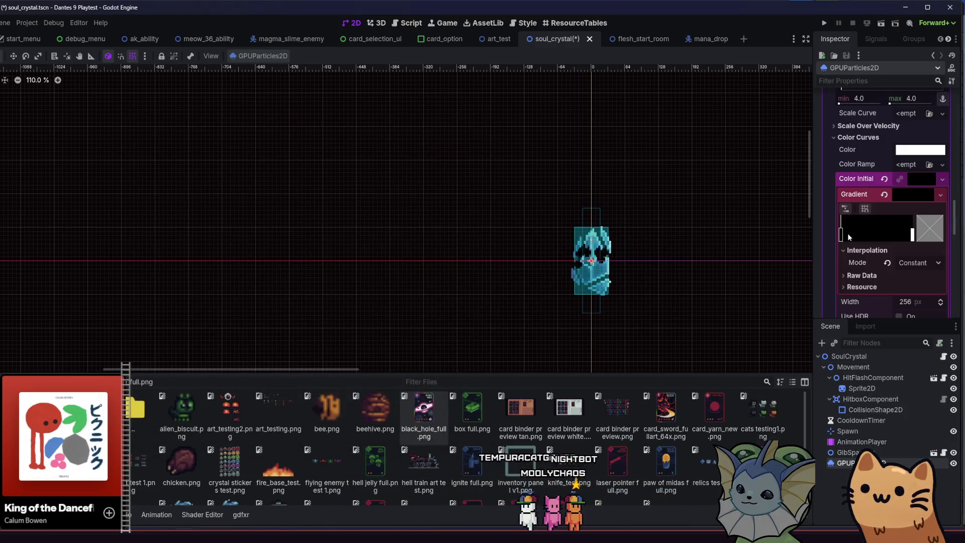
double_click(912, 235)
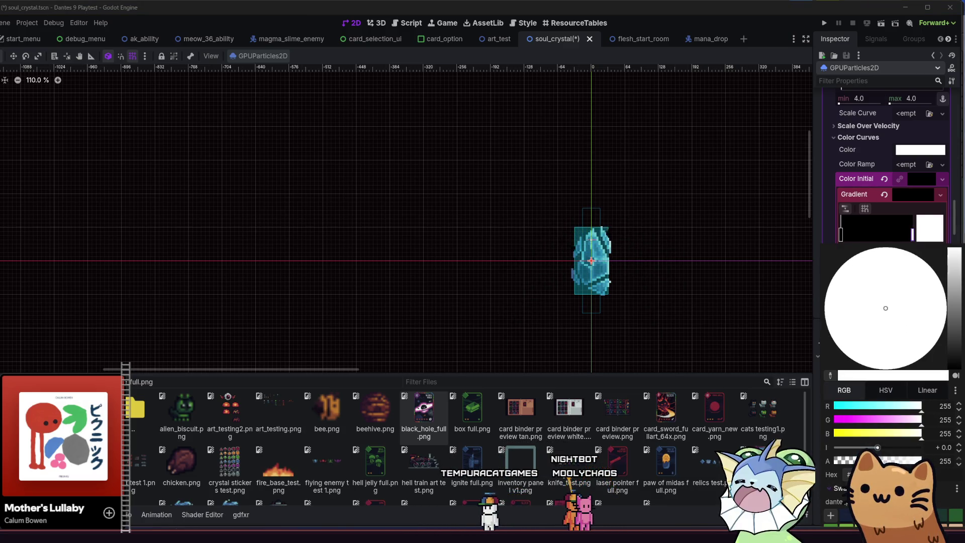
left_click(858, 301)
left_click(915, 240)
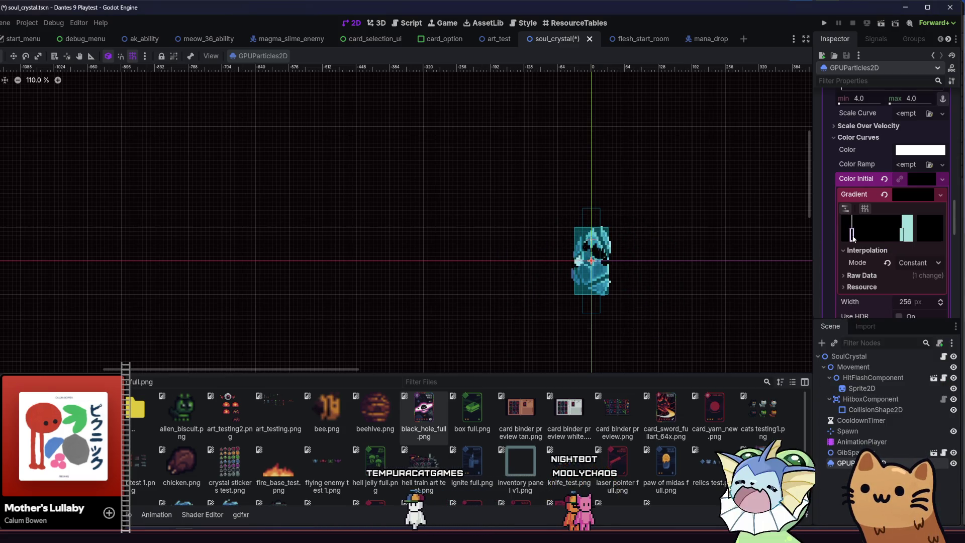
Set the gradient's left stop to cyan 73bed3 and give another stop a blue palette colour
double_click(851, 234)
left_click(908, 426)
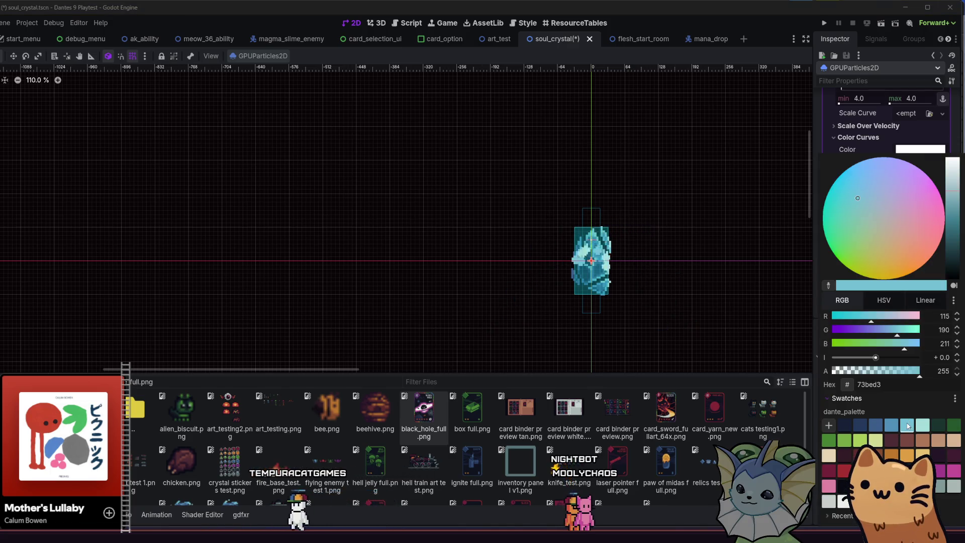
left_click(741, 287)
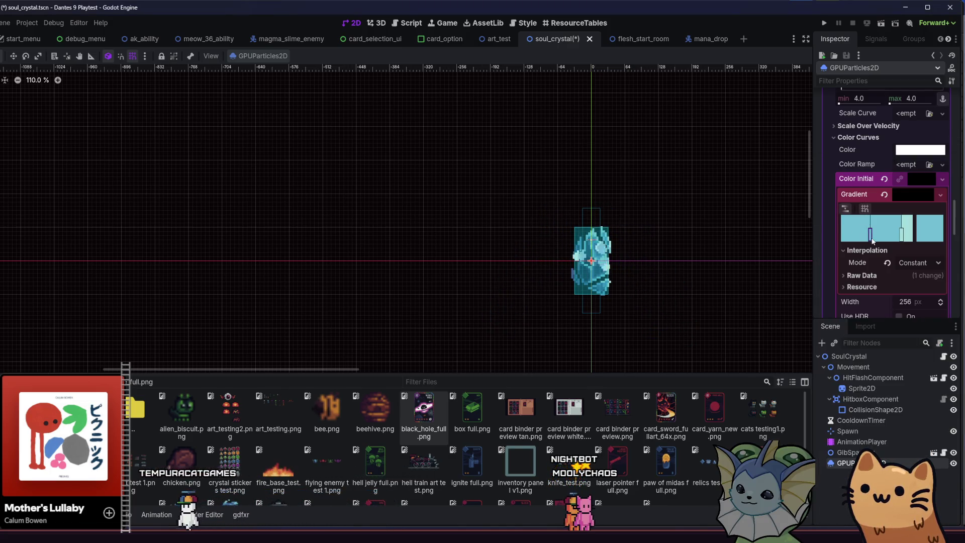
double_click(852, 230)
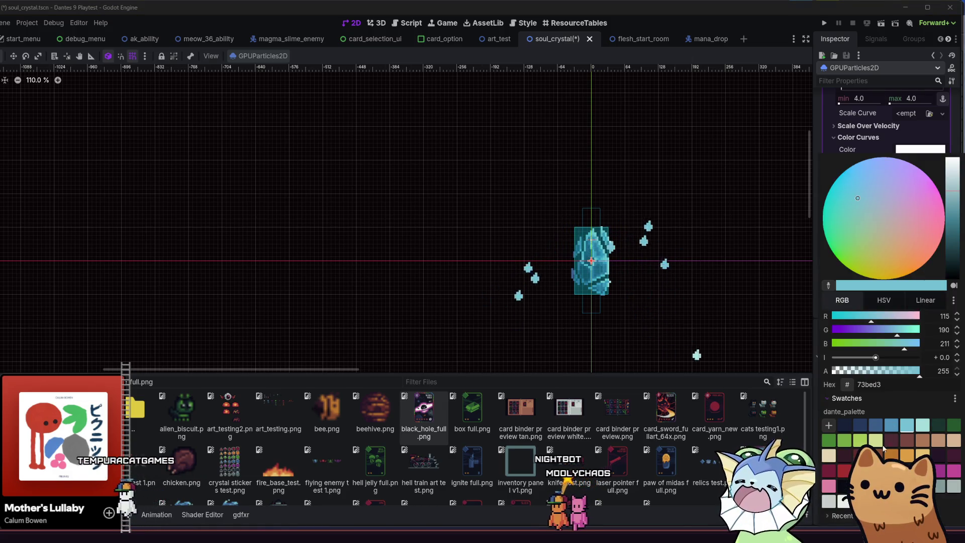
left_click(897, 429)
left_click(711, 281)
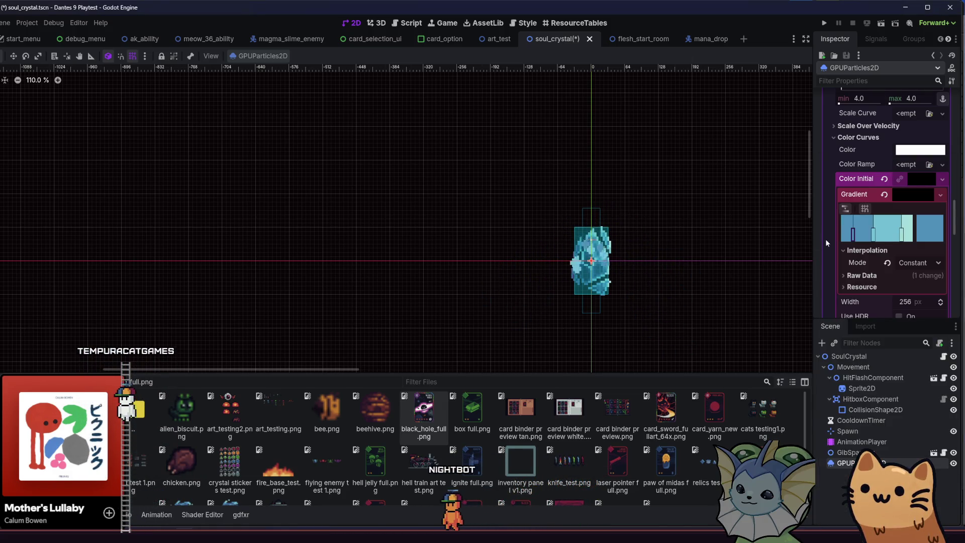
Drag the gradient stops into new positions to rearrange the blue and cyan bands
left_click_drag(632, 211, 446, 208)
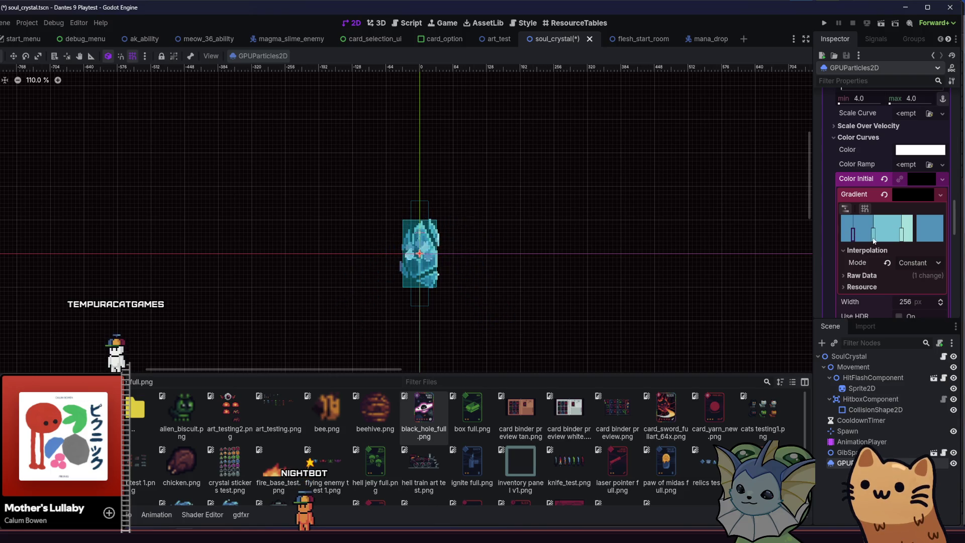
mouse_move(878, 239)
left_mouse_down()
mouse_move(910, 238)
mouse_move(861, 237)
left_mouse_up()
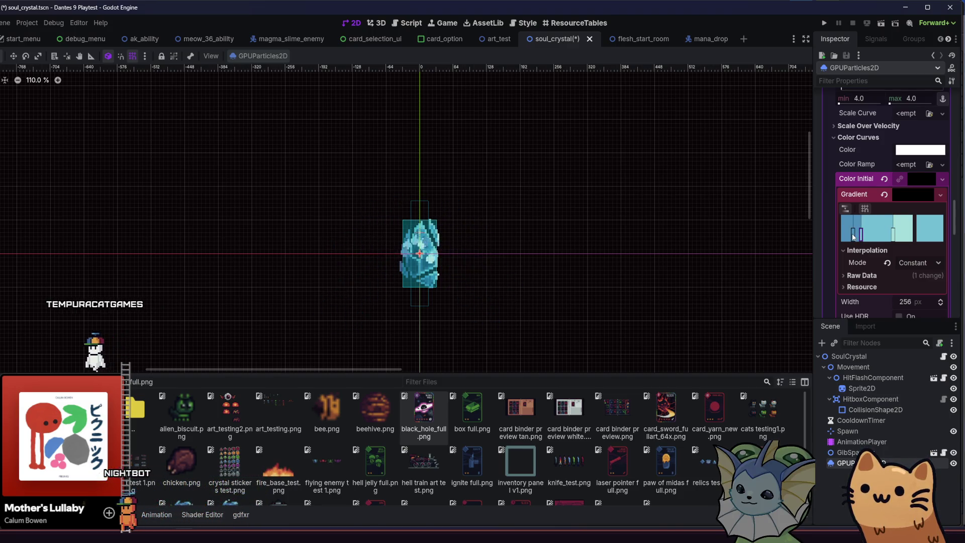
left_click_drag(853, 237, 912, 236)
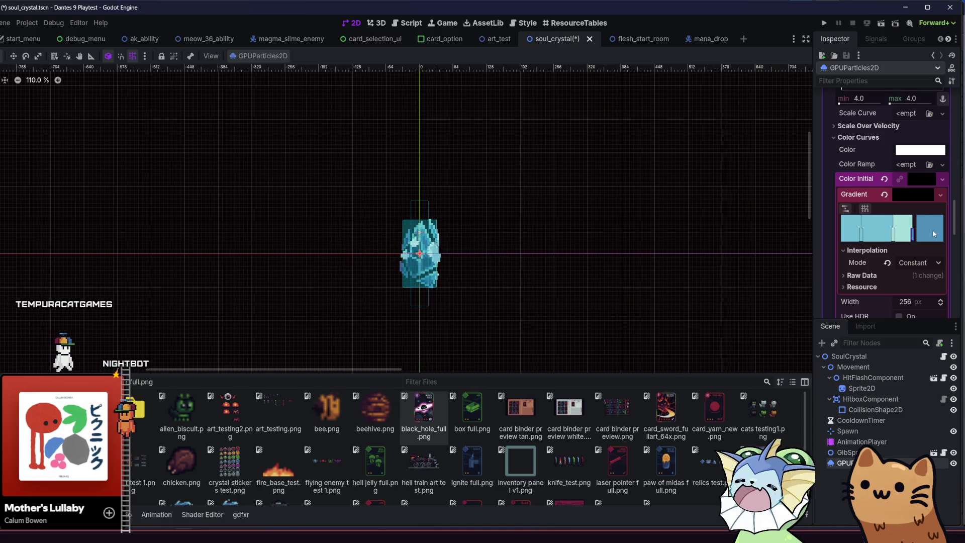
left_click_drag(872, 237, 911, 237)
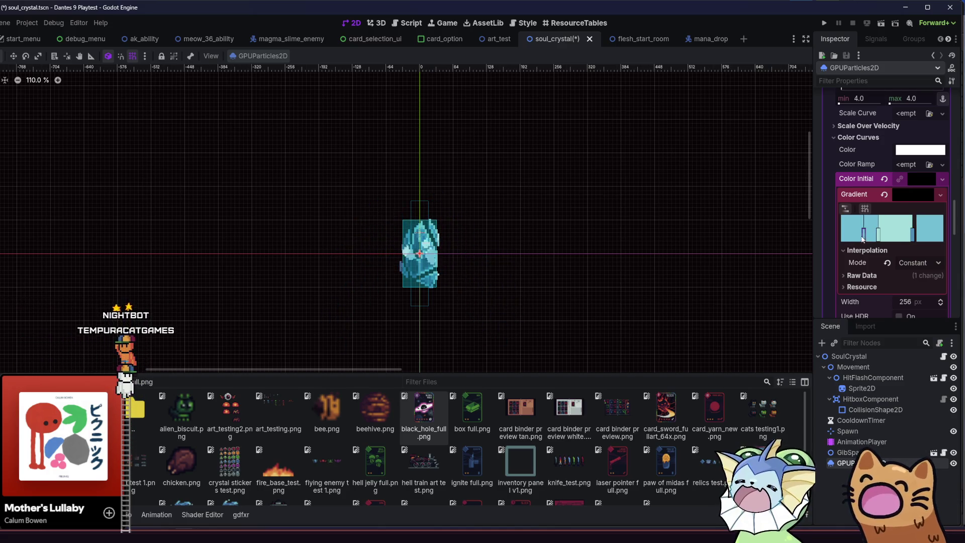
Give the rightmost gradient stop a palette swatch colour and save soul_crystal
double_click(913, 236)
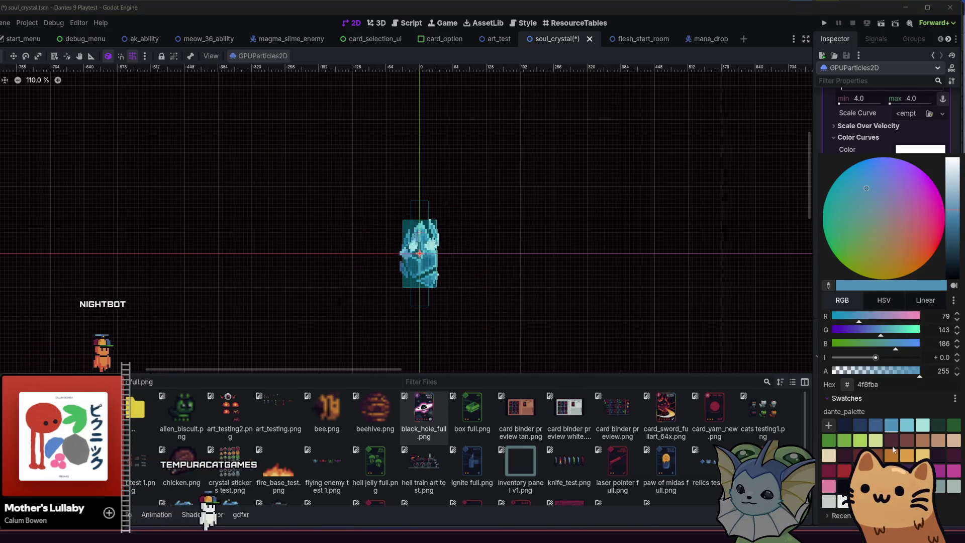
left_click(843, 503)
left_click(720, 251)
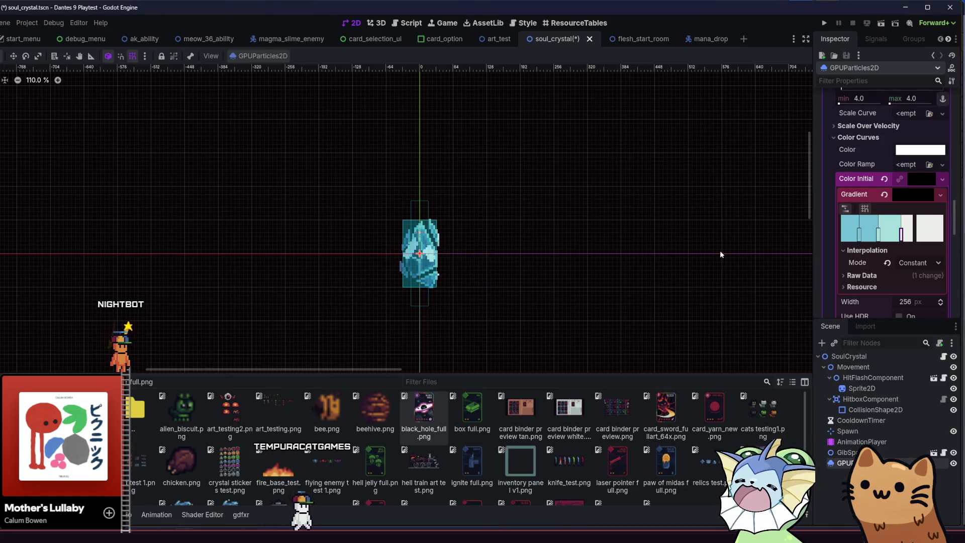
key("ctrl+s")
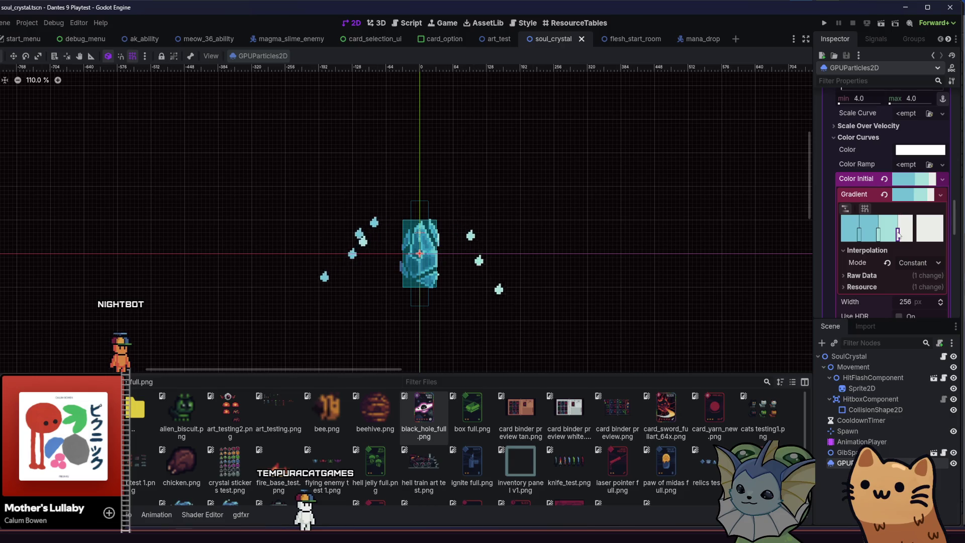
Nudge the teal gradient stop slightly to the right
mouse_move(878, 234)
left_mouse_down()
mouse_move(866, 234)
mouse_move(892, 235)
left_mouse_up()
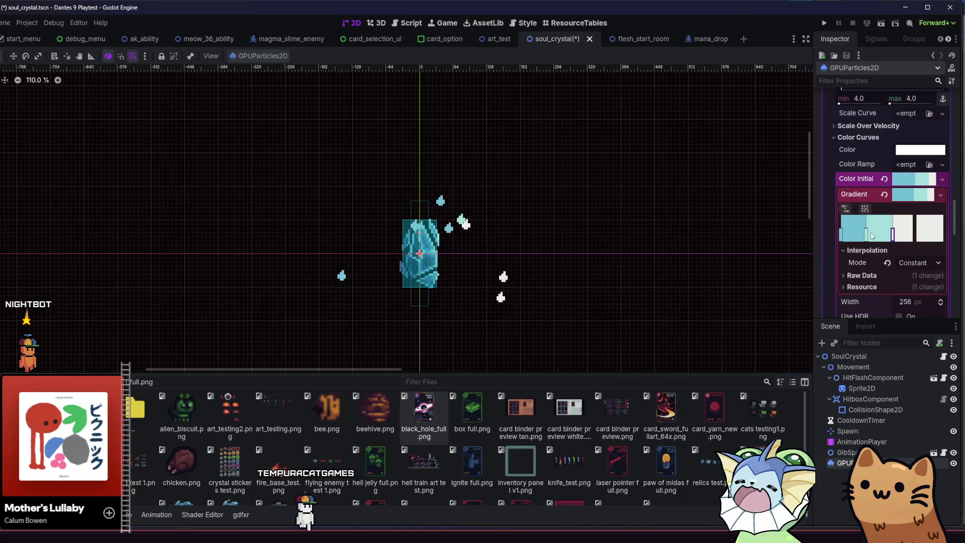
scroll(689, 242, "right", 1)
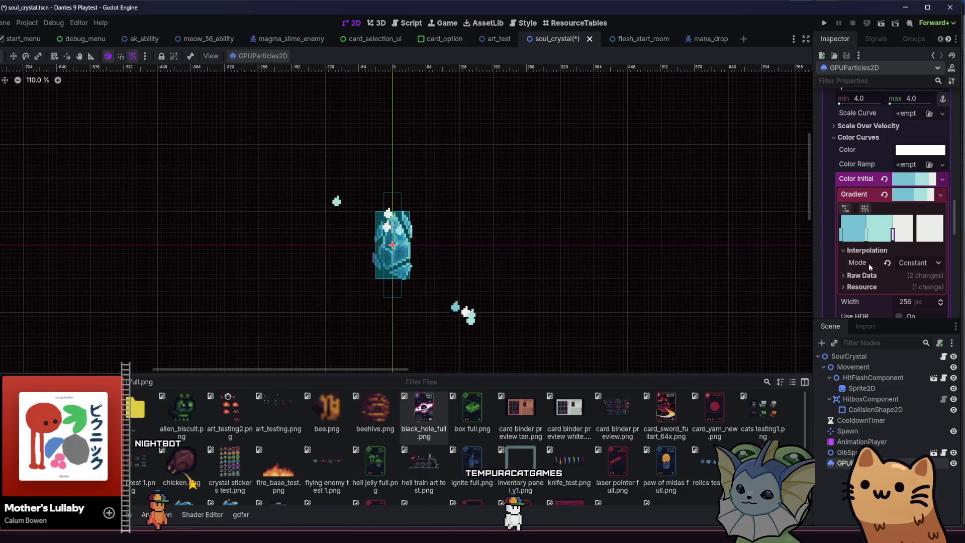
scroll(869, 264, "down", 5)
scroll(885, 138, "down", 2)
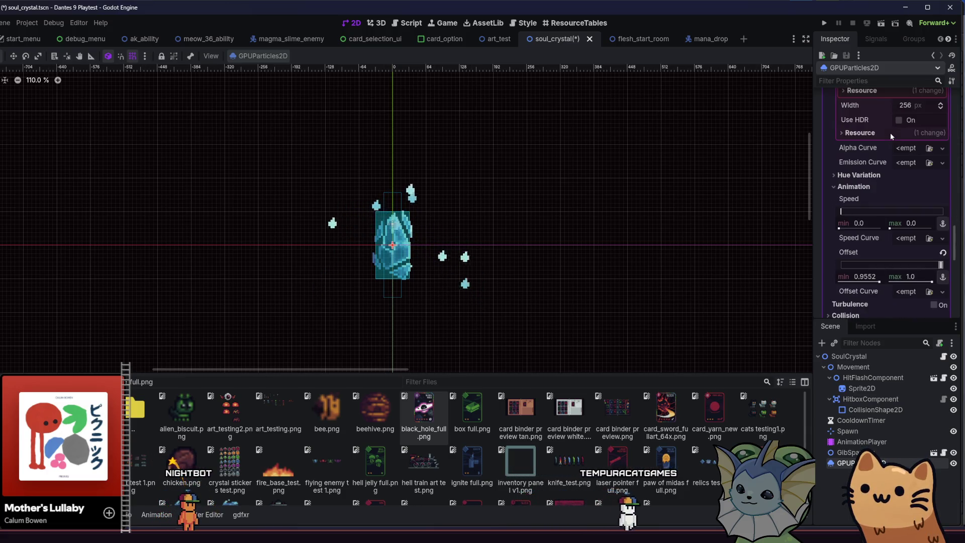
Give the particles' Alpha Curve a new CurveTexture holding a new Curve
left_click(930, 150)
left_click(487, 113)
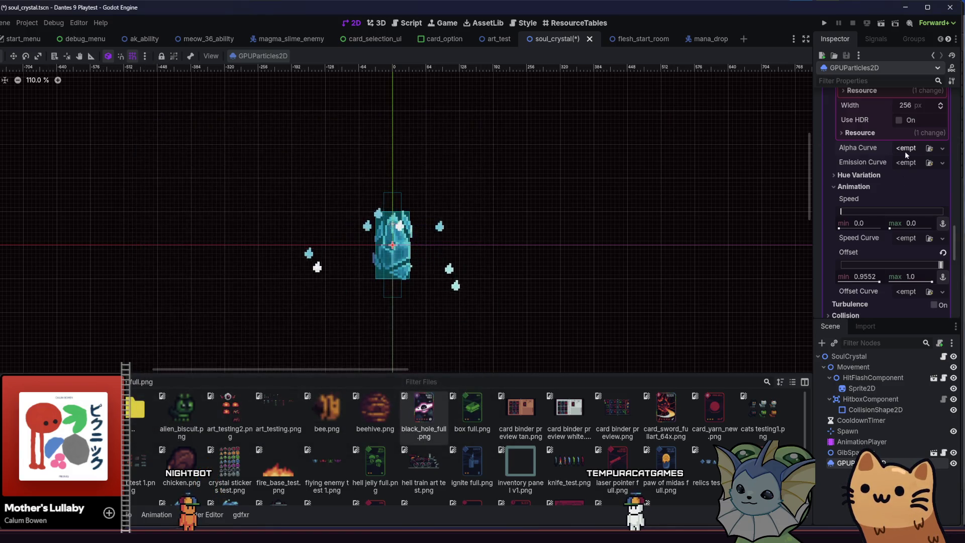
left_click(906, 149)
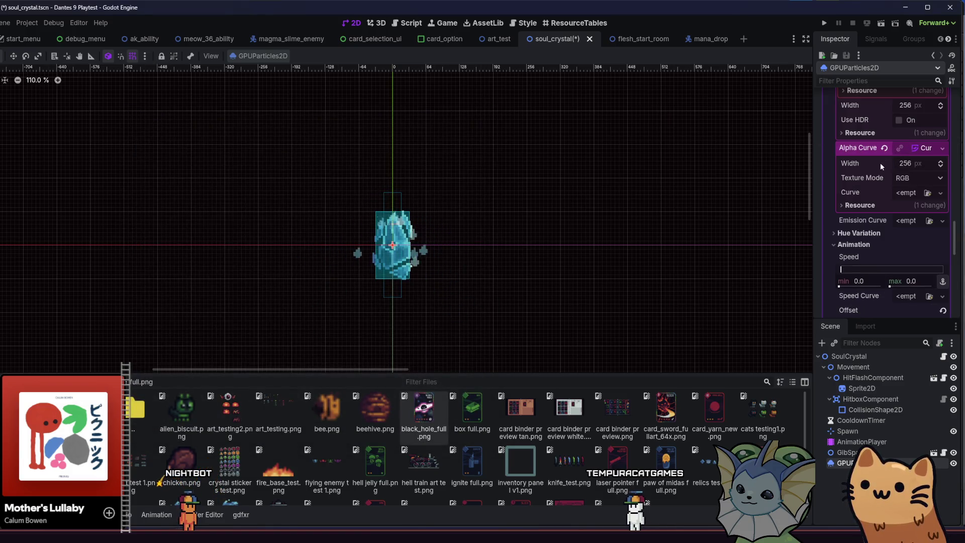
left_click(905, 194)
left_click(897, 217)
left_click(913, 214)
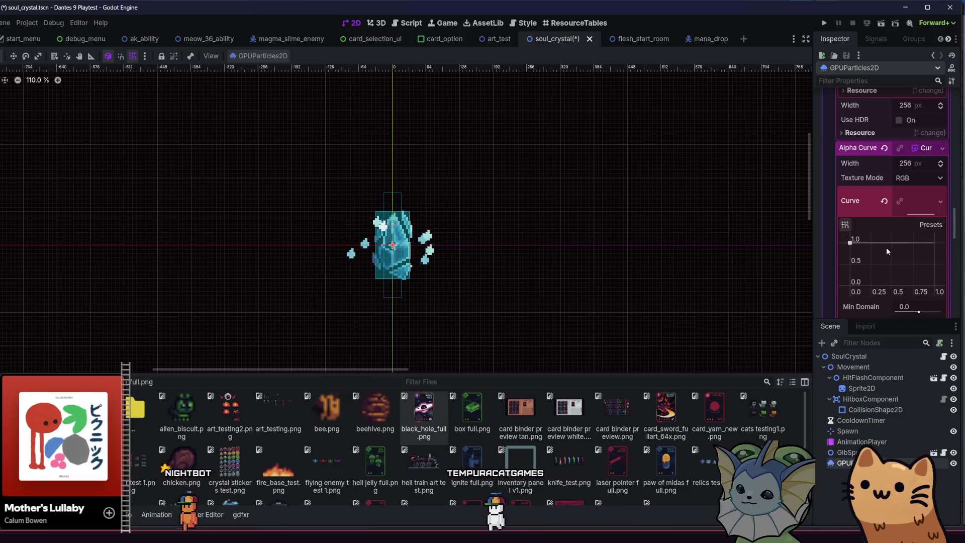
Drag the curve's right point down so alpha falls from 1.0 to 0.0, then save
mouse_move(933, 244)
left_mouse_down()
mouse_move(934, 285)
mouse_move(925, 269)
left_mouse_up()
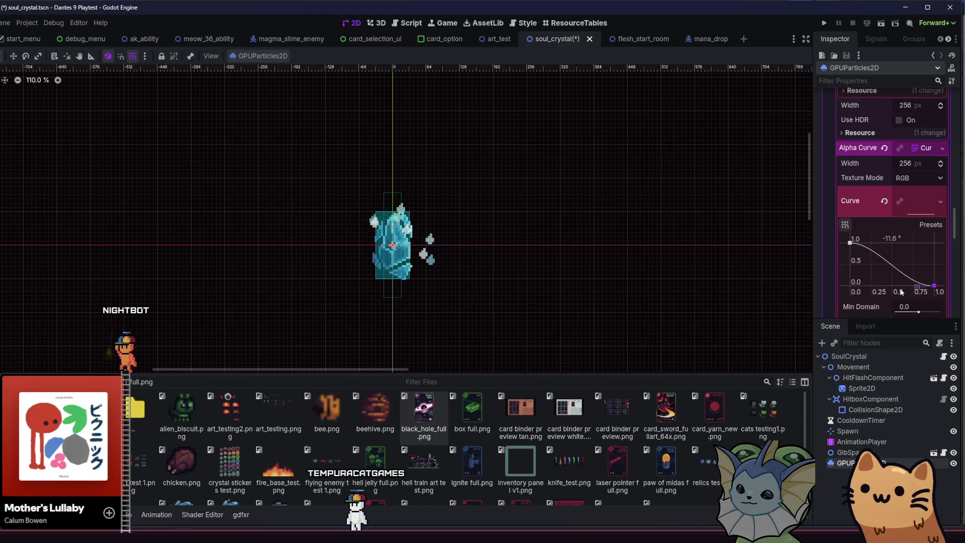
scroll(686, 275, "left", 3)
mouse_move(686, 275)
left_mouse_down()
mouse_move(713, 273)
mouse_move(452, 281)
left_mouse_up()
key("ctrl+s")
scroll(950, 250, "down", 5)
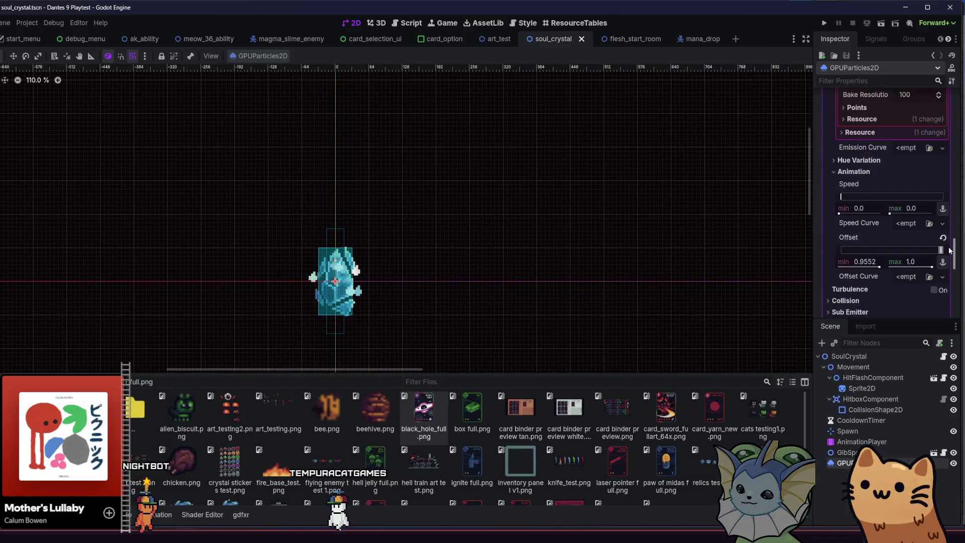
Lower the Animation Offset minimum from 0.9552 to 0.3097, keeping the maximum at 1.0
scroll(950, 250, "down", 1)
left_click_drag(932, 242, 781, 242)
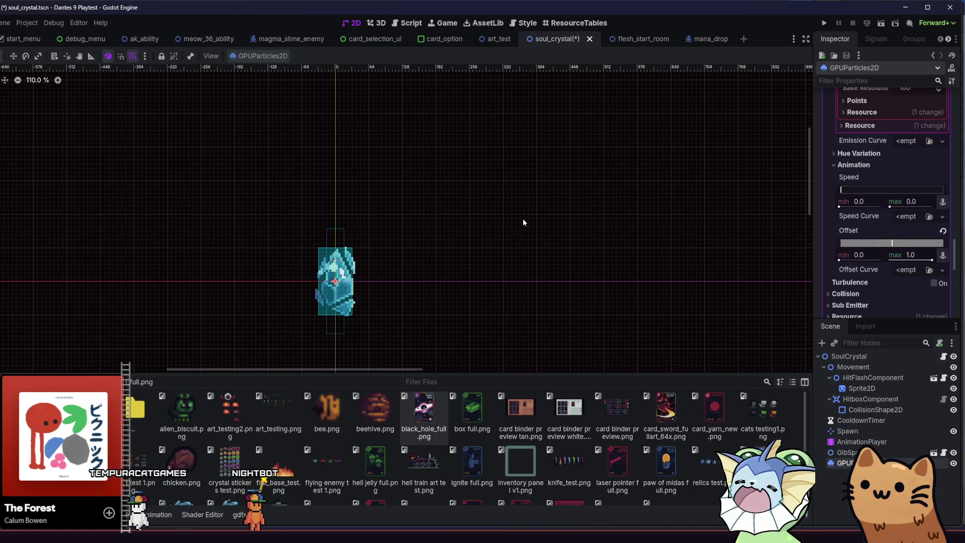
mouse_move(562, 219)
left_mouse_down()
mouse_move(695, 218)
mouse_move(746, 228)
left_mouse_up()
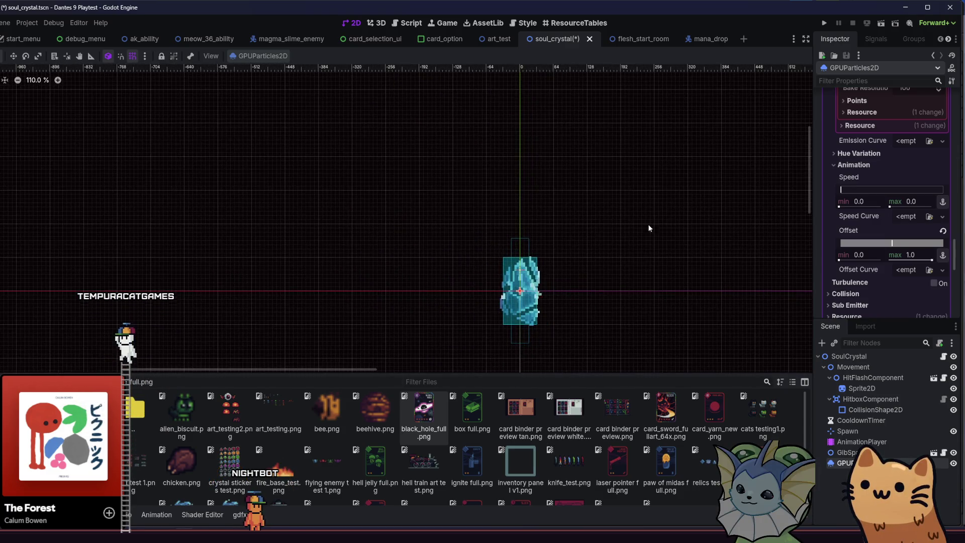
mouse_move(599, 218)
left_mouse_down()
mouse_move(516, 204)
mouse_move(504, 187)
left_mouse_up()
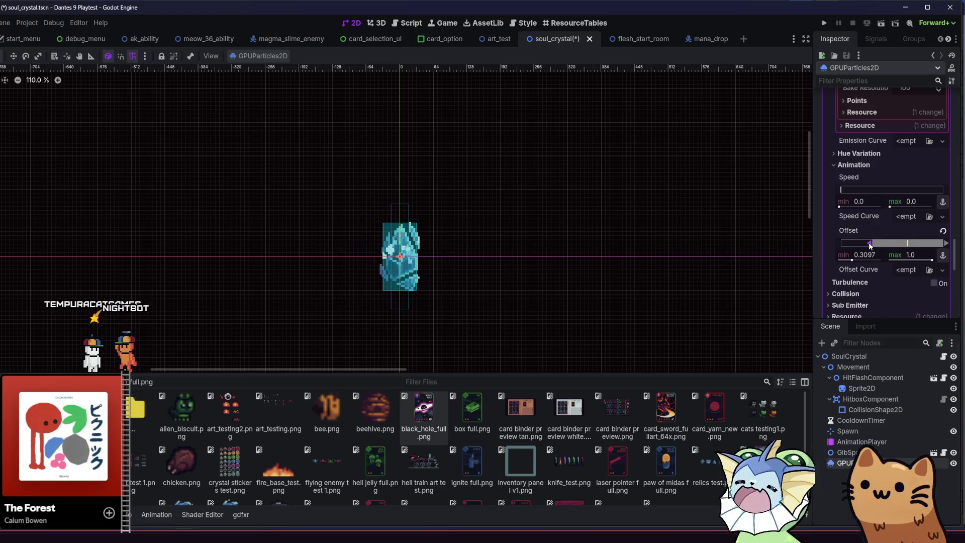
Set particle Scale to 4.0–5.0 and raise the emitter Amount from 8 to 12
scroll(852, 217, "up", 10)
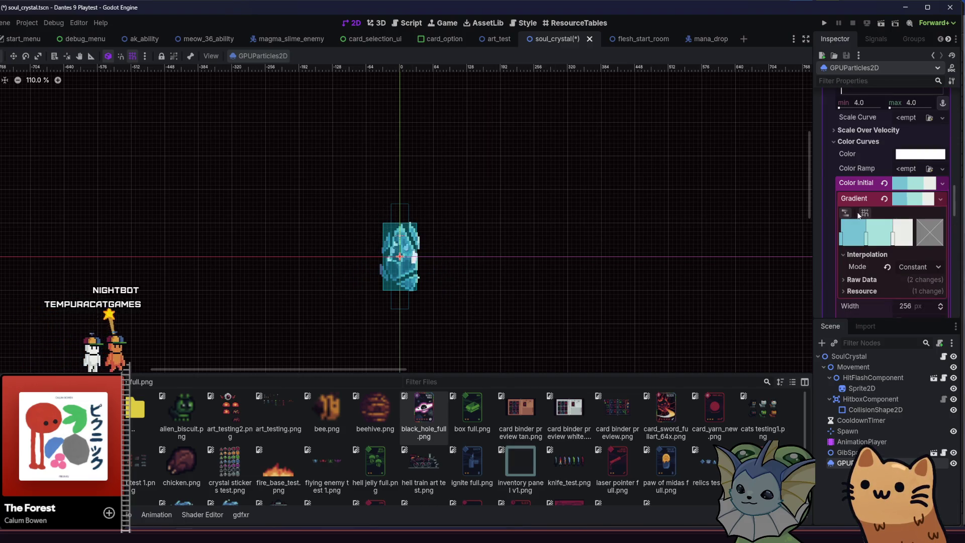
scroll(861, 206, "up", 3)
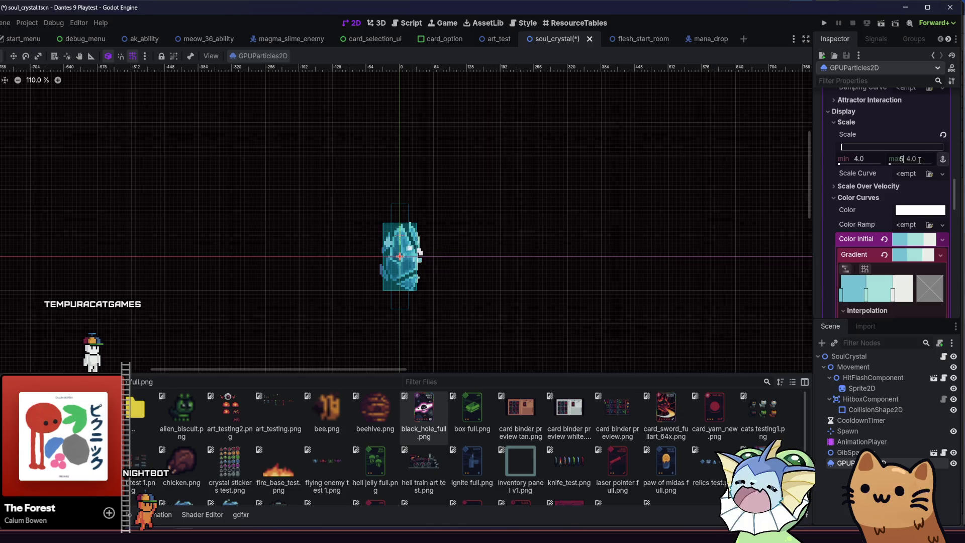
scroll(846, 182, "up", 6)
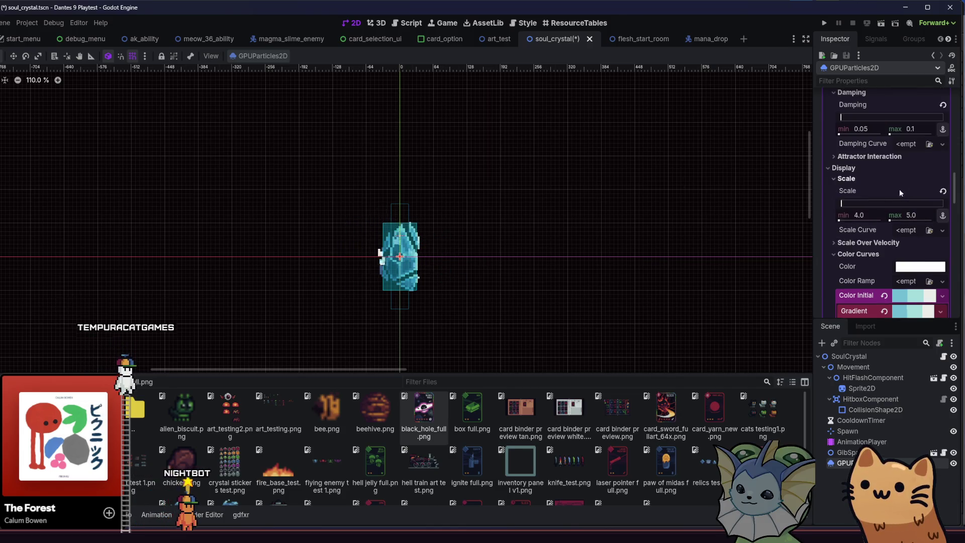
scroll(601, 320, "left", 5)
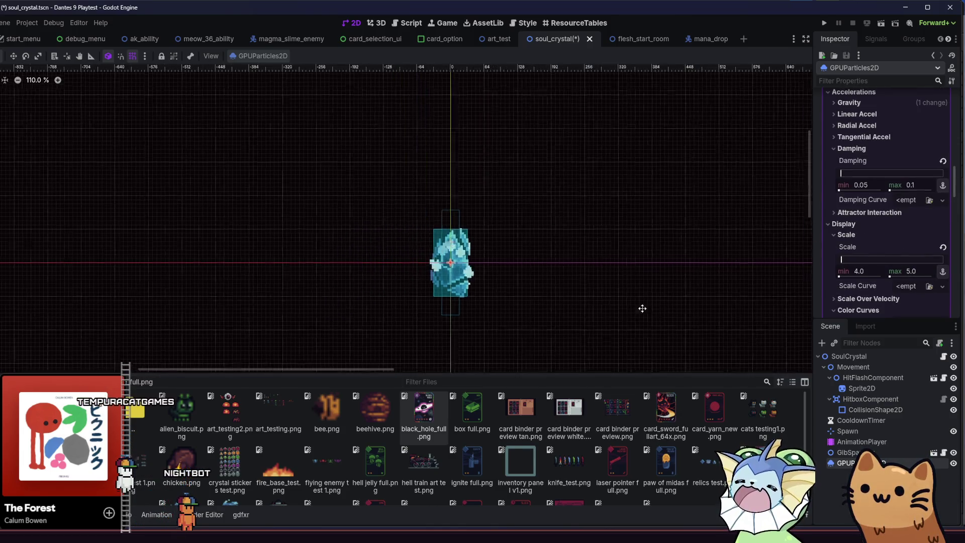
scroll(958, 182, "up", 15)
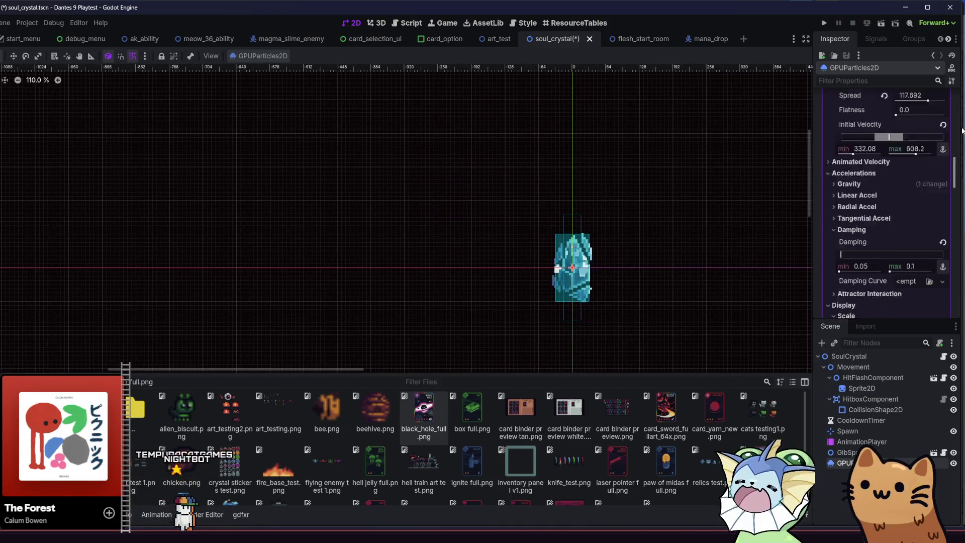
left_click_drag(923, 130, 921, 129)
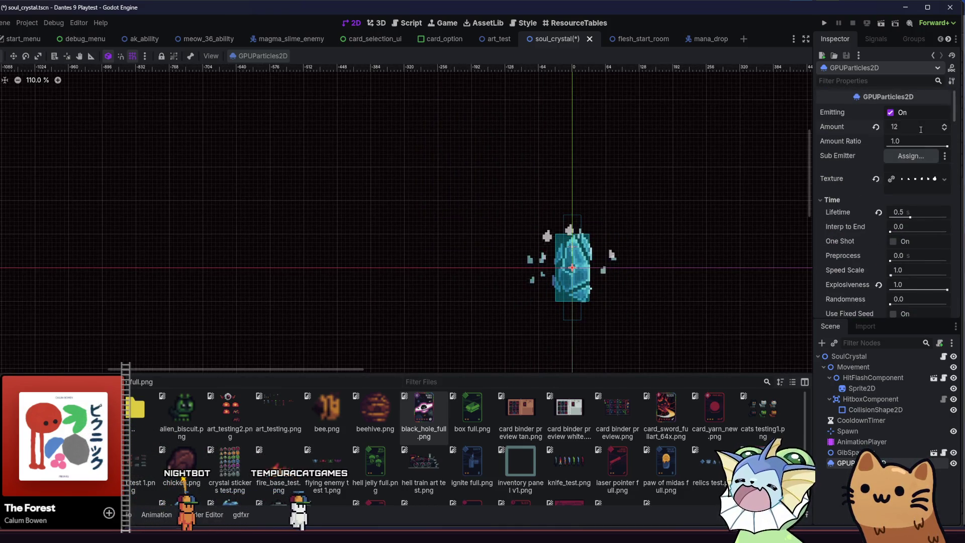
mouse_move(616, 208)
left_mouse_down()
mouse_move(608, 216)
mouse_move(443, 203)
mouse_move(344, 215)
mouse_move(459, 187)
left_mouse_up()
scroll(386, 210, "up", 3)
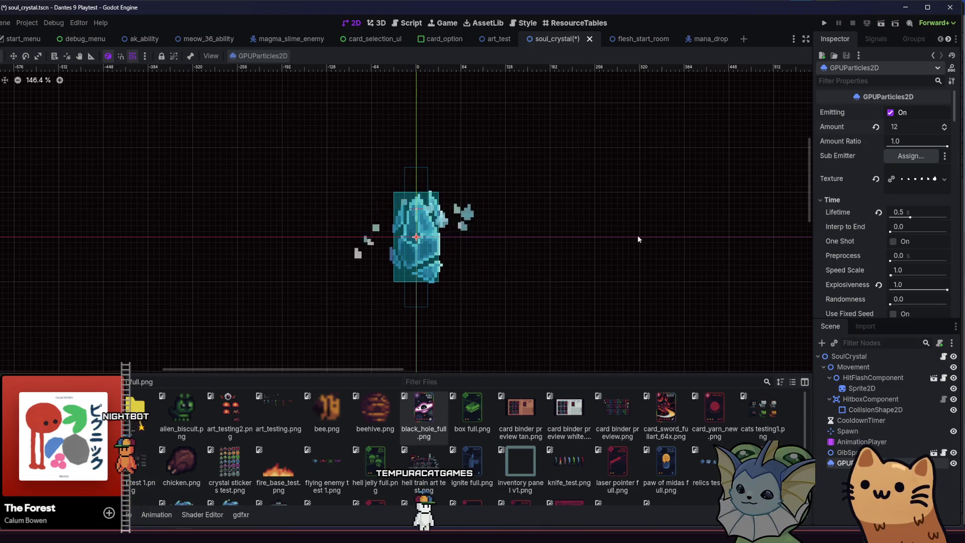
scroll(849, 202, "down", 3)
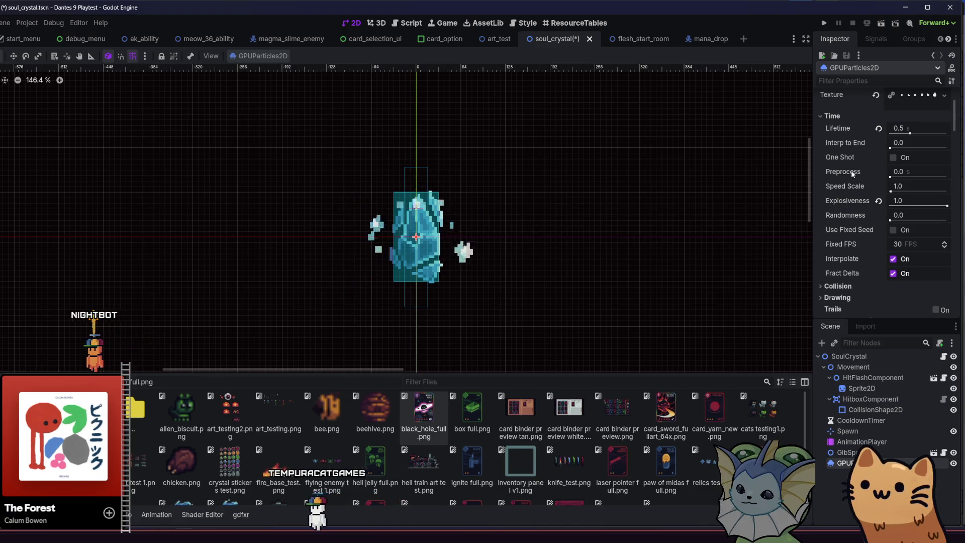
left_click(842, 286)
Set the process material's Spawn Position emission shape to Sphere
left_click(842, 286)
scroll(842, 286, "down", 2)
left_click(838, 275)
scroll(839, 276, "down", 1)
scroll(838, 261, "down", 1)
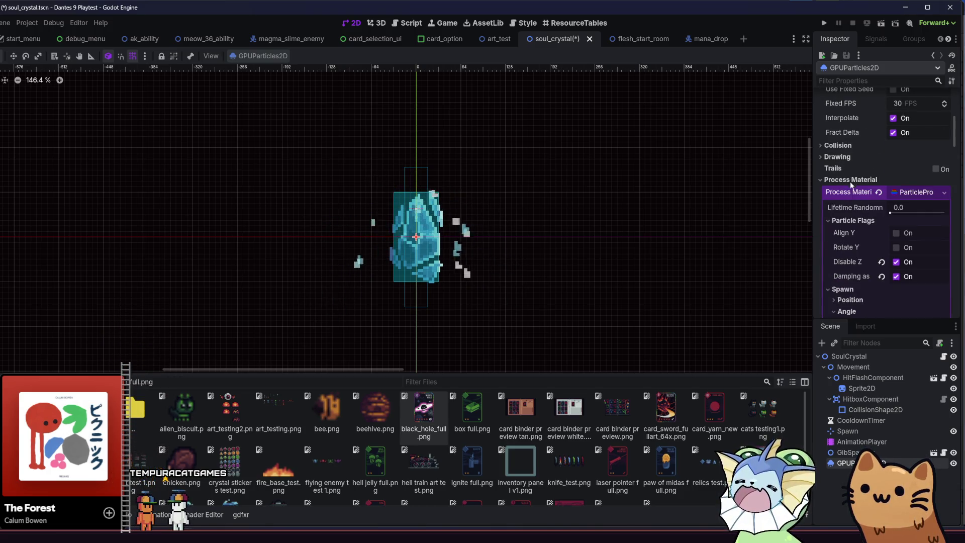
scroll(847, 237, "down", 2)
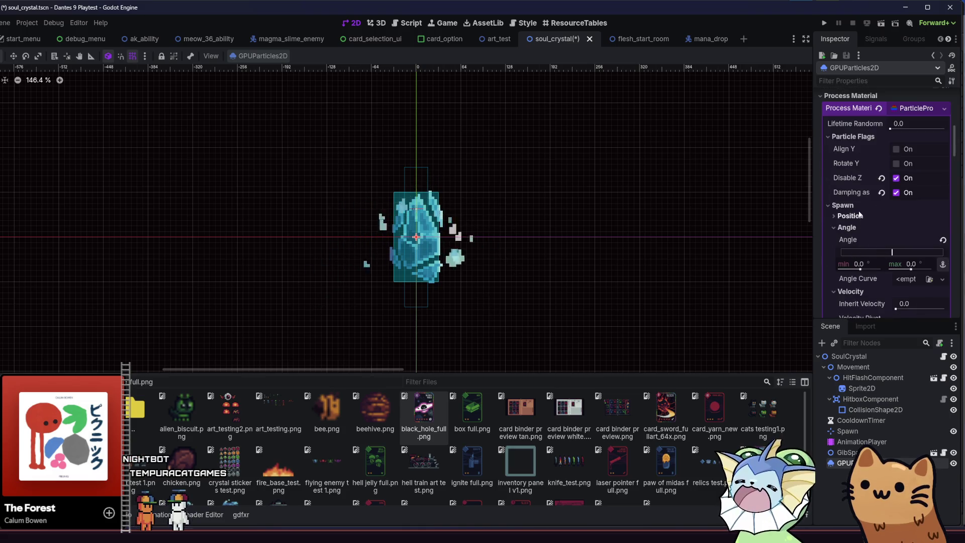
left_click(850, 215)
left_click(910, 285)
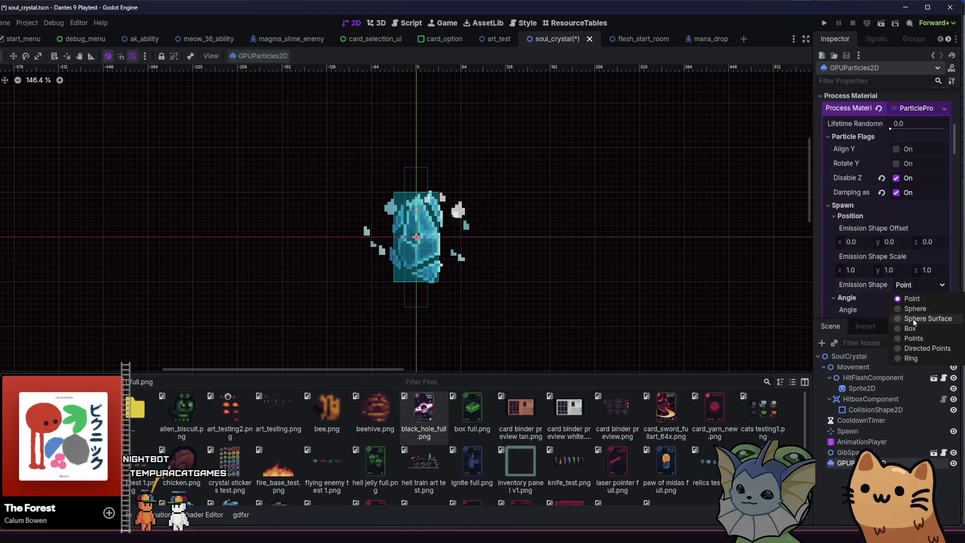
left_click(915, 308)
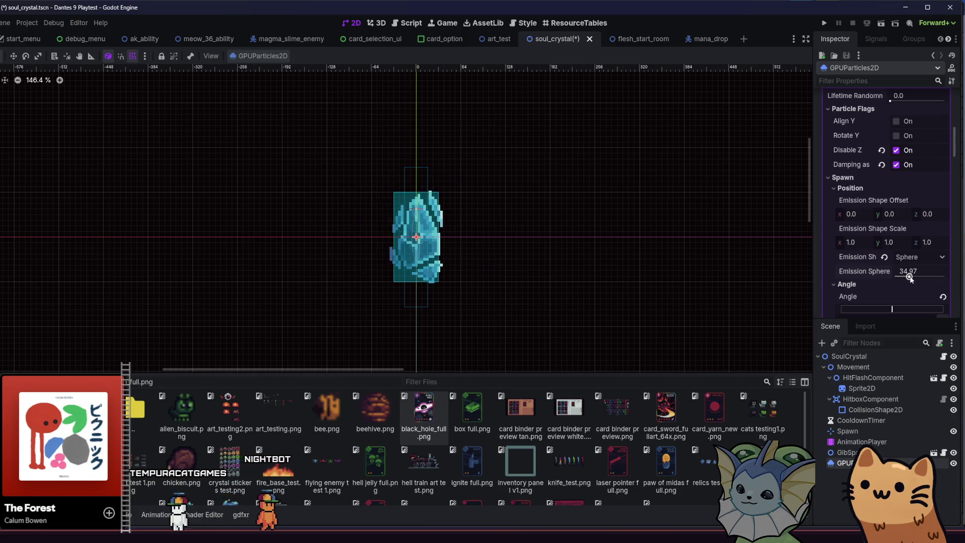
Set the Emission Sphere Radius to 32 and save the soul_crystal scene
left_click(912, 275)
type("64")
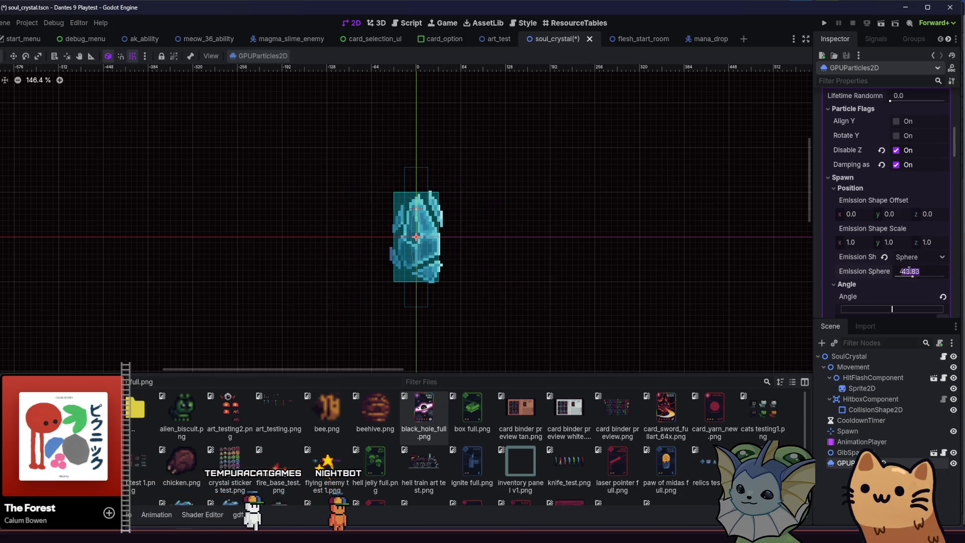
key("Return")
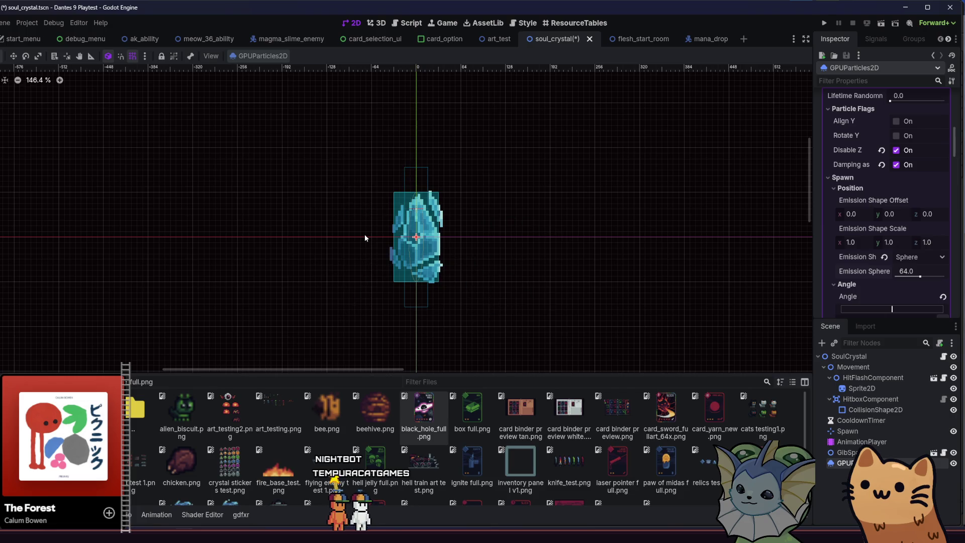
left_click(908, 271)
type("32")
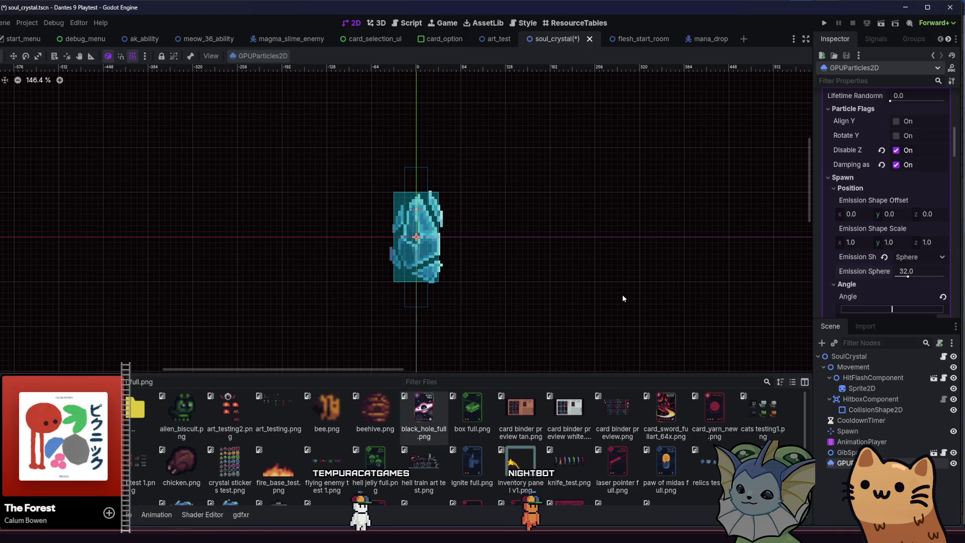
mouse_move(545, 225)
left_mouse_down()
mouse_move(618, 189)
mouse_move(738, 183)
mouse_move(762, 237)
mouse_move(701, 287)
mouse_move(523, 294)
mouse_move(403, 267)
left_mouse_up()
scroll(405, 269, "down", 3)
key("ctrl+s")
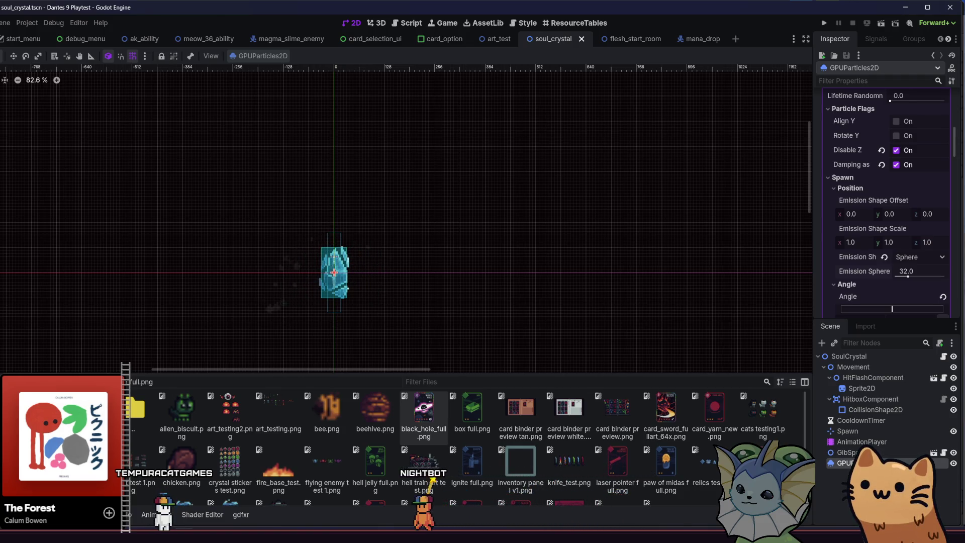
Rename the GPUParticles2D node to SoulCrystalParticles
right_click(844, 463)
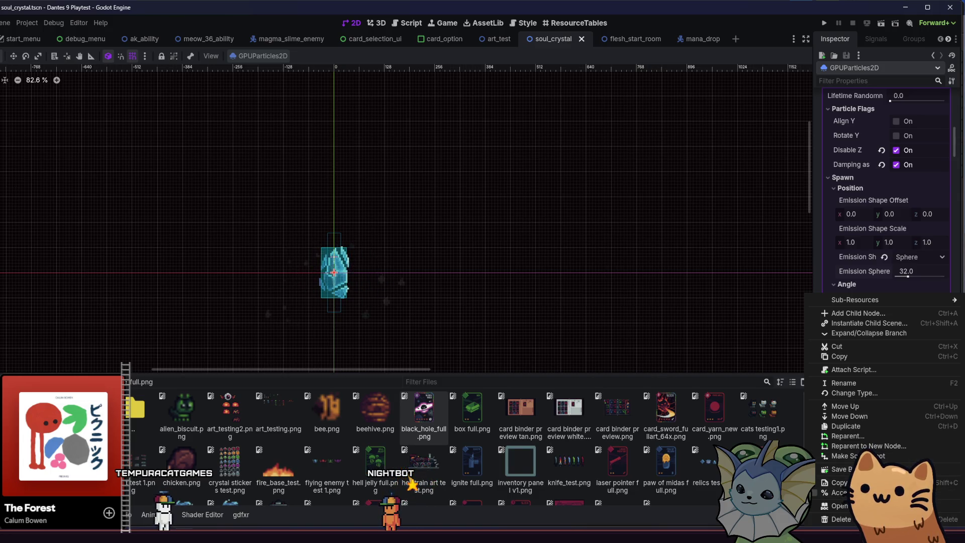
left_click(412, 483)
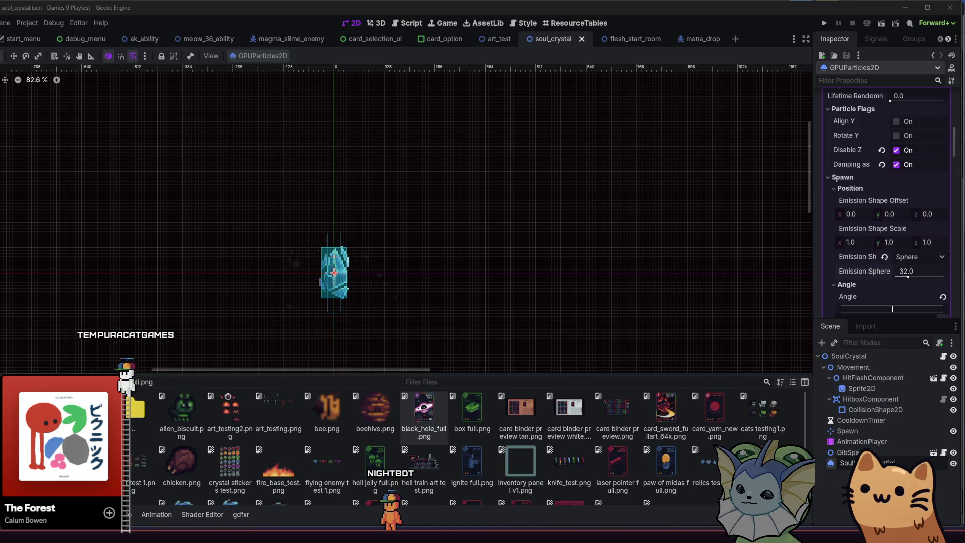
key("Return")
Save the SoulCrystalParticles branch as soul_crystal_particles.tscn in res://src/vfx and open it
right_click(849, 463)
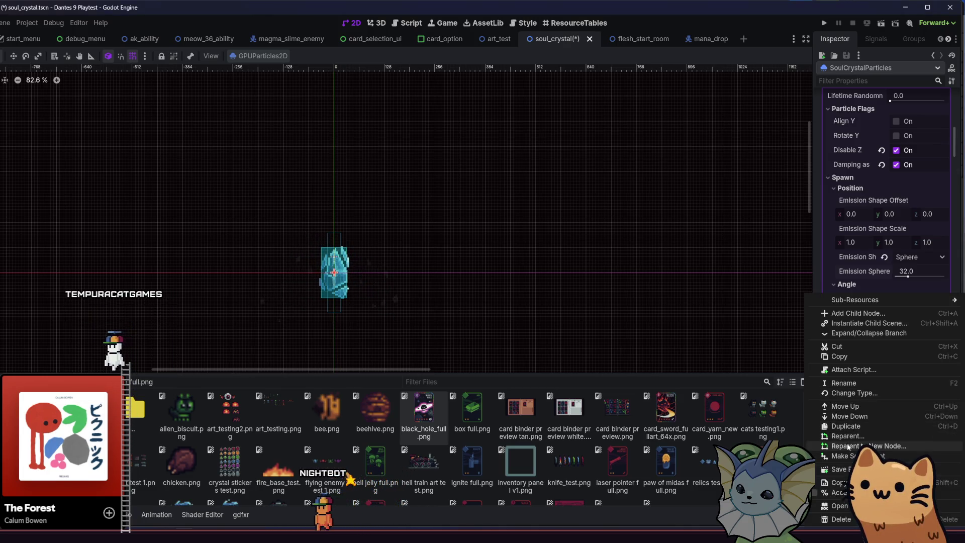
left_click(839, 469)
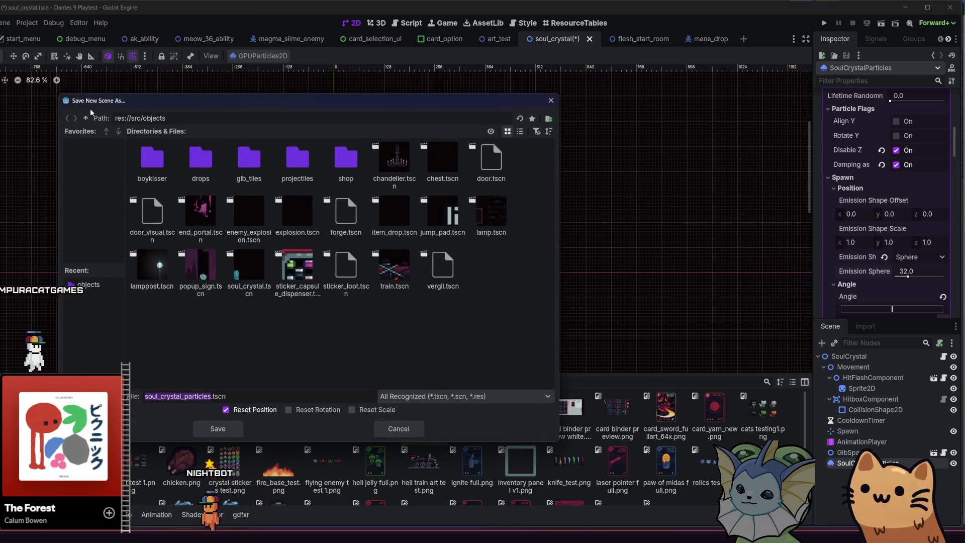
left_click(85, 117)
double_click(332, 207)
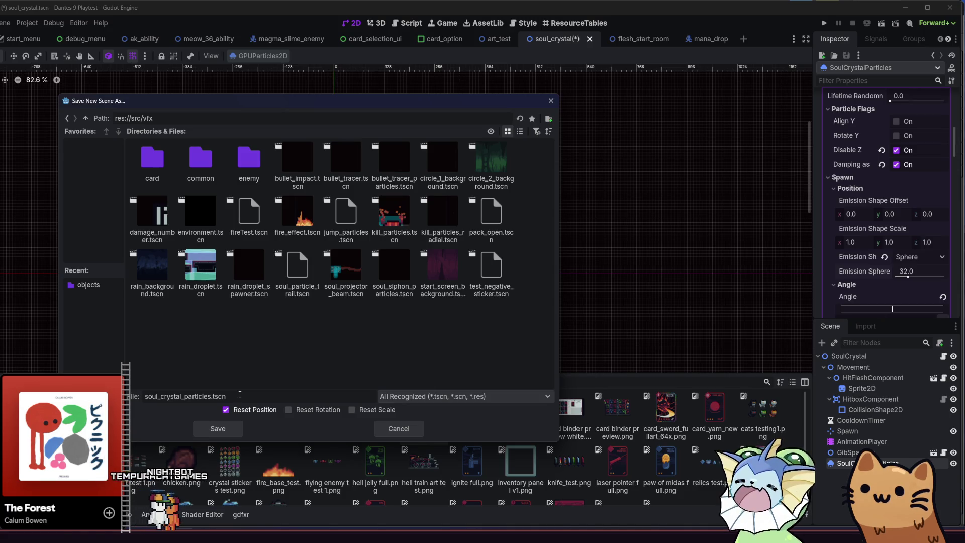
key("Return")
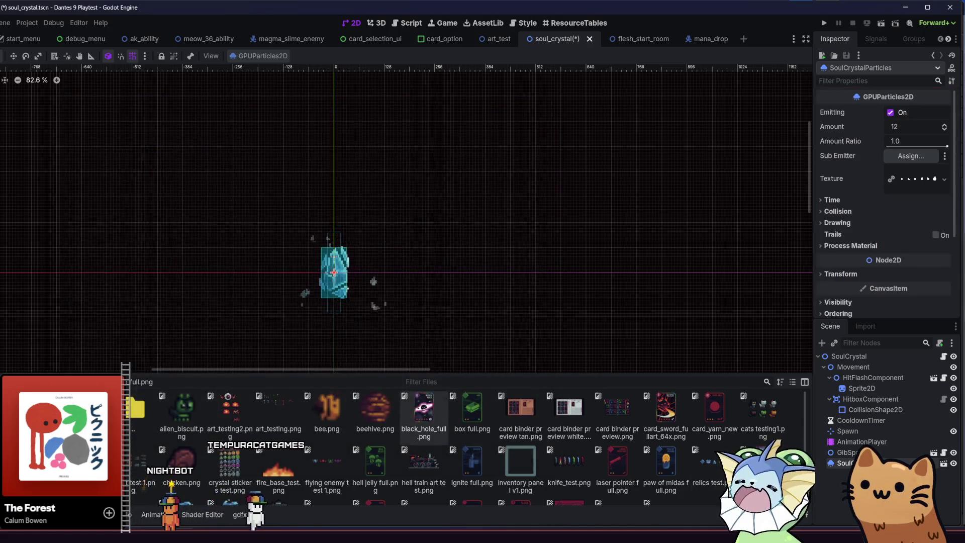
left_click(943, 463)
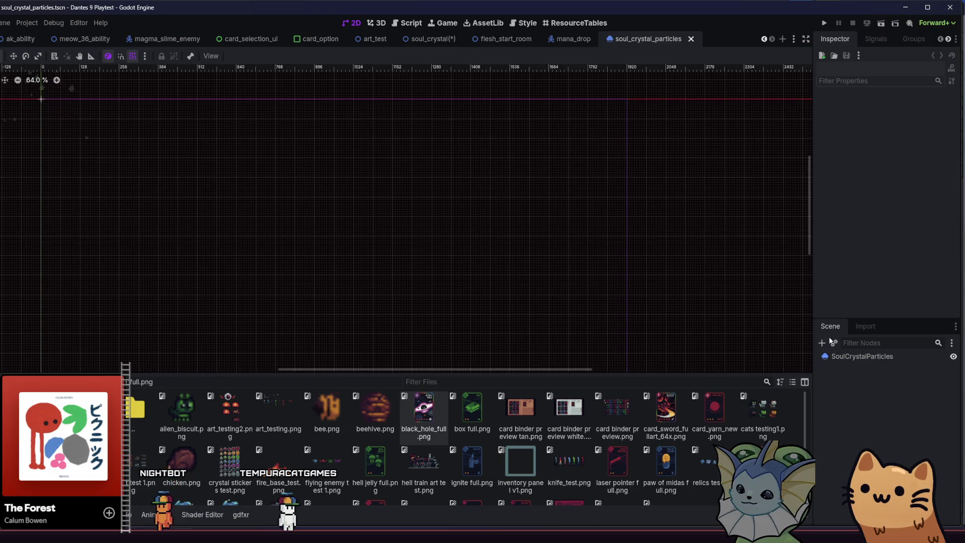
Start attaching a script to the SoulCrystalParticles root, then cancel the dialog
left_click(863, 358)
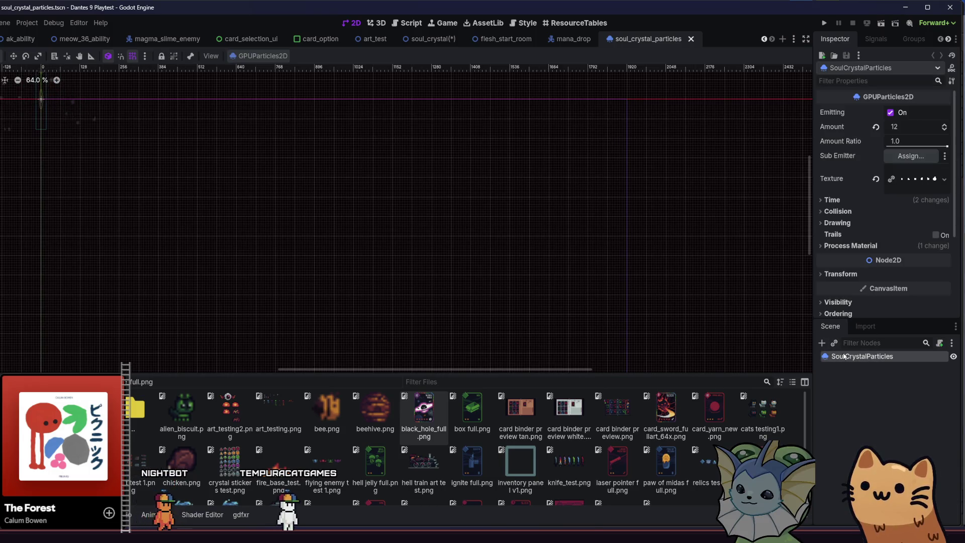
right_click(938, 356)
left_click(725, 351)
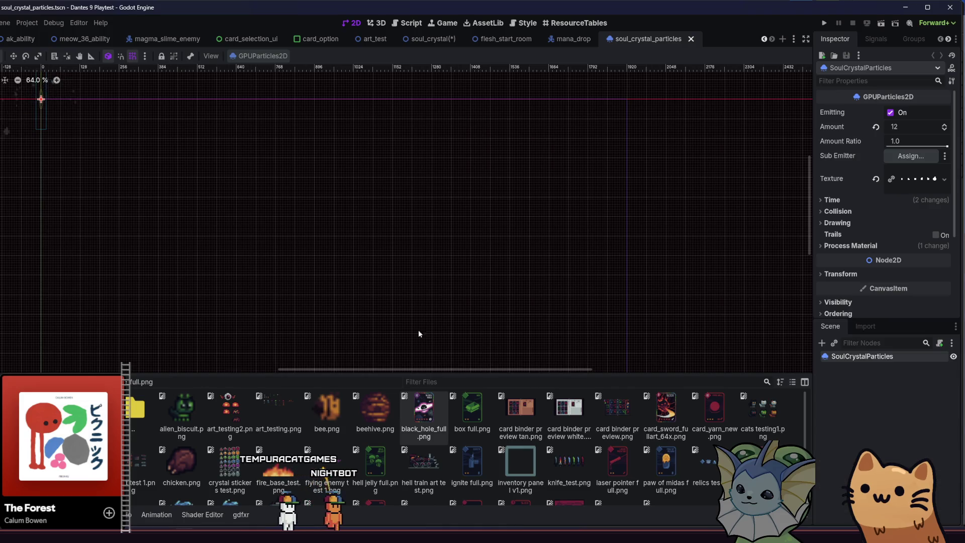
right_click(875, 359)
left_click(855, 433)
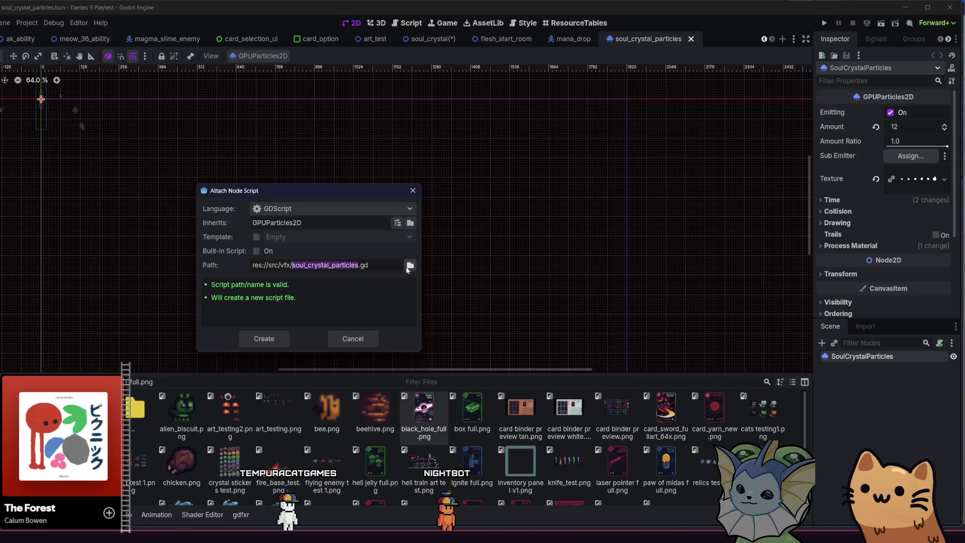
left_click(407, 269)
left_click(396, 429)
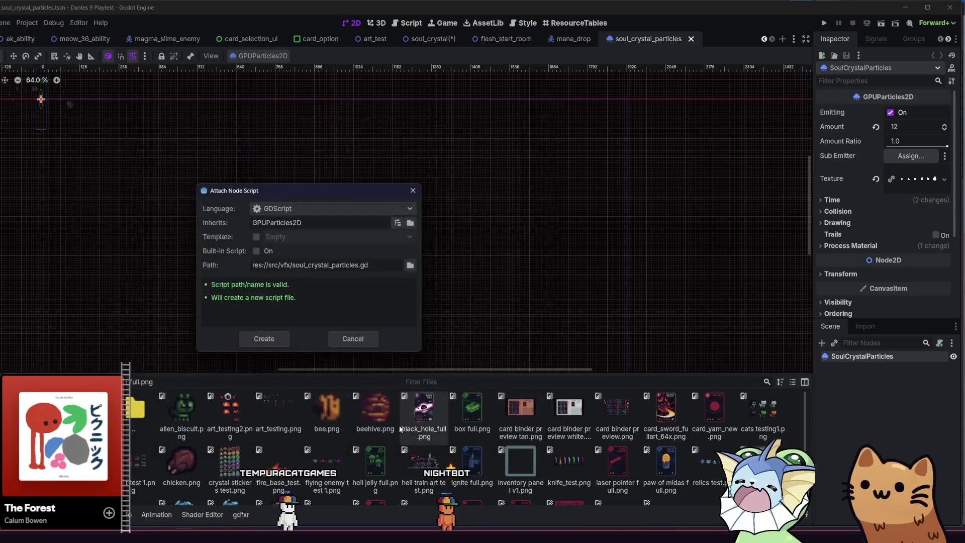
left_click(361, 339)
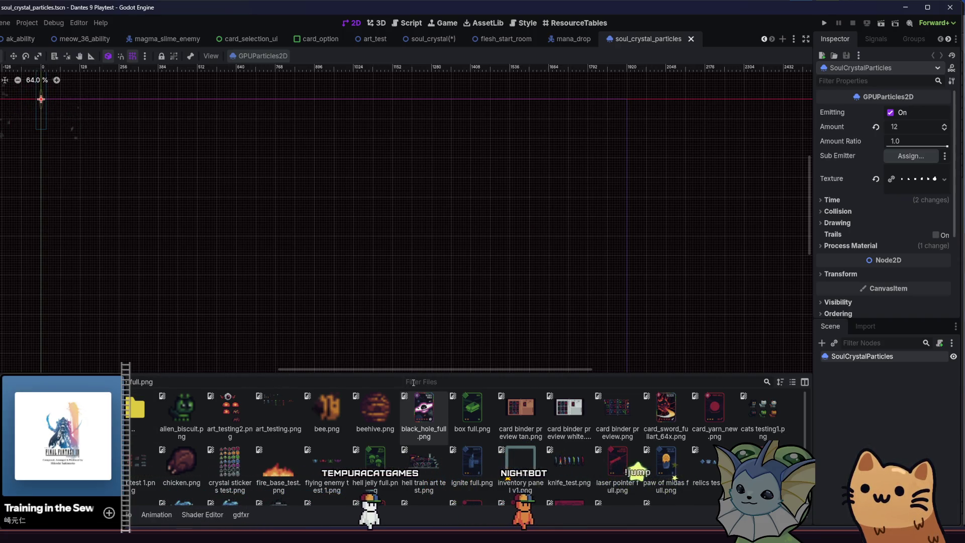
Filter FileSystem by one_shot and drag one_shot_particles.gd onto SoulCrystalParticles
left_click(414, 382)
type("one")
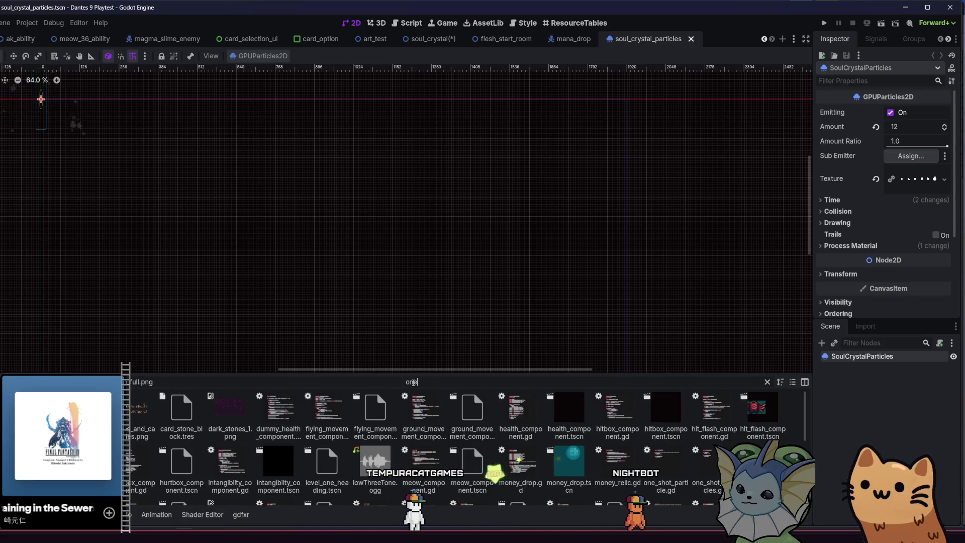
type("_shot")
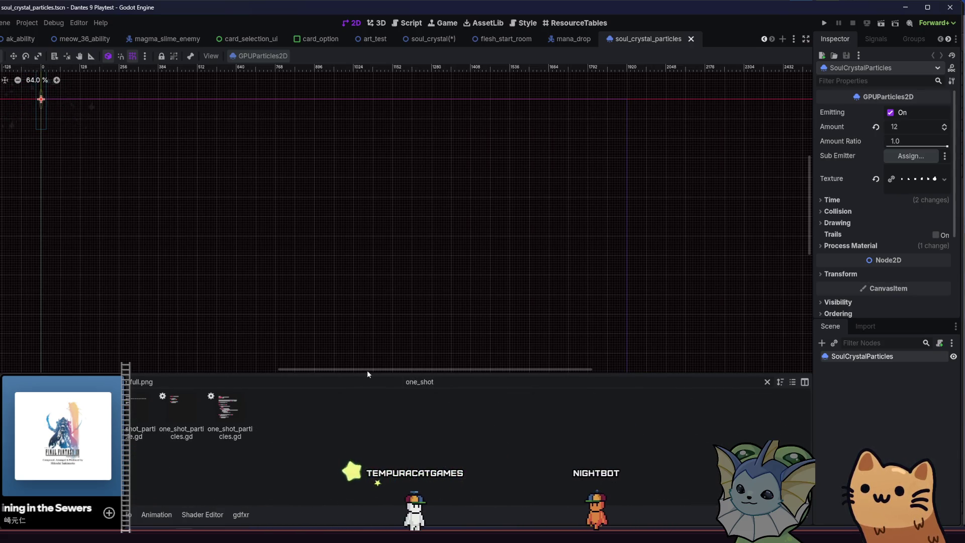
left_click_drag(326, 413, 862, 357)
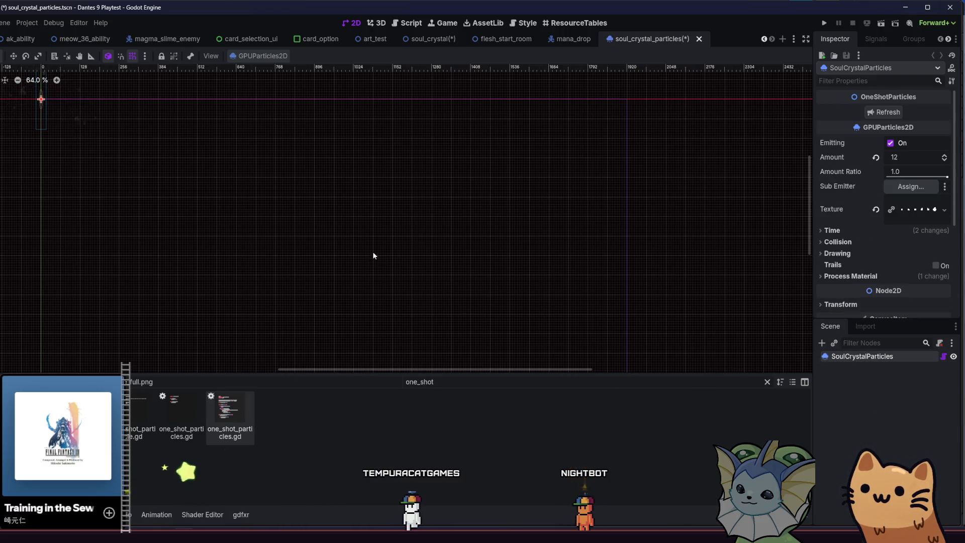
Add a Node2D child named SoulCrystalParticles to the particles scene
left_click(822, 343)
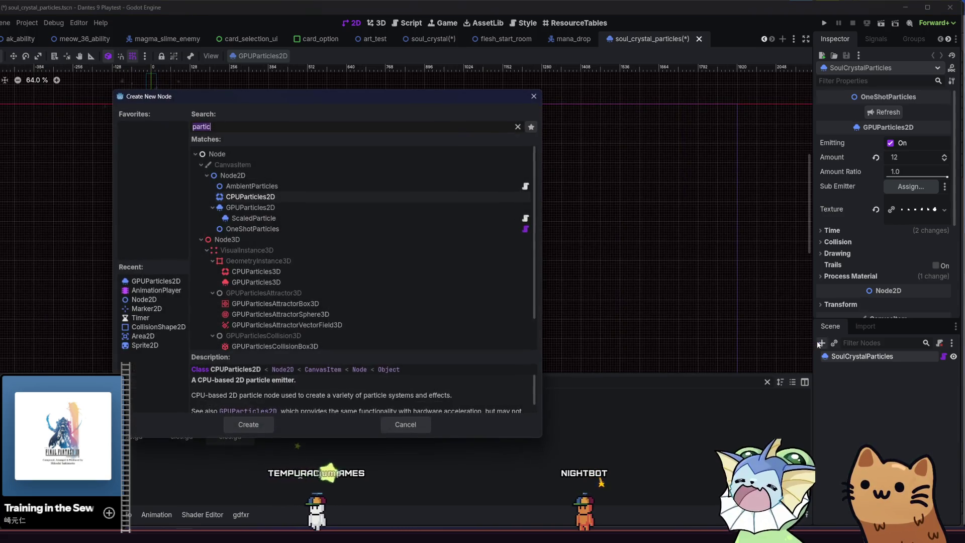
key("Up")
key("Up")
key("Return")
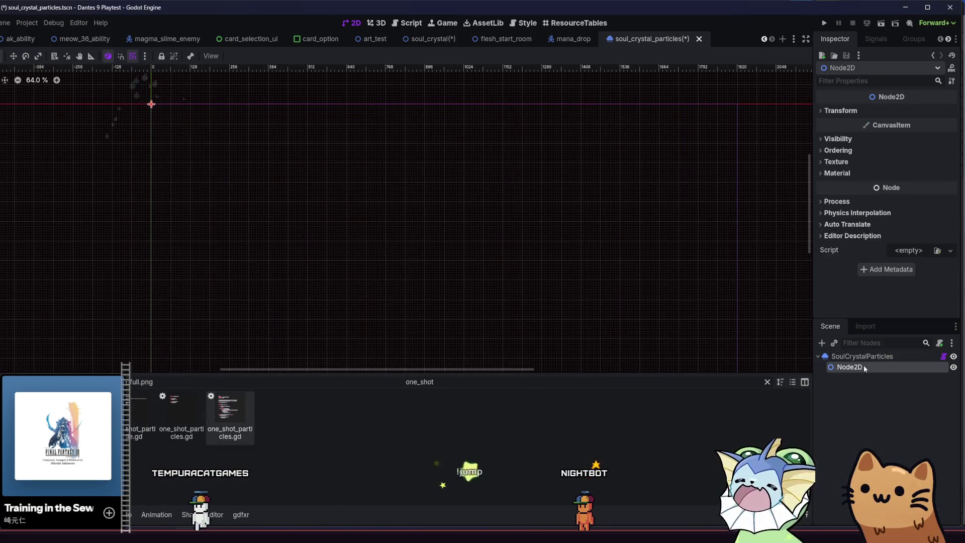
double_click(861, 368)
type("SoulDCrystalPa")
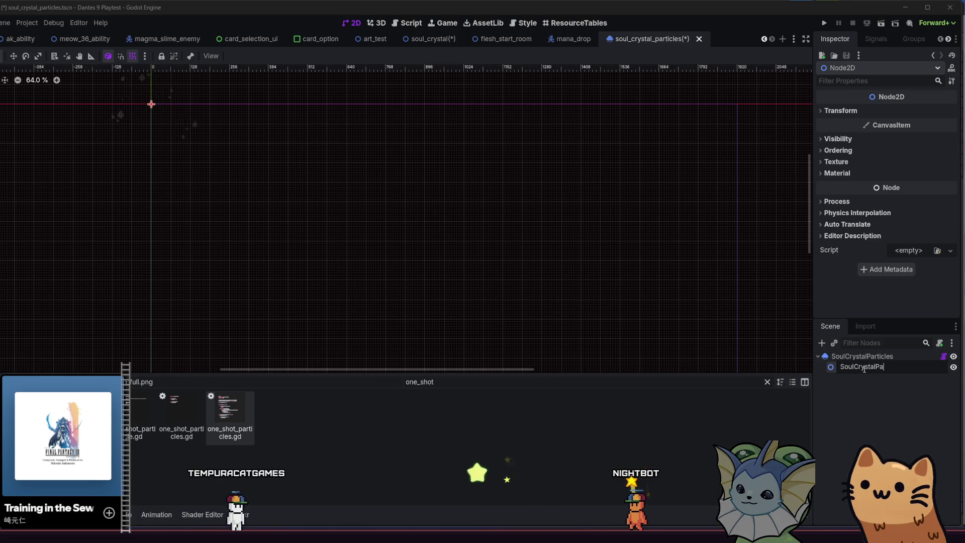
type("rticles")
key("Return")
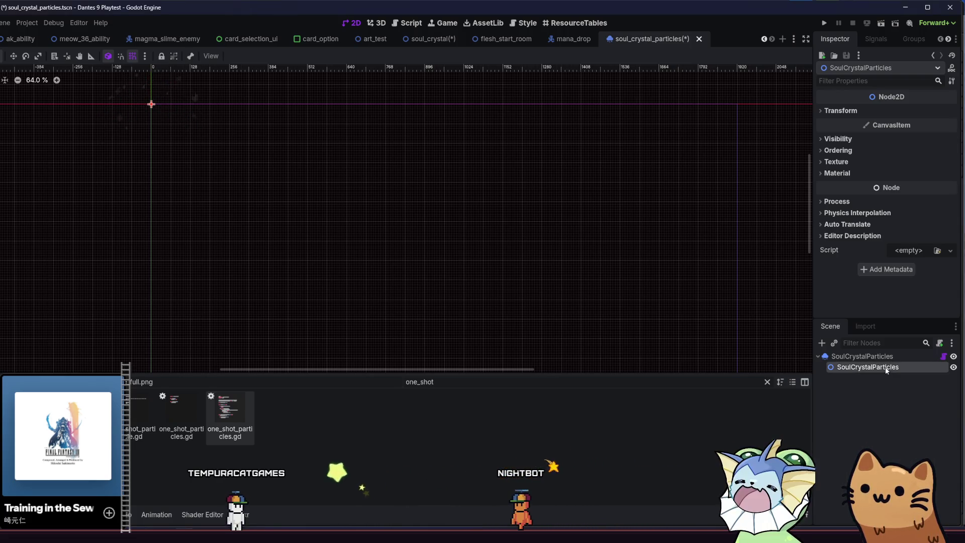
right_click(886, 372)
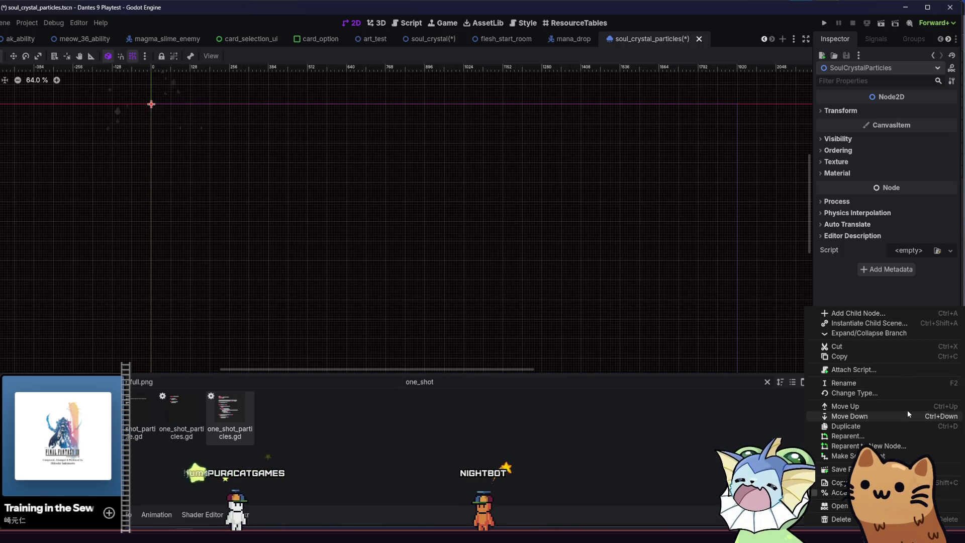
key("Escape")
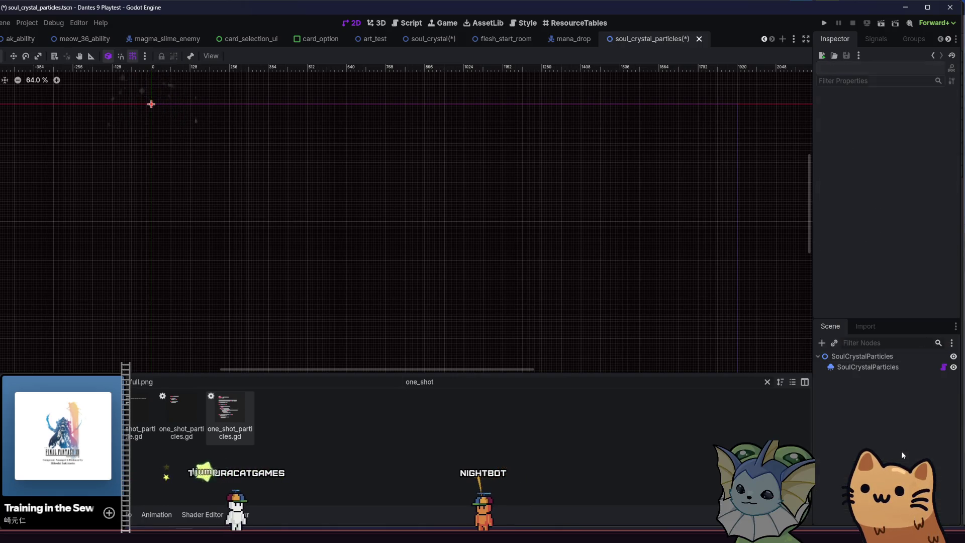
Review the attached one_shot_particles.gd script, then save the scene in the 2D view
left_click(897, 369)
left_click(943, 367)
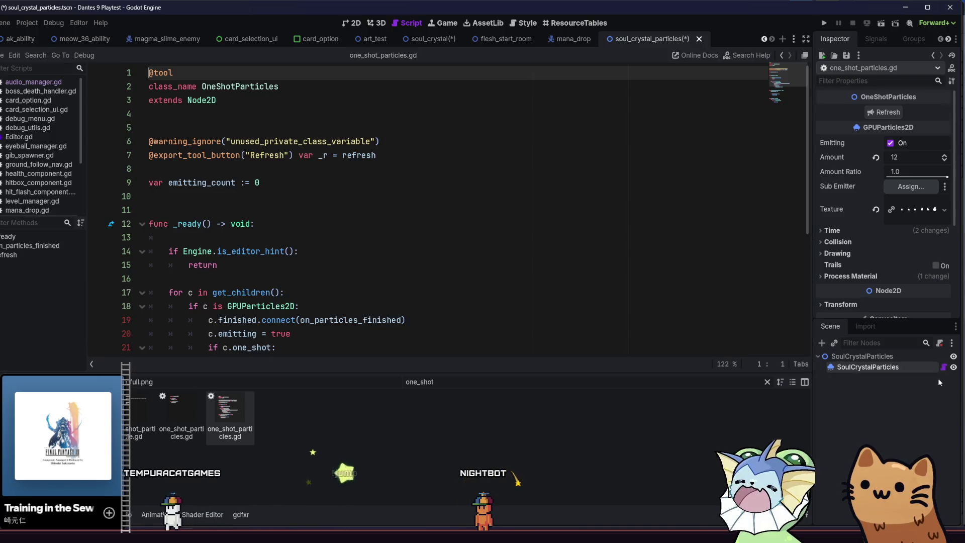
left_click(944, 368)
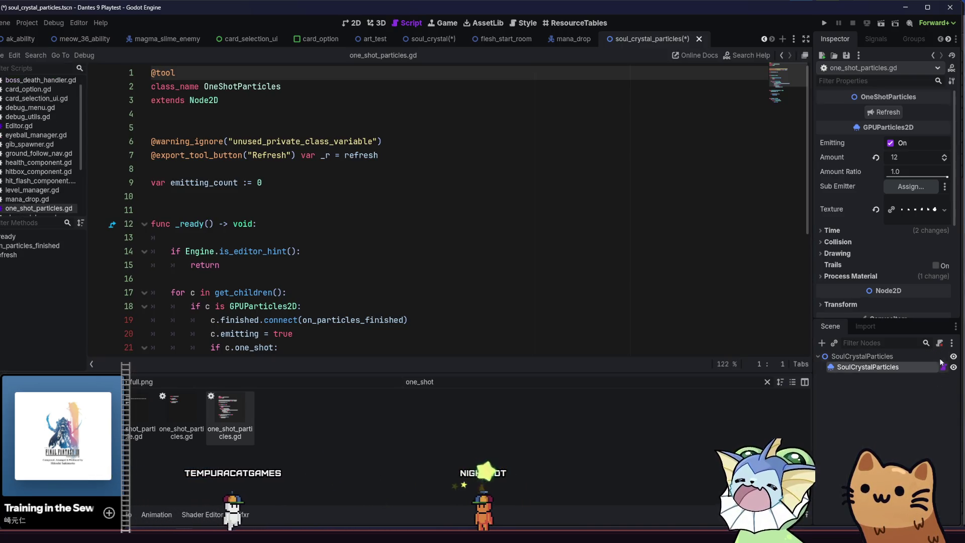
scroll(936, 307, "down", 1)
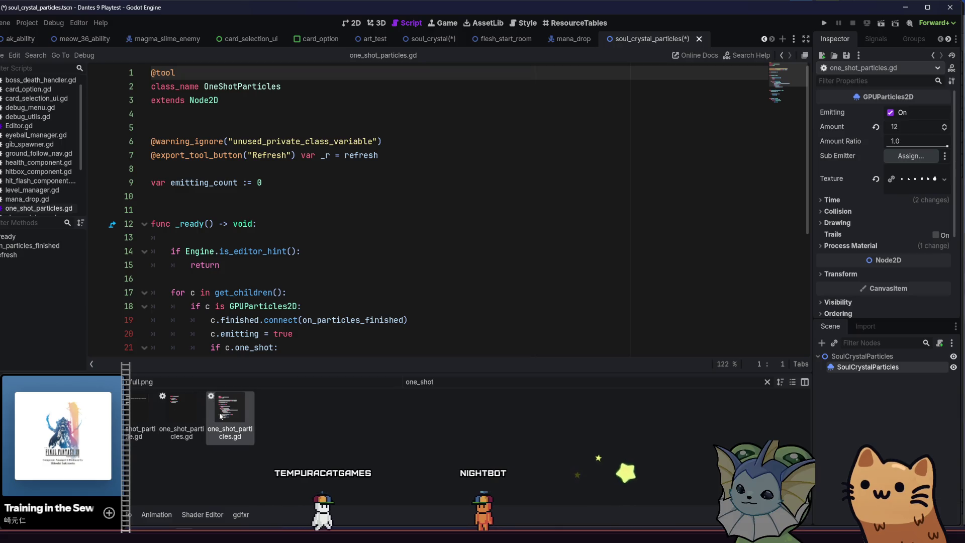
left_click(354, 23)
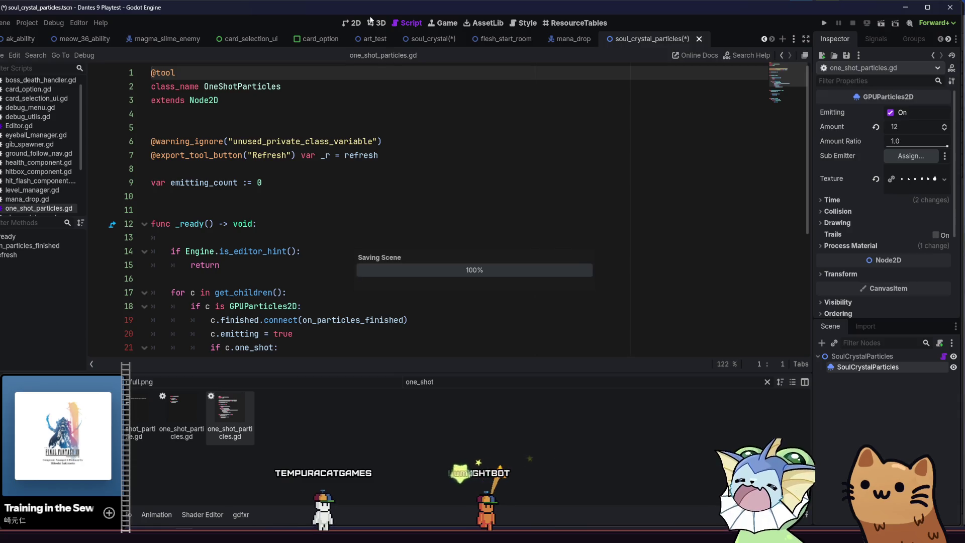
key("ctrl+s")
left_click(351, 23)
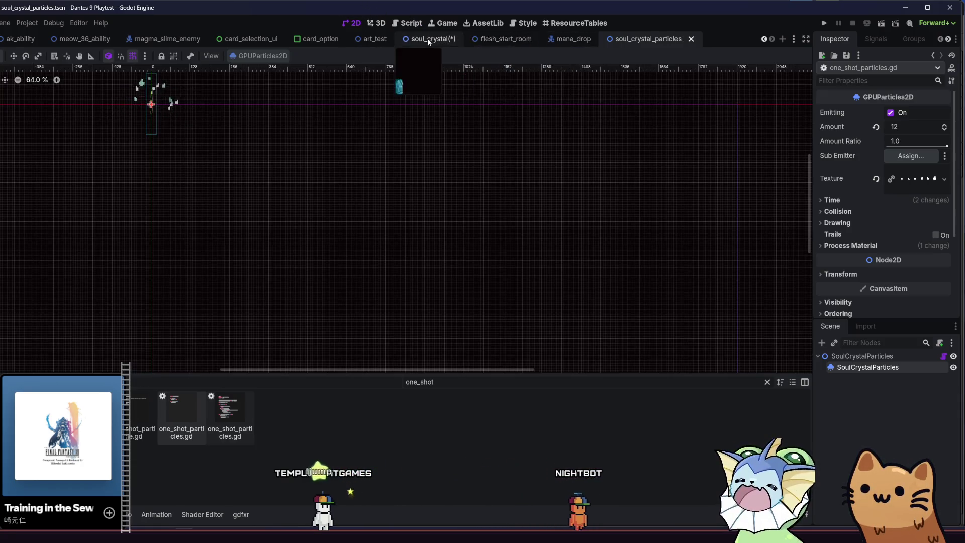
In the soul_crystal scene, delete the SoulCrystalParticles node
left_click(427, 39)
key("ctrl+s")
key("Delete")
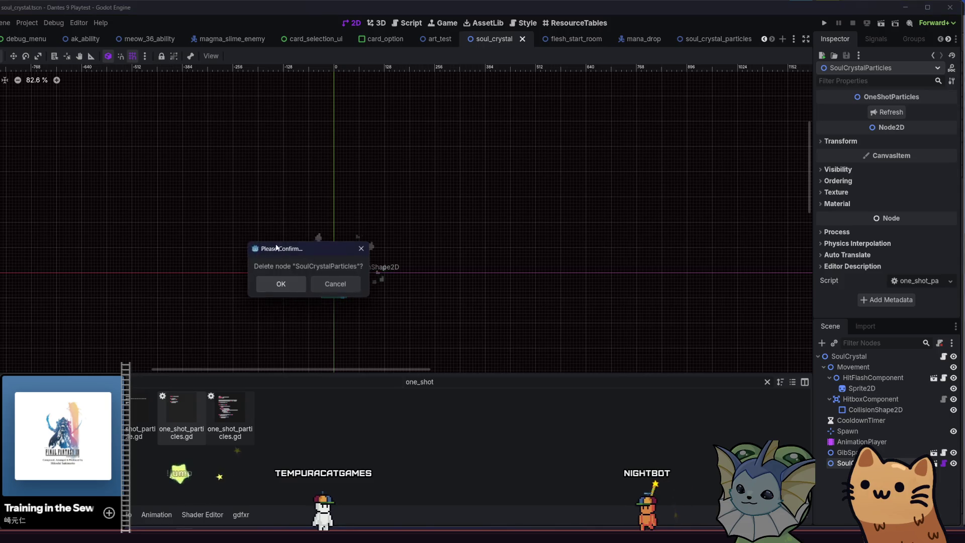
key("Return")
left_click(904, 356)
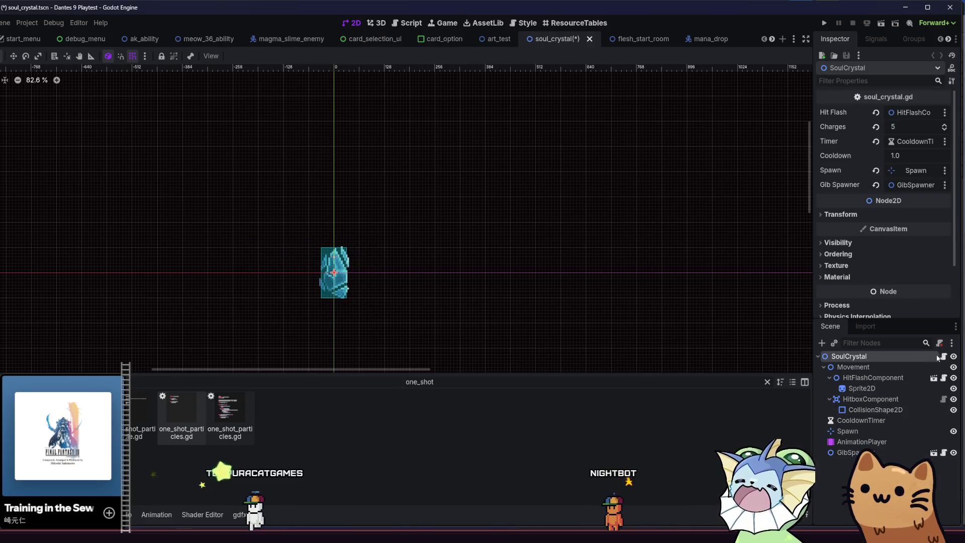
left_click(943, 356)
scroll(373, 232, "up", 8)
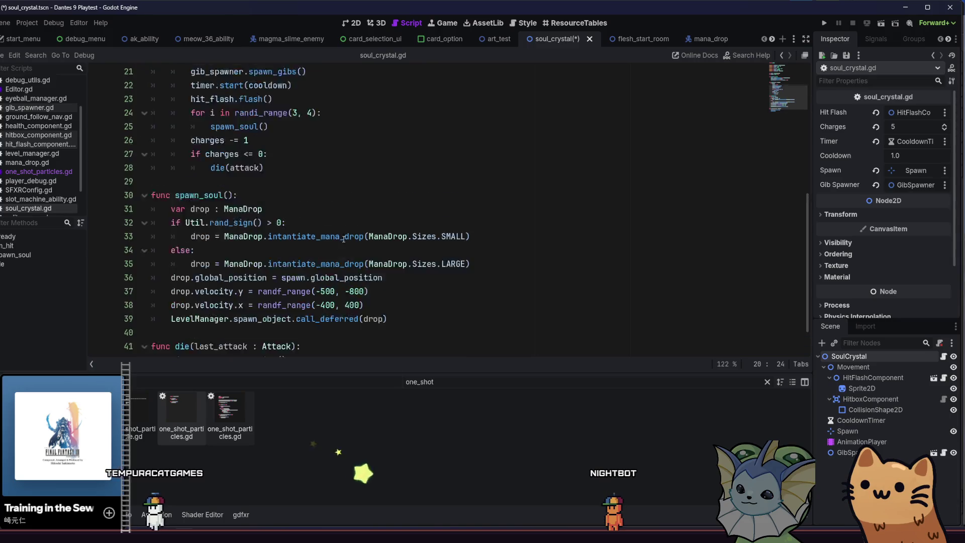
left_click(360, 180)
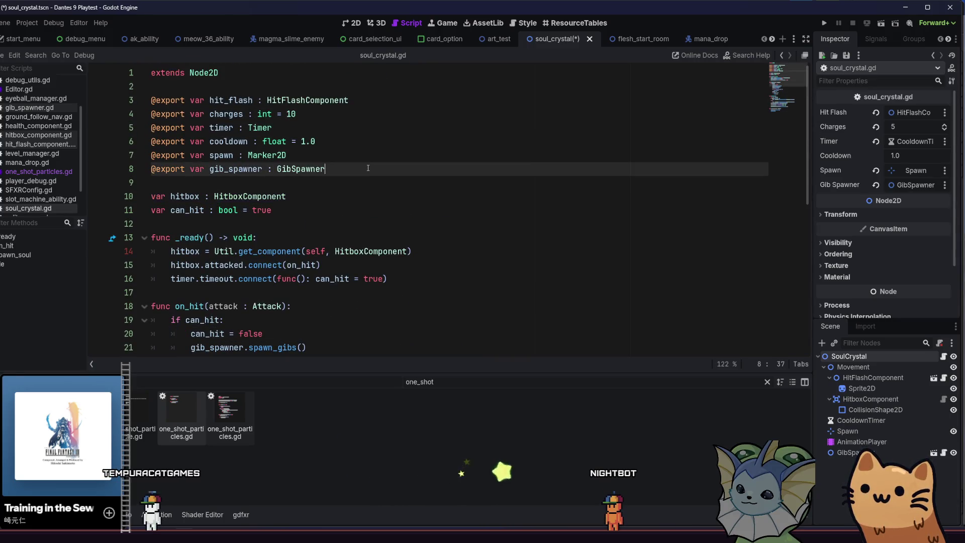
key("Return")
key("Up")
type("@export v")
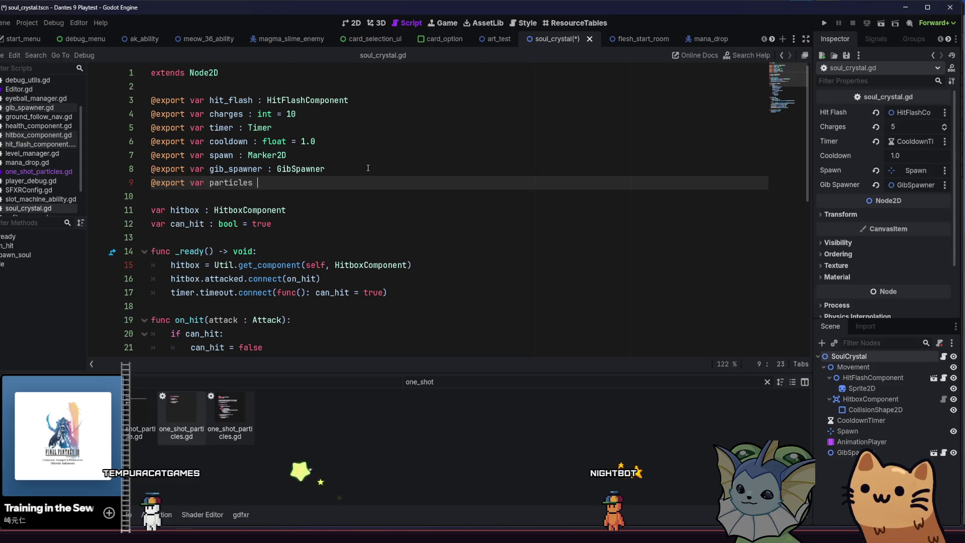
type("kedS")
key("Return")
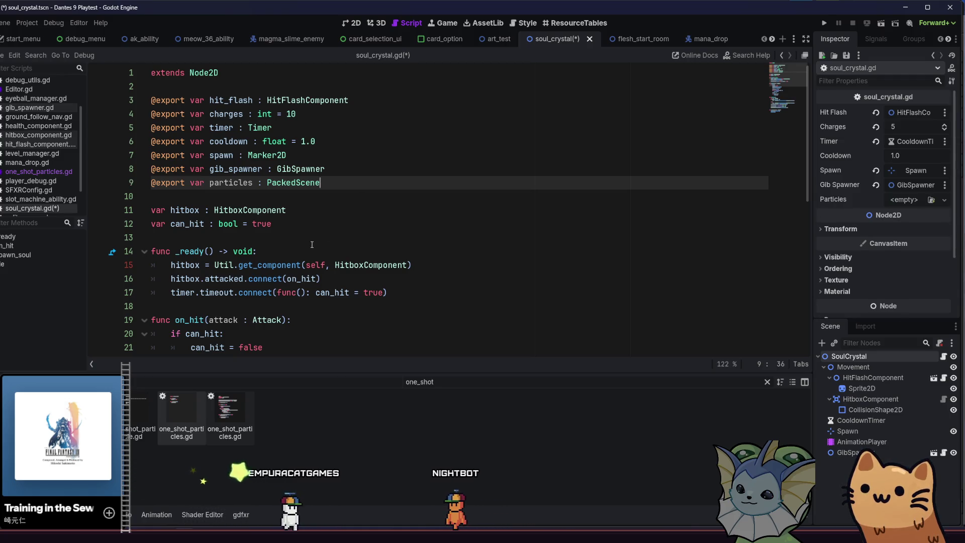
left_click(309, 251)
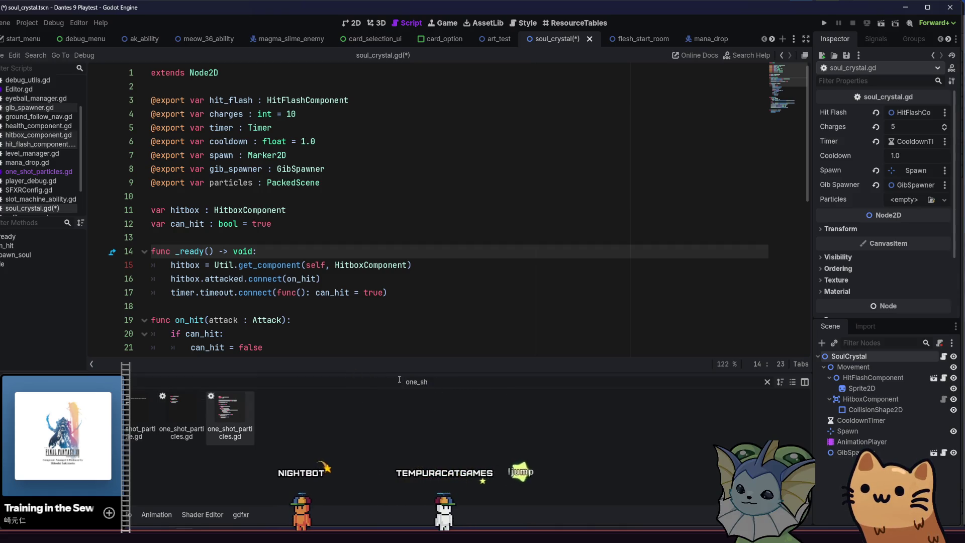
left_click(767, 382)
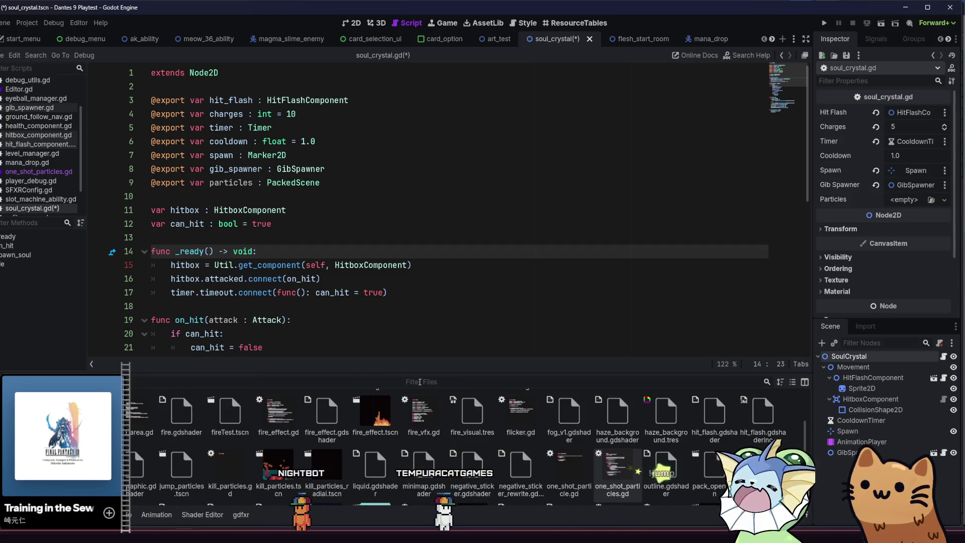
Add 'var p = particles.instantiate()' as the first line of on_hit
scroll(475, 232, "down", 4)
left_click(476, 224)
scroll(475, 224, "down", 3)
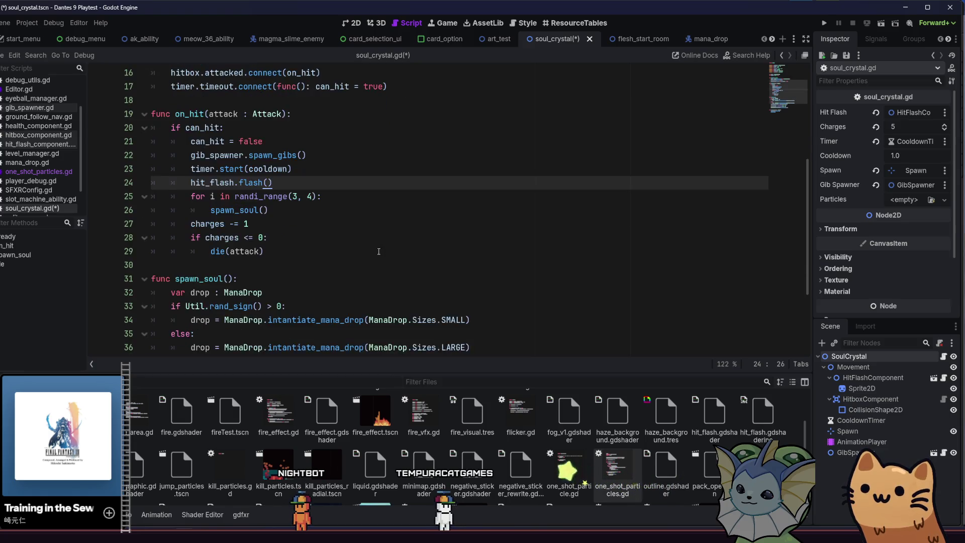
left_click(313, 212)
scroll(310, 207, "up", 2)
left_click(327, 130)
left_click(329, 115)
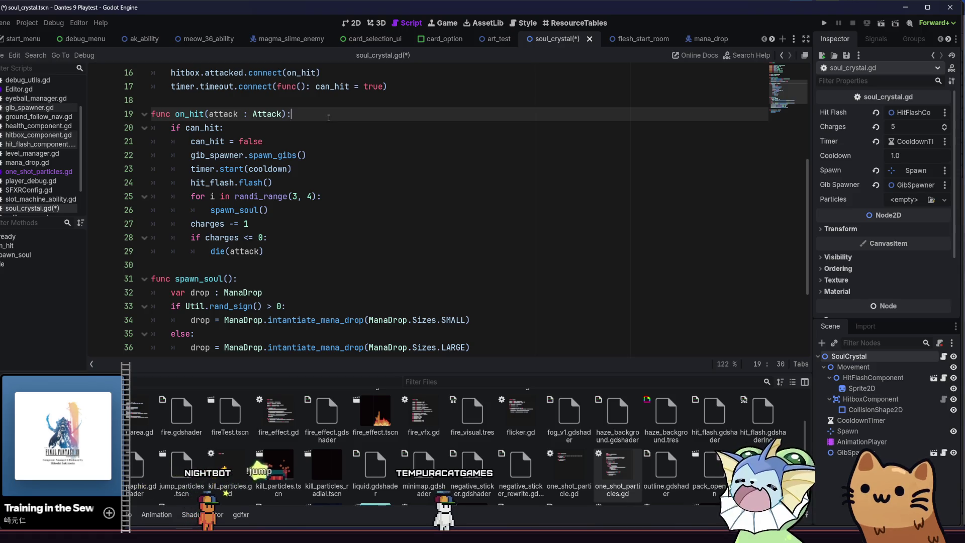
key("Return")
type("parti")
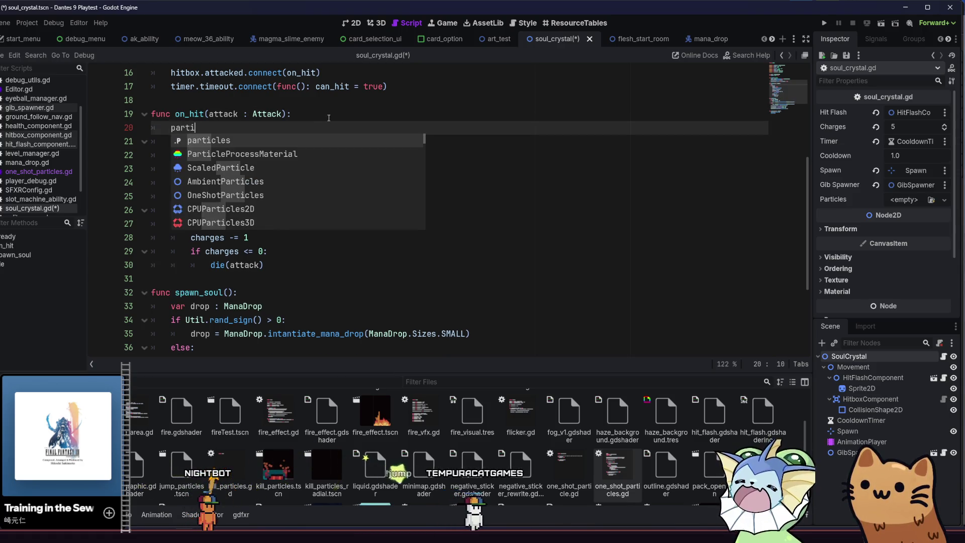
key("Return")
type(".")
key("BackSpace")
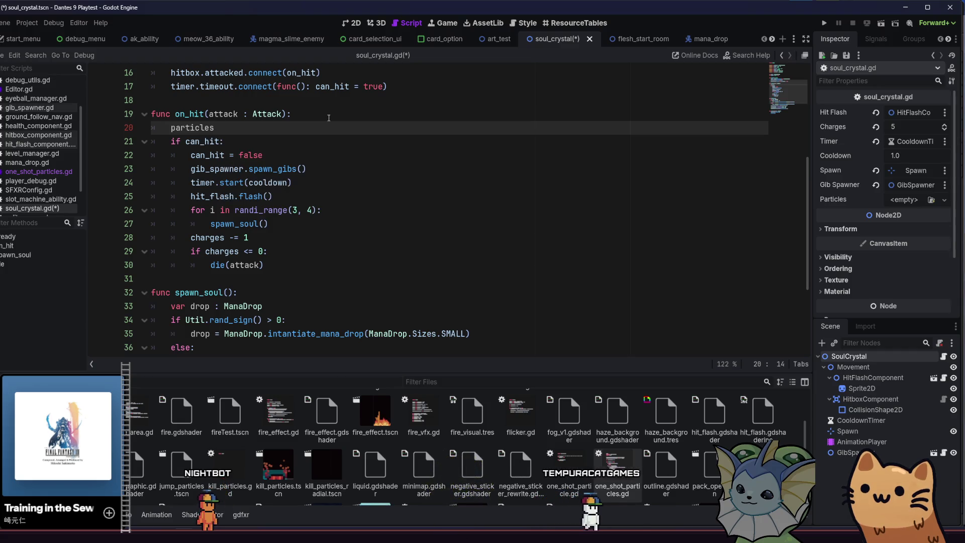
key("BackSpace")
key("BackSpace")
key("BackSpace")
type("var p = particles.")
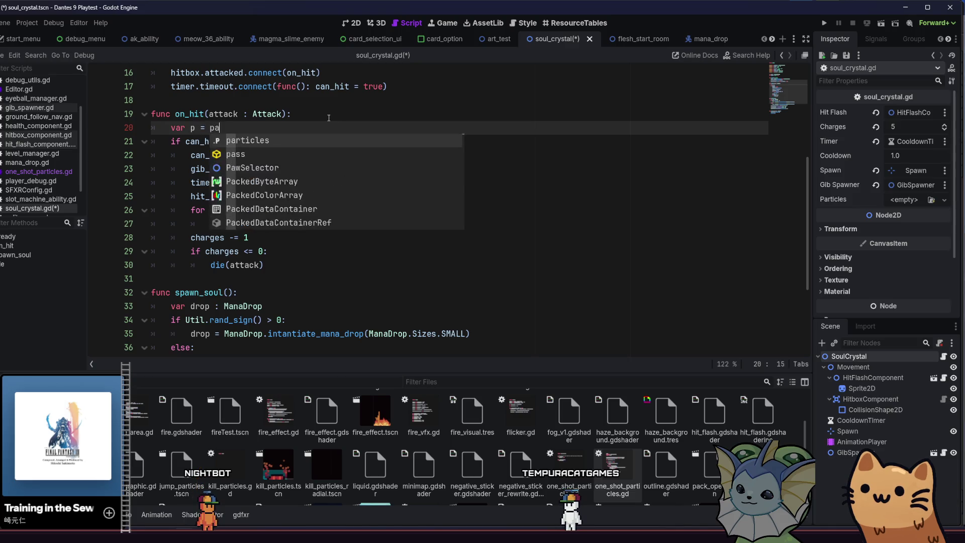
key("Return")
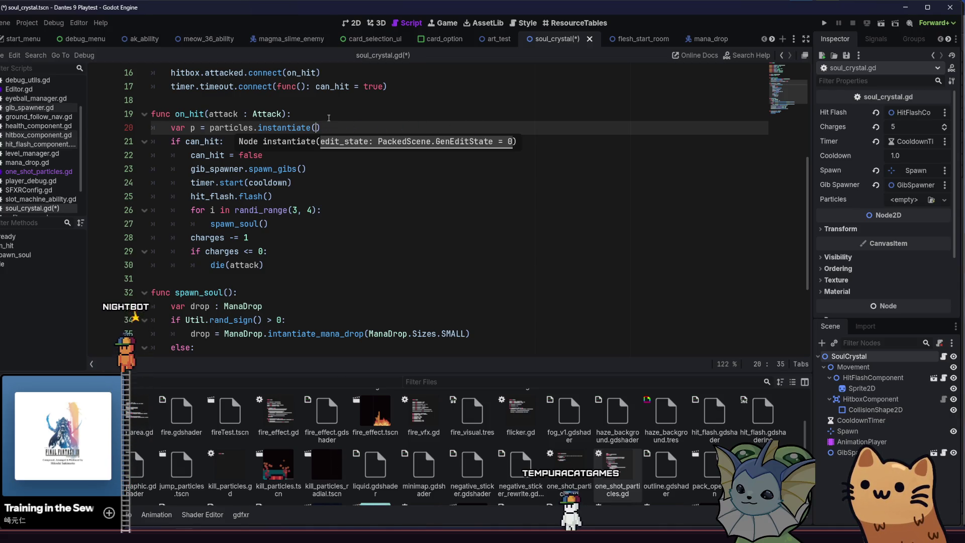
Add 'p.global_position = global_position' and 'LevelManager.spawn_object(p)', then save
key("End")
key("Return")
type(".")
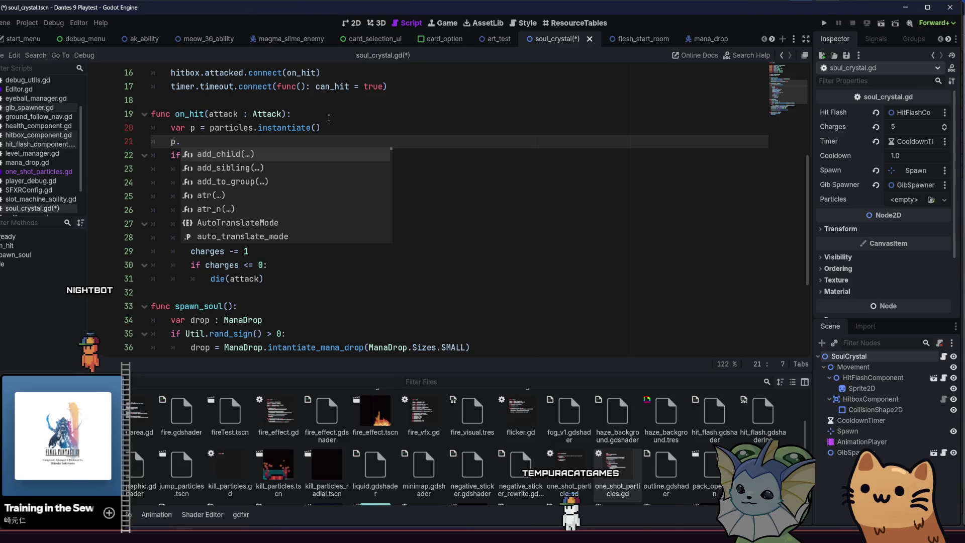
type("global_position")
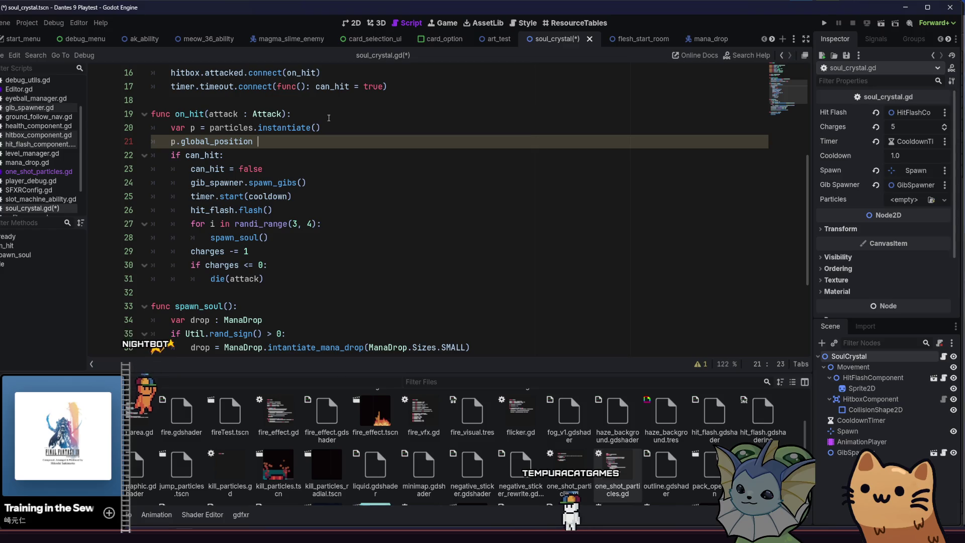
type("= glob")
key("Return")
key("Return")
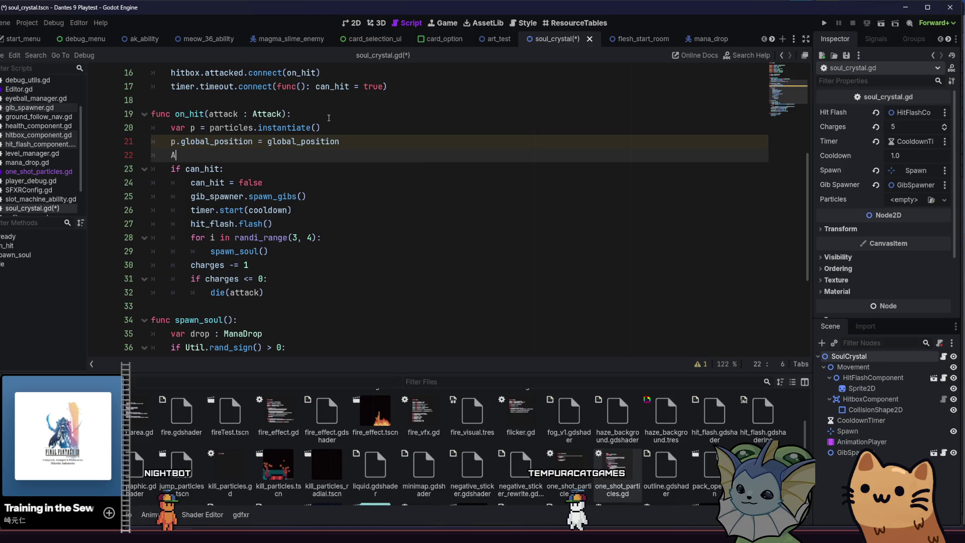
type("L")
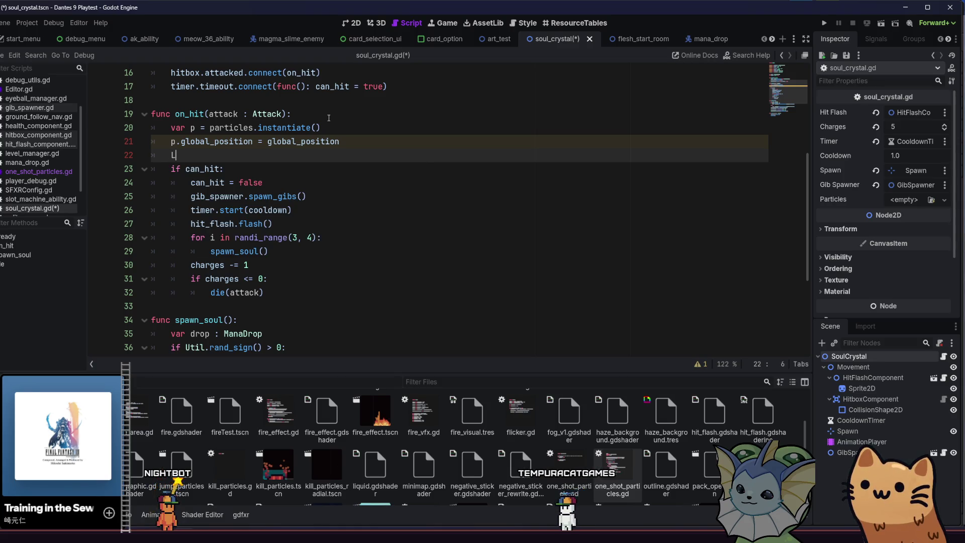
type("Manager.")
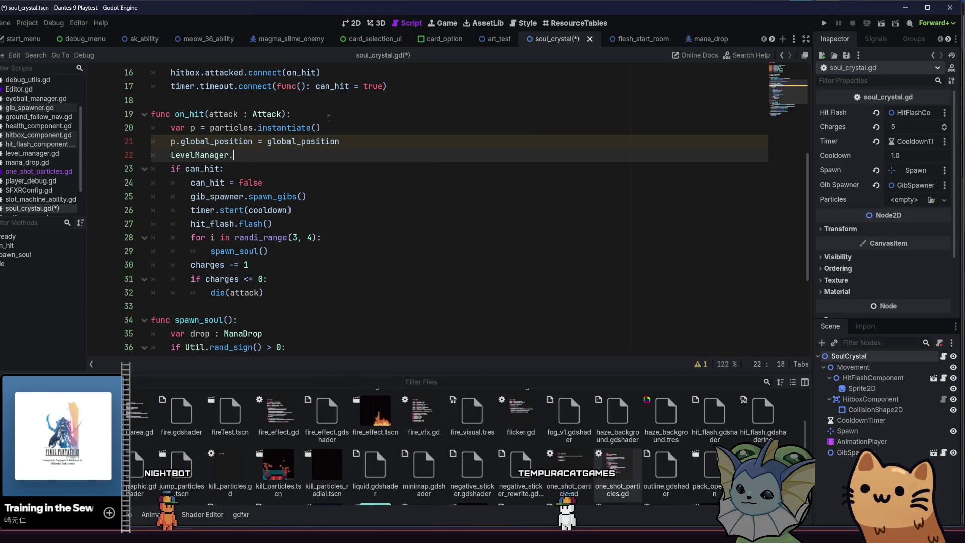
type("adspa")
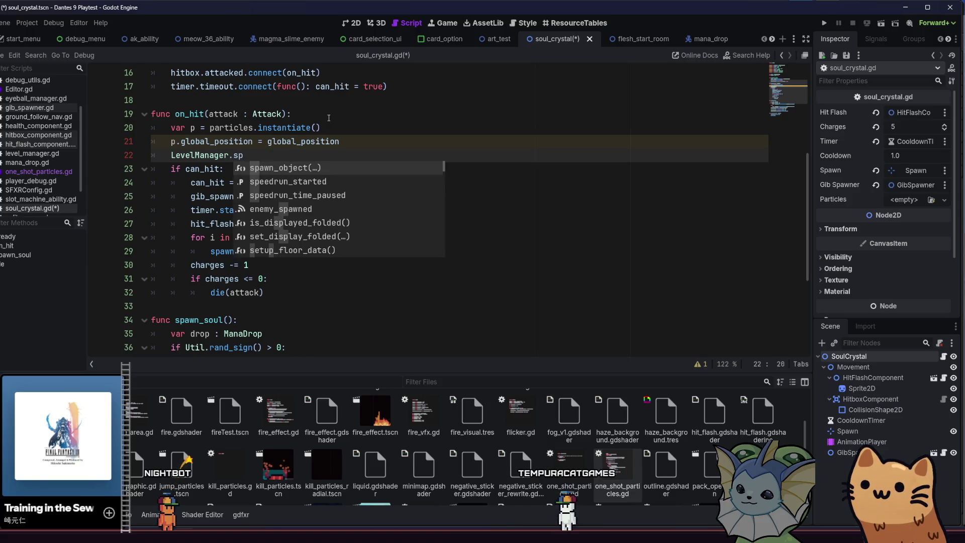
key("Return")
left_click(329, 117)
key("ctrl+s")
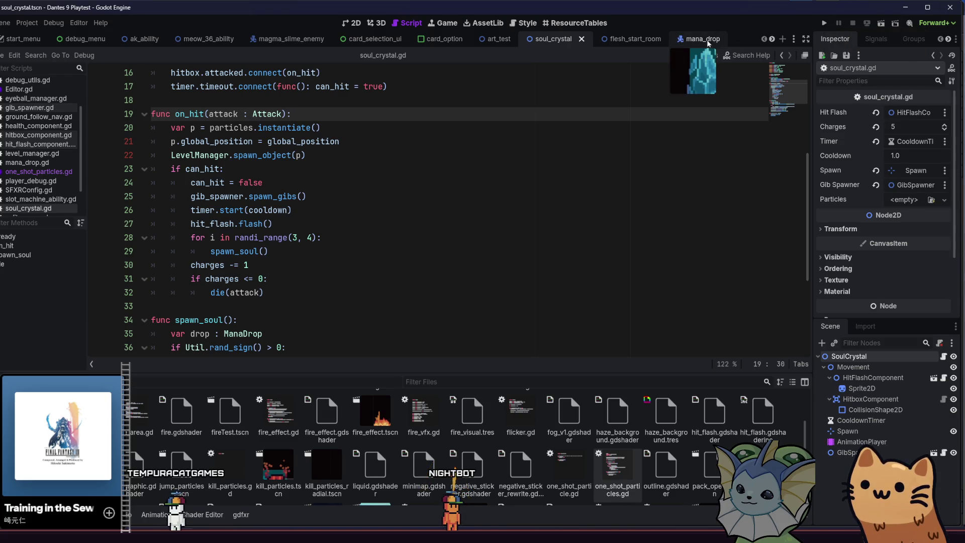
Turn on One Shot in the SoulCrystalParticles emitter's Time settings, then run the project to test a hit
left_click(693, 39)
left_click(553, 40)
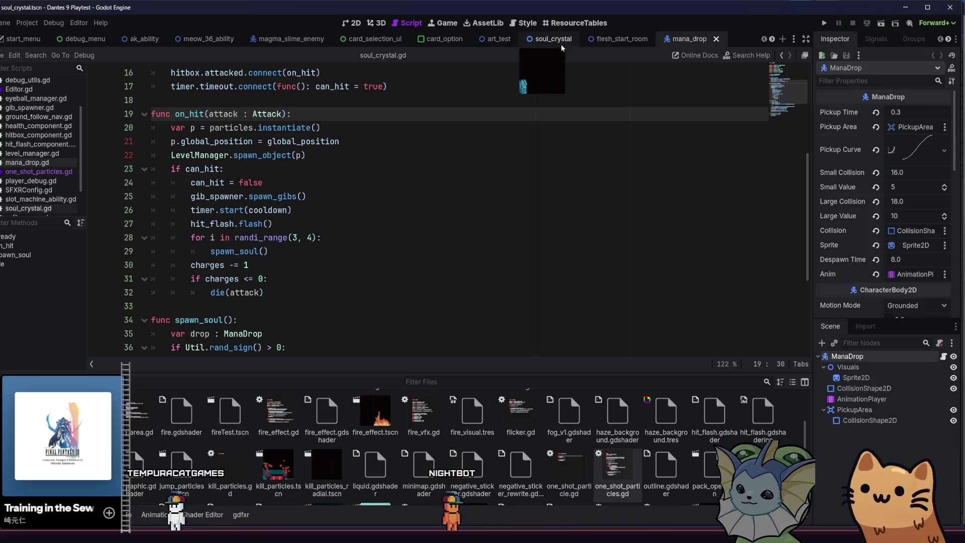
key("ctrl+shift+t")
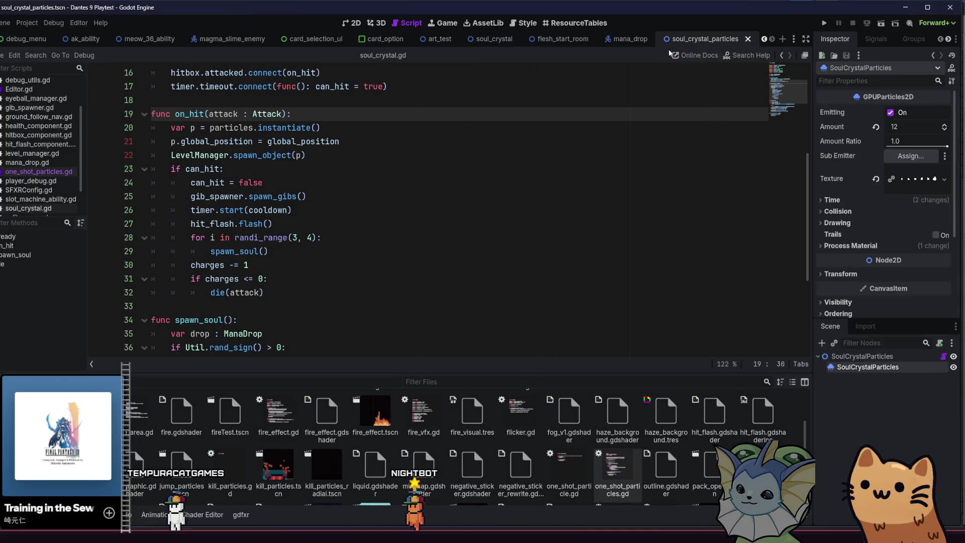
left_click(865, 368)
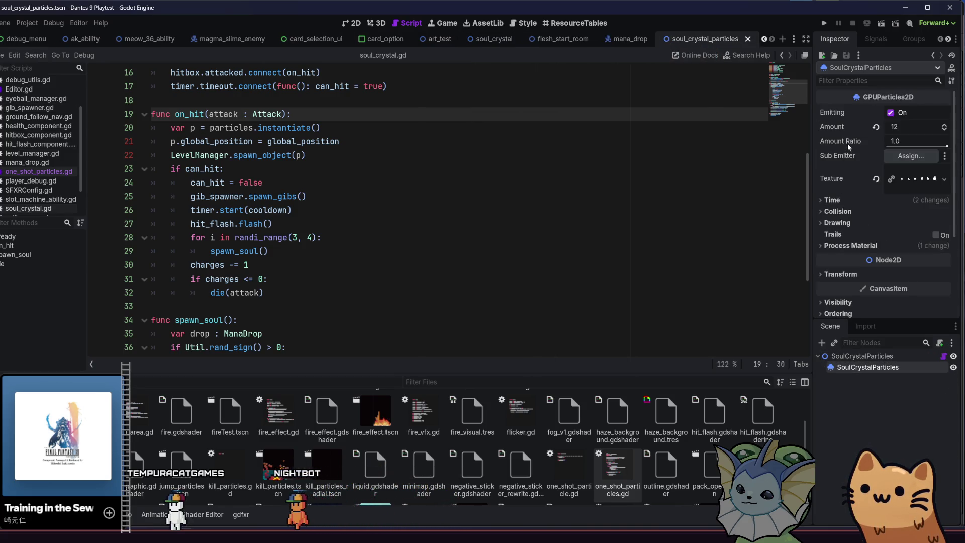
left_click(834, 200)
left_click(892, 242)
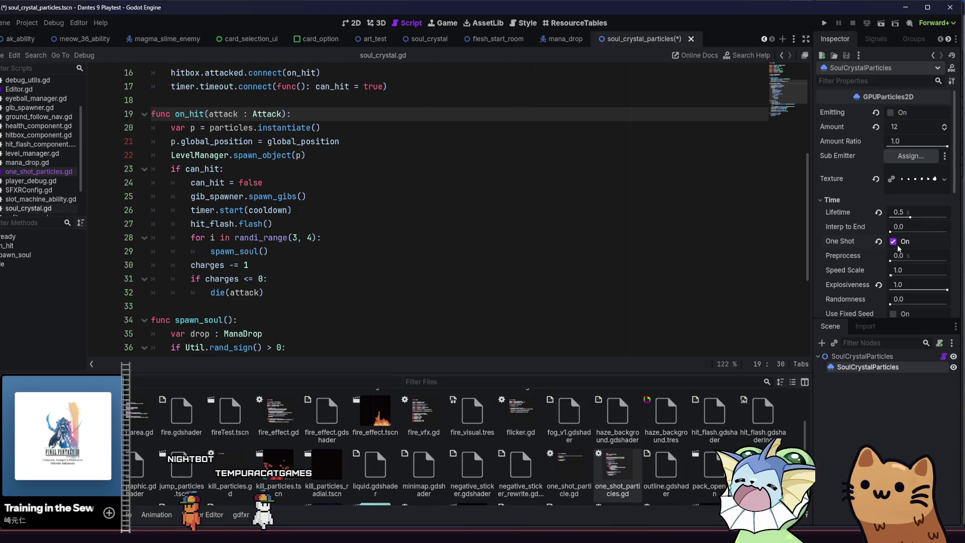
left_click(823, 23)
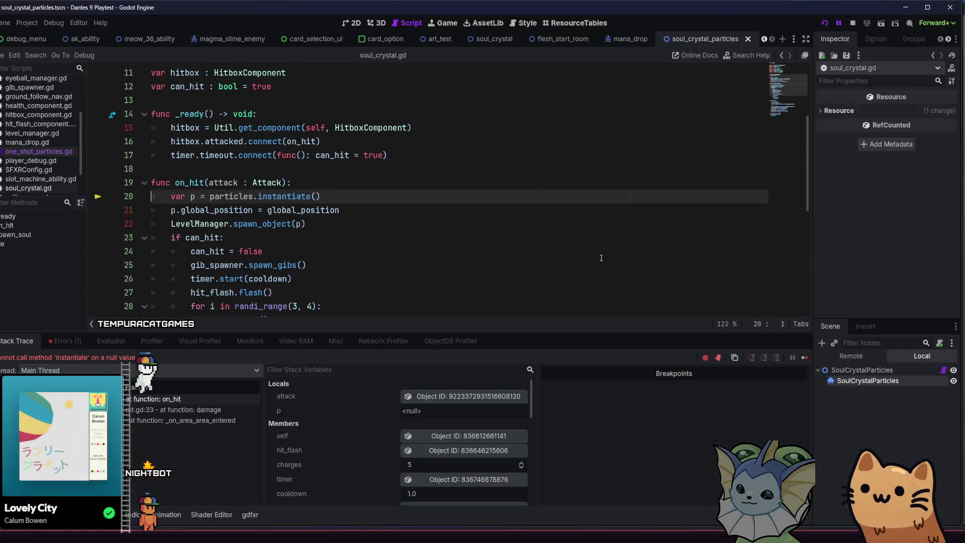
Assign the soul_crystal particles scene to the crystal's Particles property, save, and launch the game
left_click(494, 39)
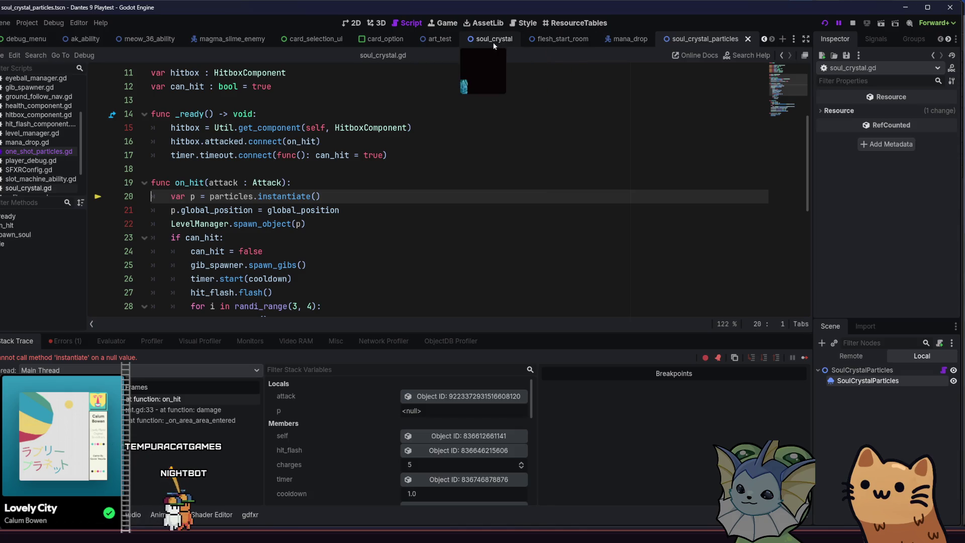
left_click(931, 200)
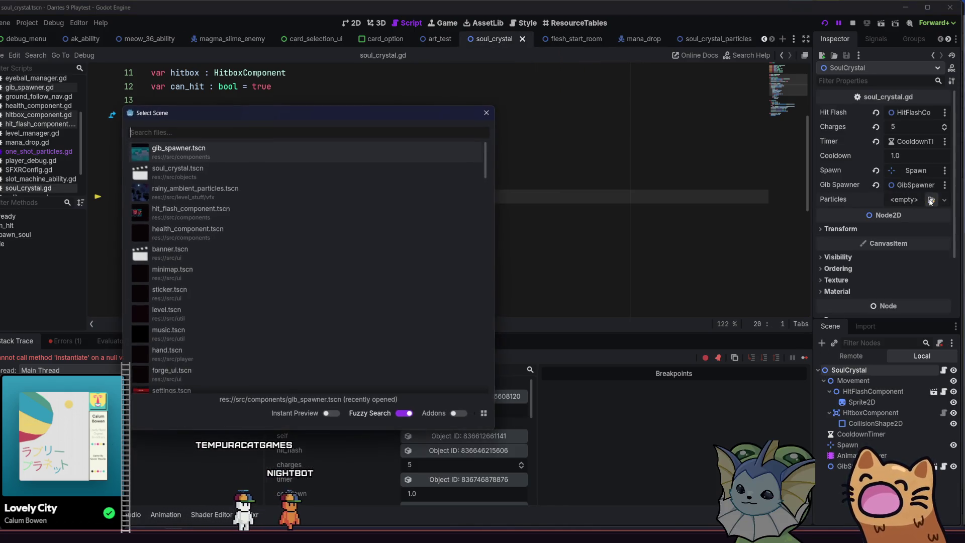
type("soul_c")
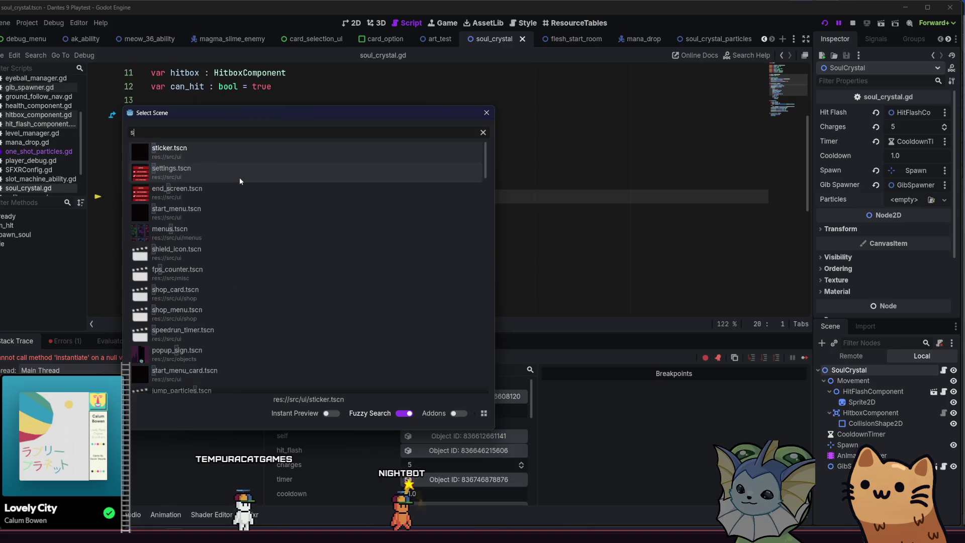
left_click(240, 177)
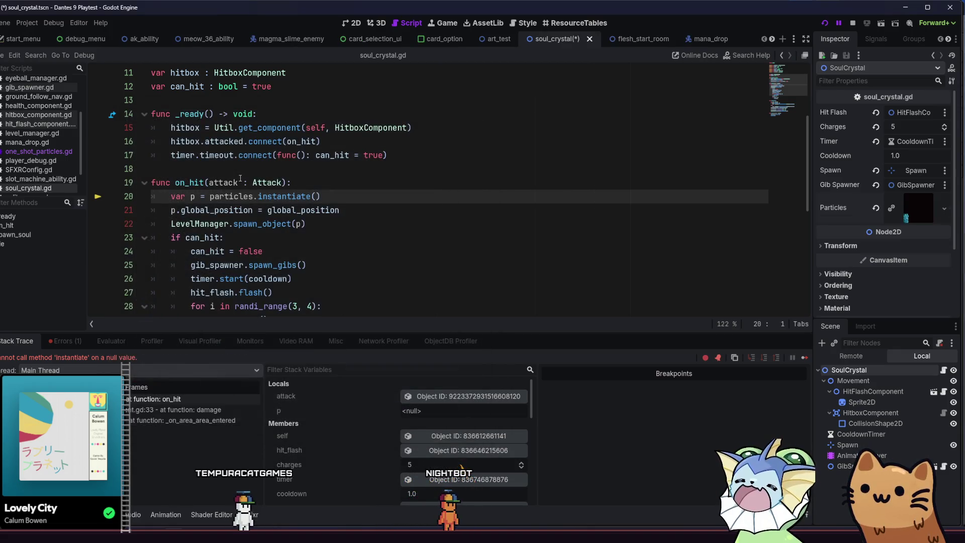
left_click(349, 198)
key("ctrl+s")
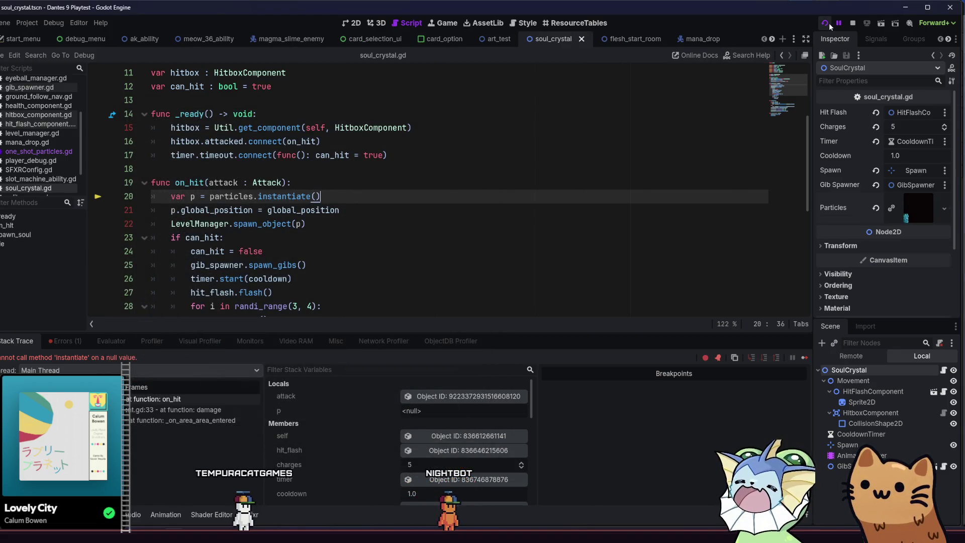
left_click(826, 24)
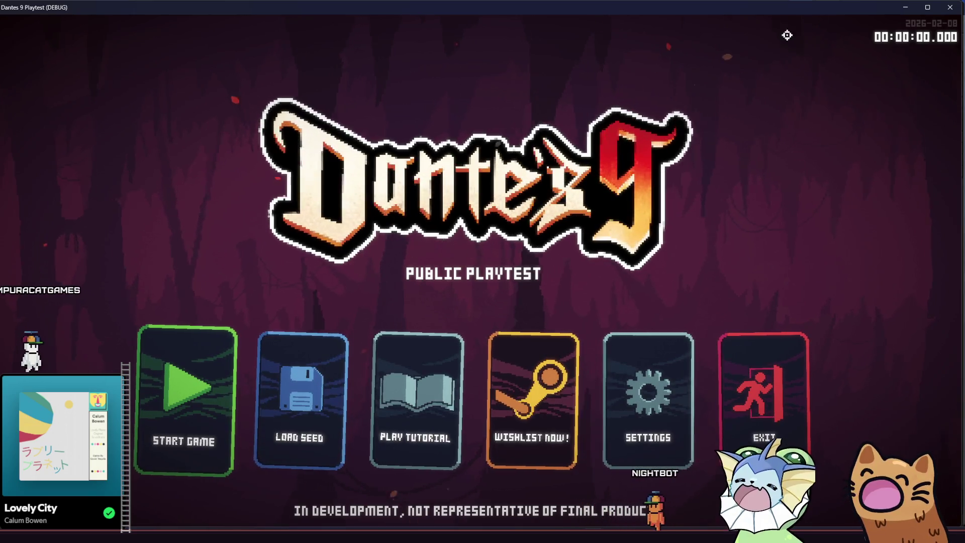
Start a new game, walk to the crystal, hit it until it bursts into cyan shards, then close the playtest
left_click(175, 356)
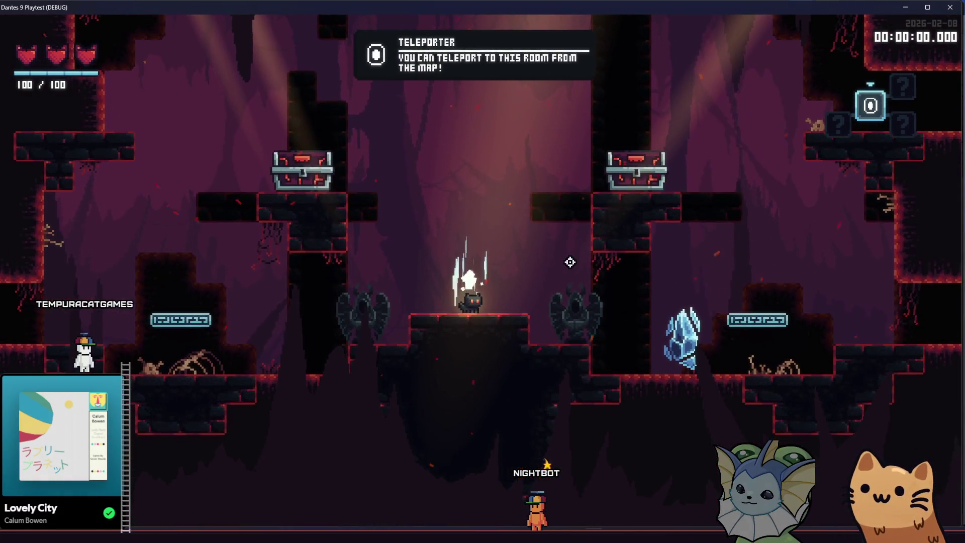
key("d")
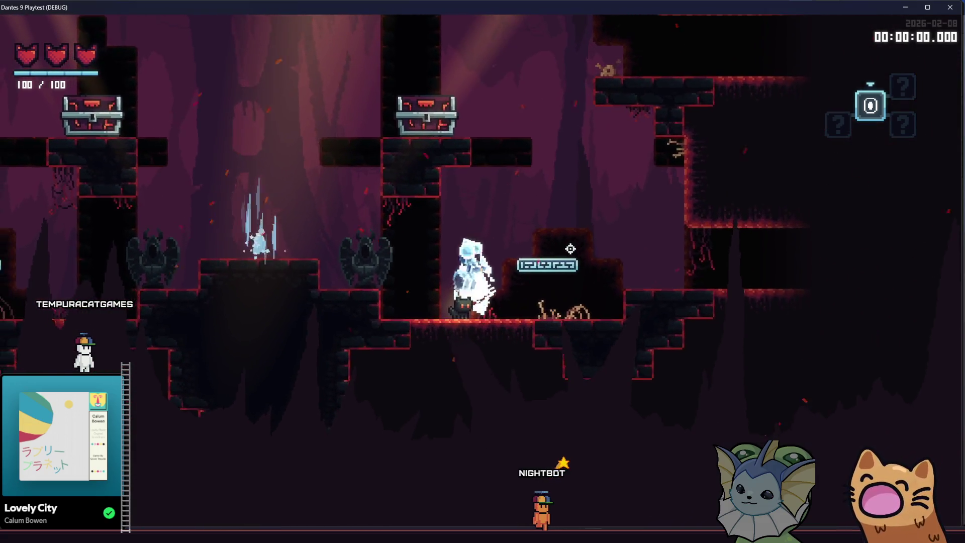
left_click(568, 249)
left_click(570, 249)
left_click(570, 249)
left_click(570, 249)
left_click(570, 248)
left_click(570, 248)
left_click(570, 248)
left_click(571, 248)
left_click(570, 248)
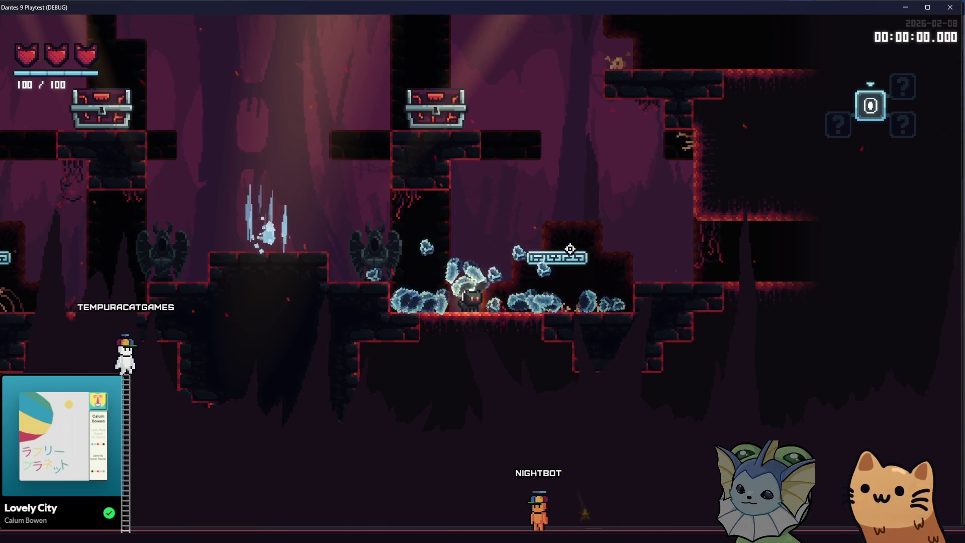
left_click(950, 8)
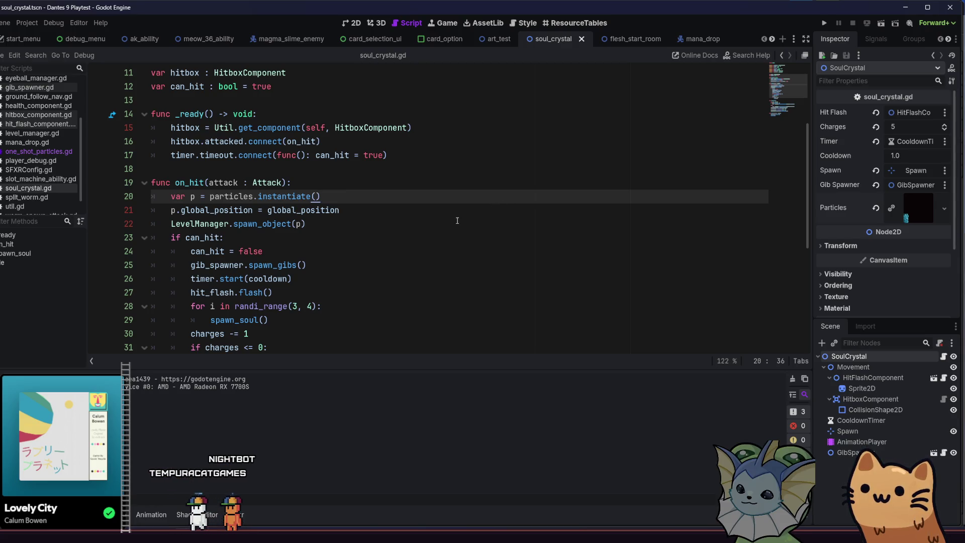
Delete the gib_spawner.spawn_gibs() line from on_hit, save the script, and open File Explorer
scroll(457, 220, "down", 1)
mouse_move(130, 184)
left_mouse_down()
mouse_move(129, 170)
mouse_move(130, 185)
left_mouse_up()
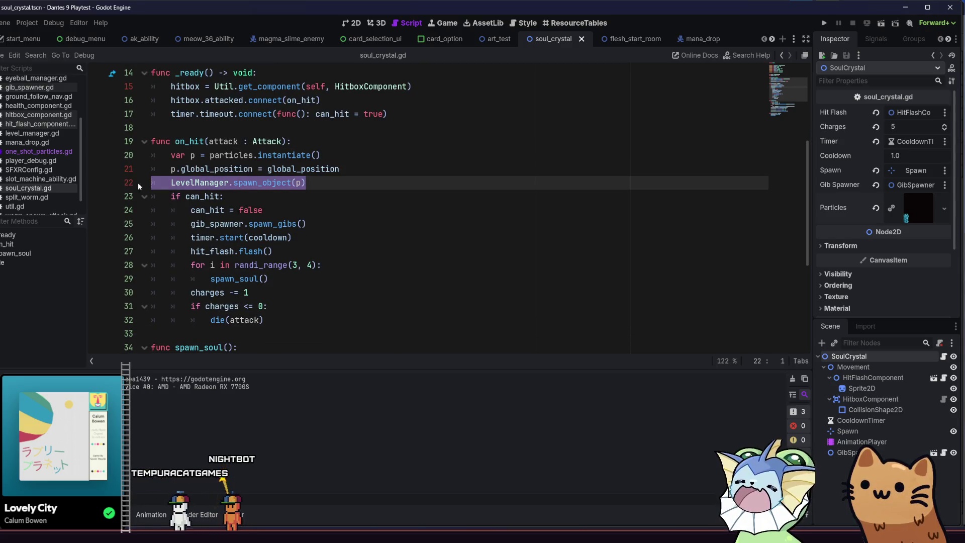
left_click(346, 223)
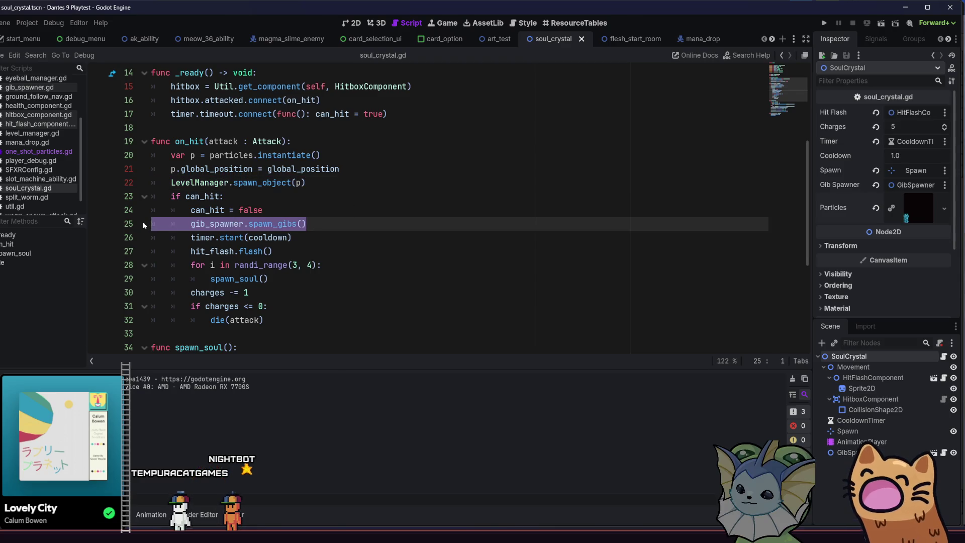
key("Delete")
key("ctrl+s")
left_click(374, 200)
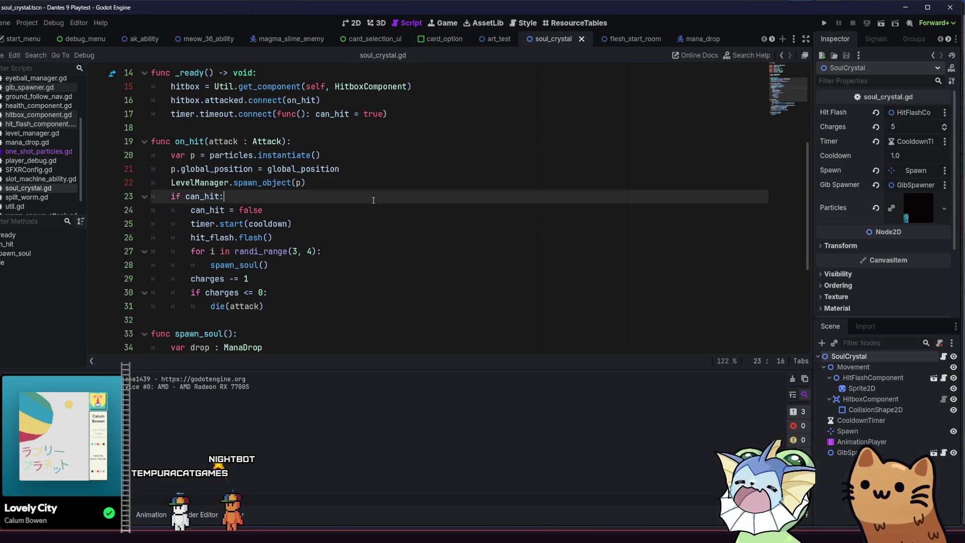
left_click(372, 207)
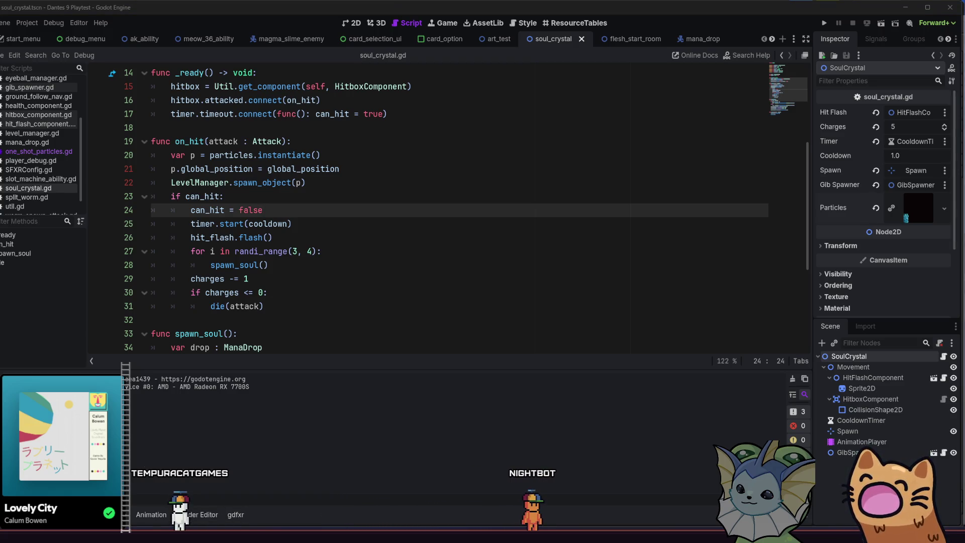
key("super+e")
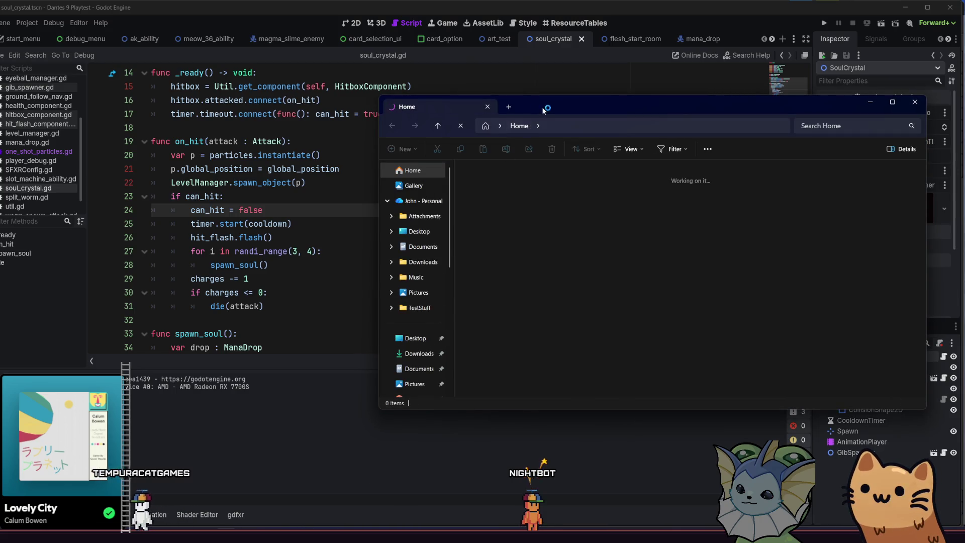
Search the gdc_audio folder for 'ice' sounds and dismiss the Audacity welcome dialog
left_click_drag(541, 107, 550, 115)
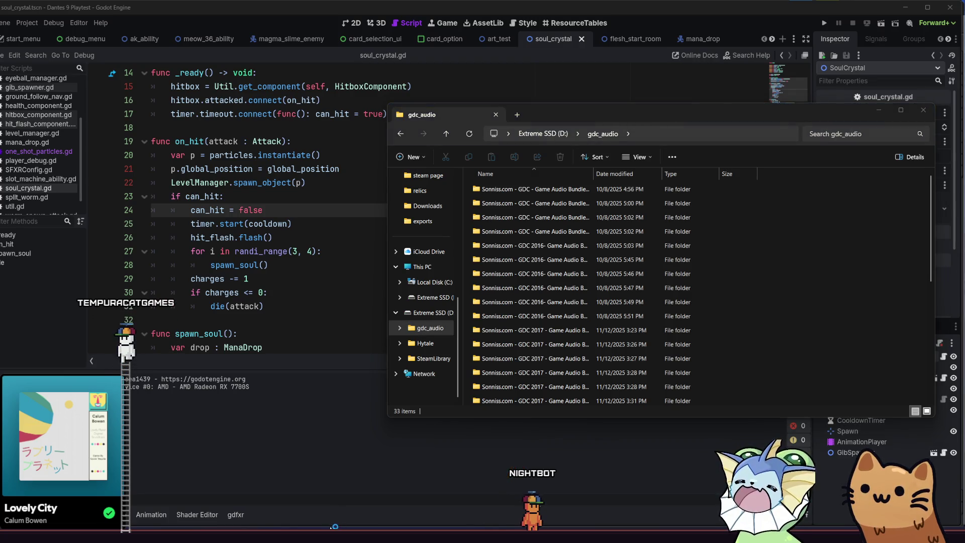
left_click(430, 328)
mouse_move(811, 115)
left_mouse_down()
mouse_move(766, 109)
mouse_move(319, 145)
mouse_move(239, 165)
left_mouse_up()
left_click(247, 185)
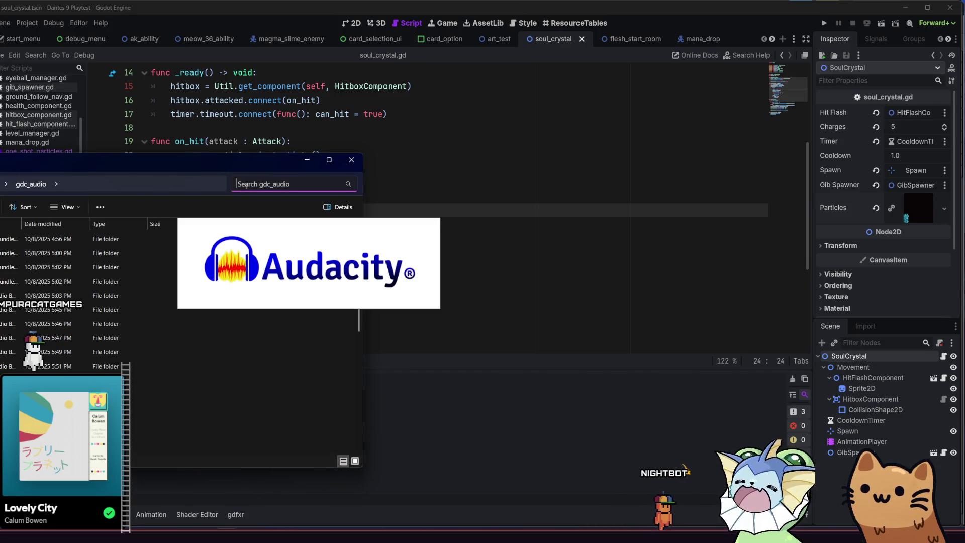
type("crystal")
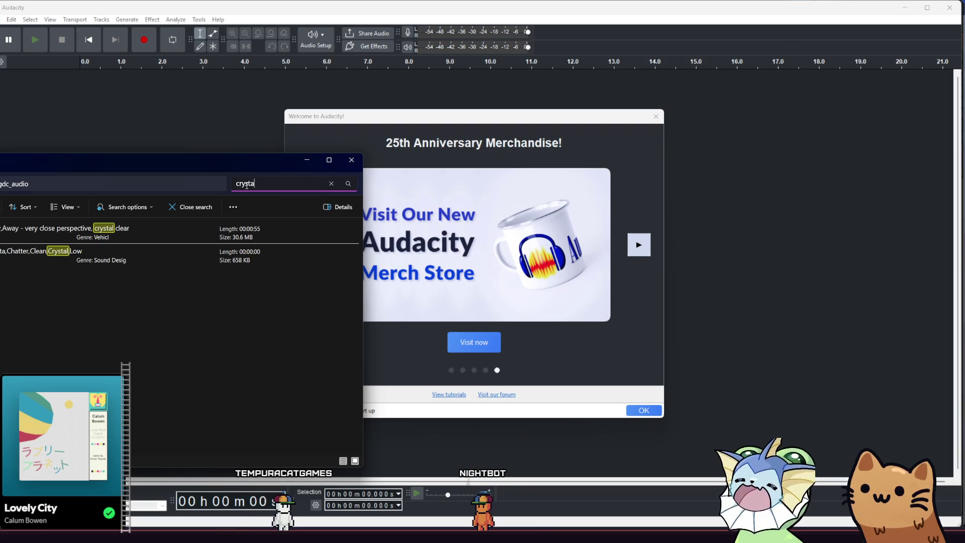
type("e")
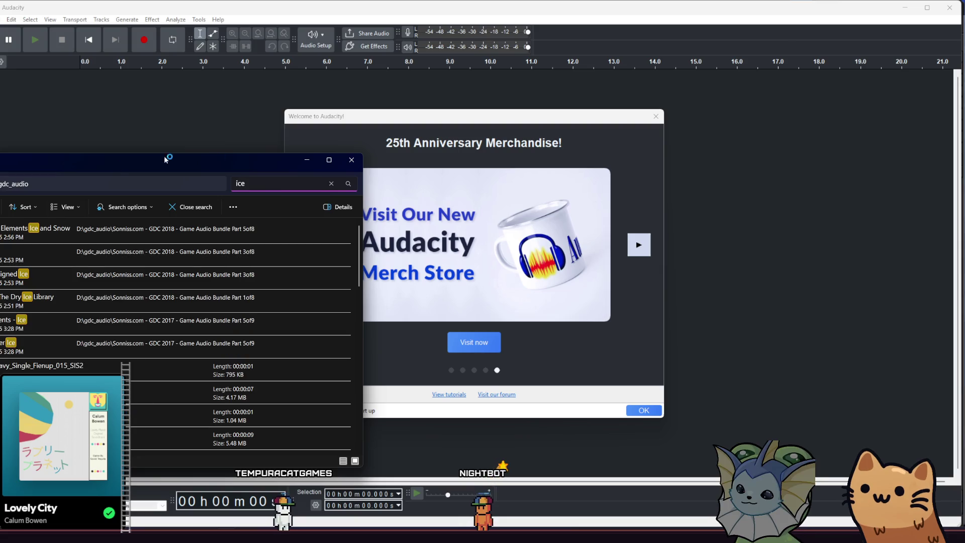
left_click(653, 413)
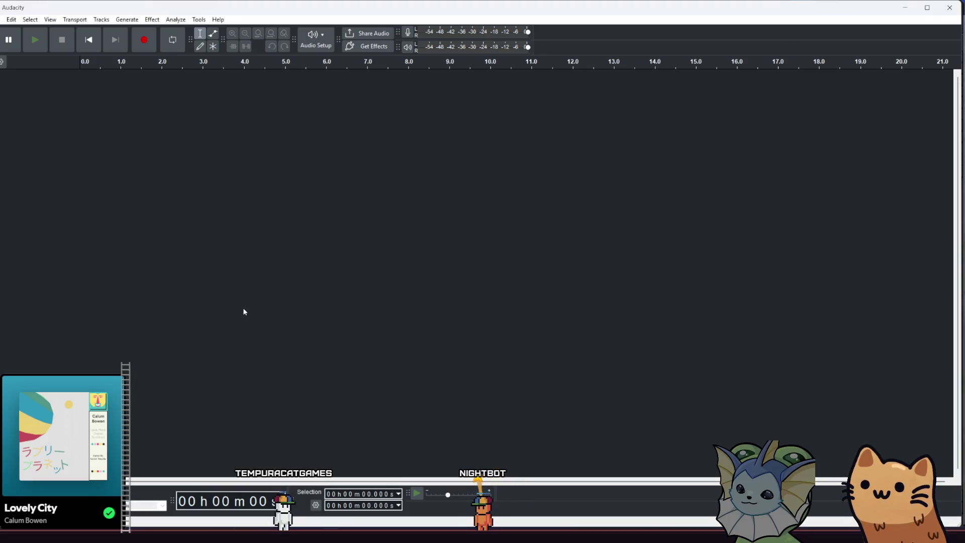
Preview the 775 KB shatter_ice_001 sound in Media Player
key("alt+Tab")
scroll(53, 275, "down", 3)
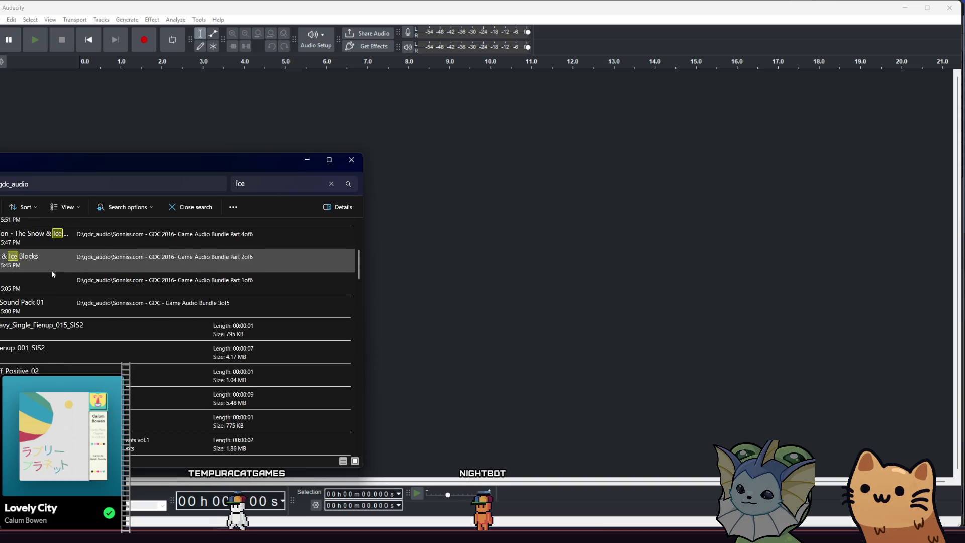
double_click(49, 355)
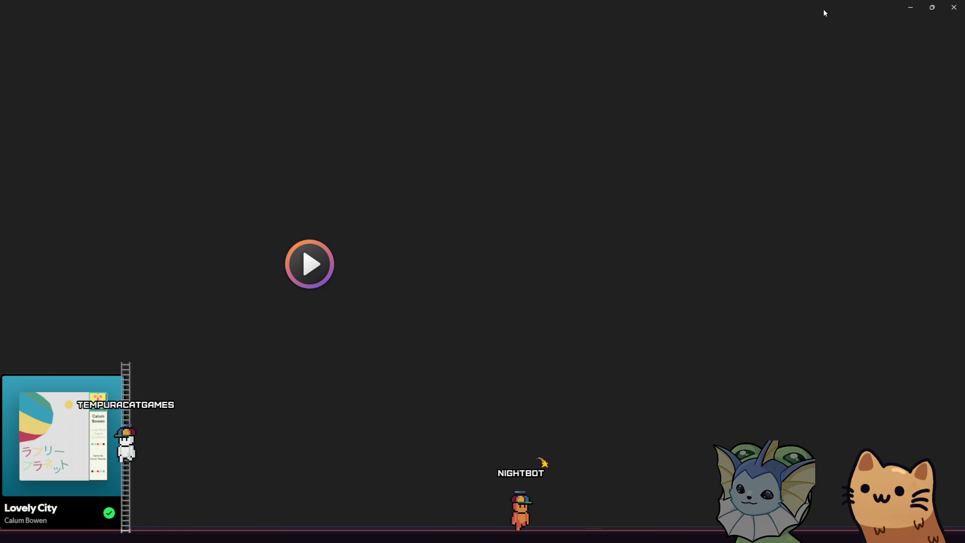
left_click_drag(825, 12, 735, 50)
mouse_move(483, 47)
left_mouse_down()
mouse_move(491, 64)
mouse_move(459, 85)
mouse_move(450, 59)
mouse_move(449, 70)
left_mouse_up()
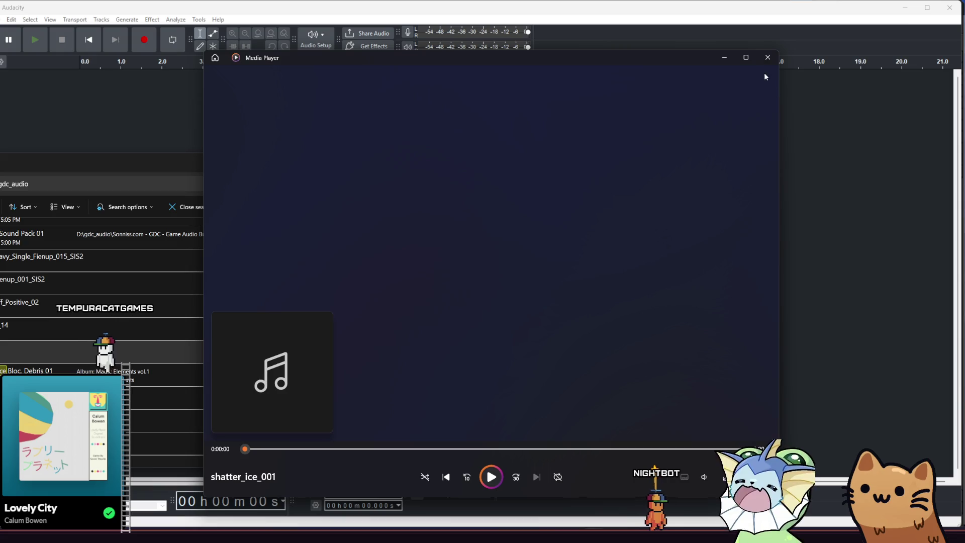
left_click(768, 57)
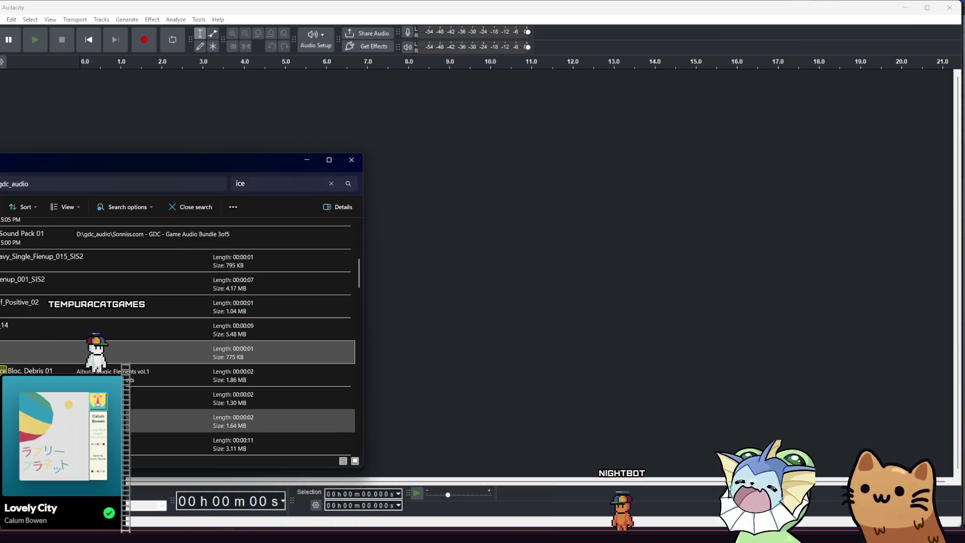
Preview Rhythmic crack impact 6 and bullet_impact_ice_06, then import bullet_impact_ice_06 into Audacity
scroll(176, 375, "down", 1)
scroll(95, 374, "down", 1)
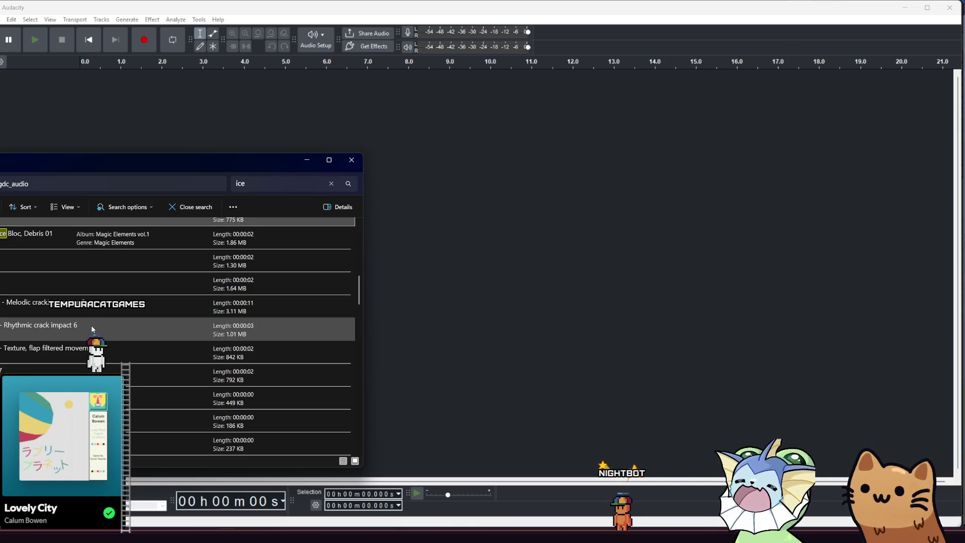
double_click(92, 329)
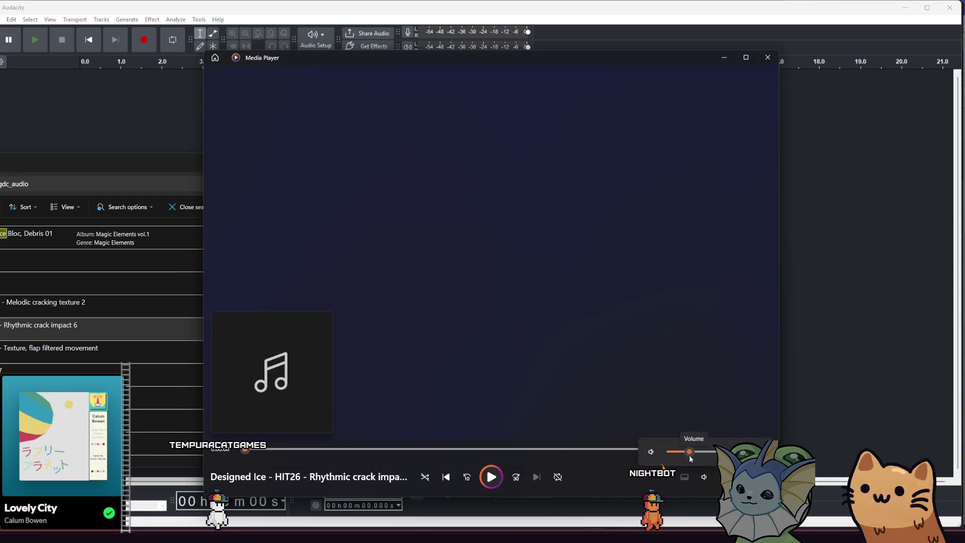
left_click(491, 477)
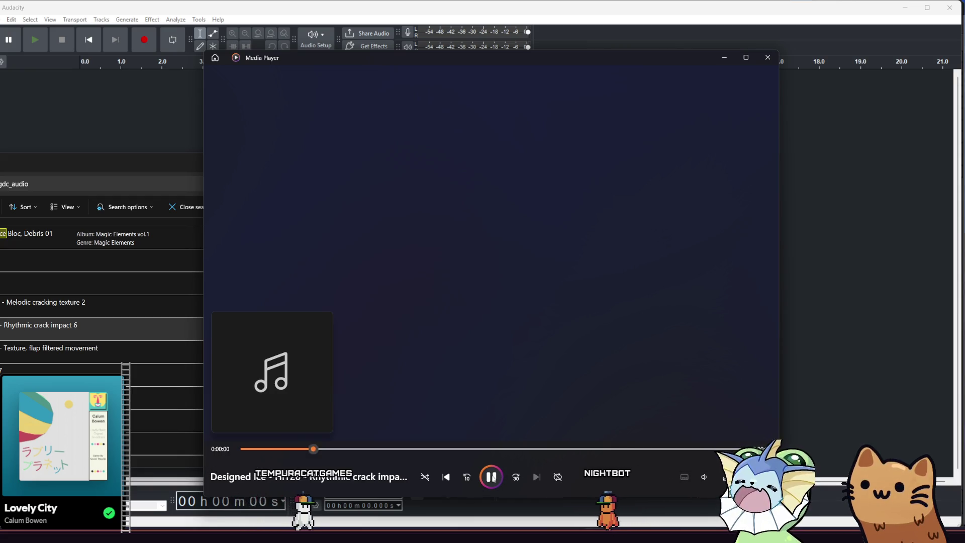
left_click(768, 57)
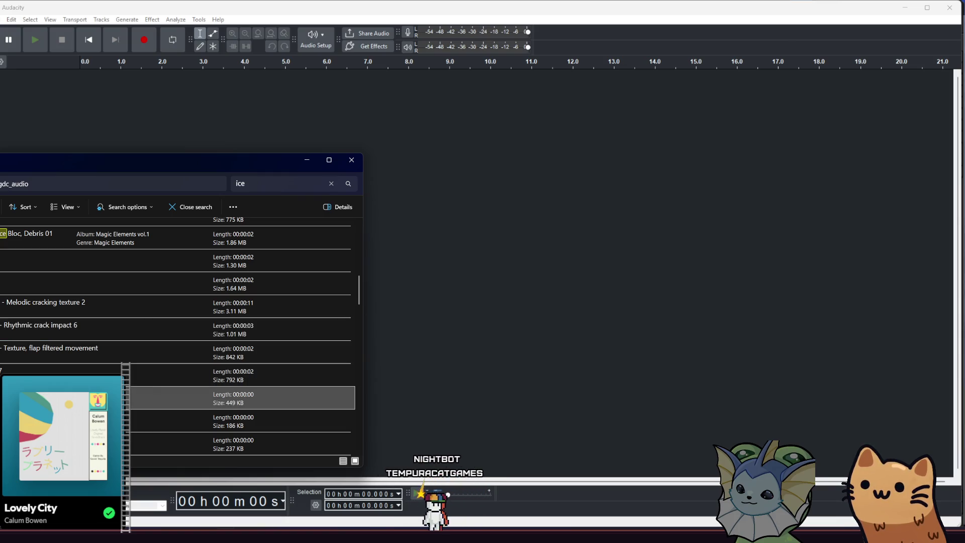
double_click(75, 398)
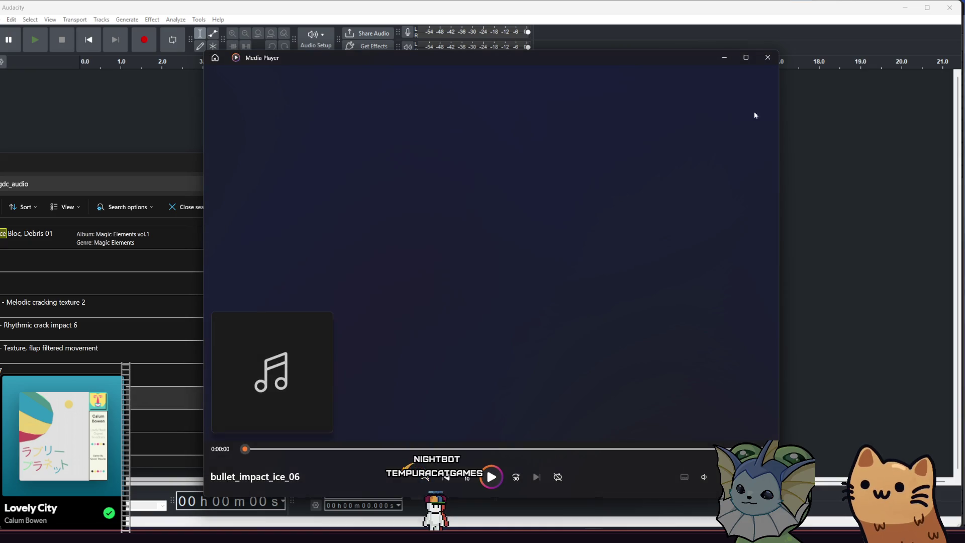
left_click(768, 64)
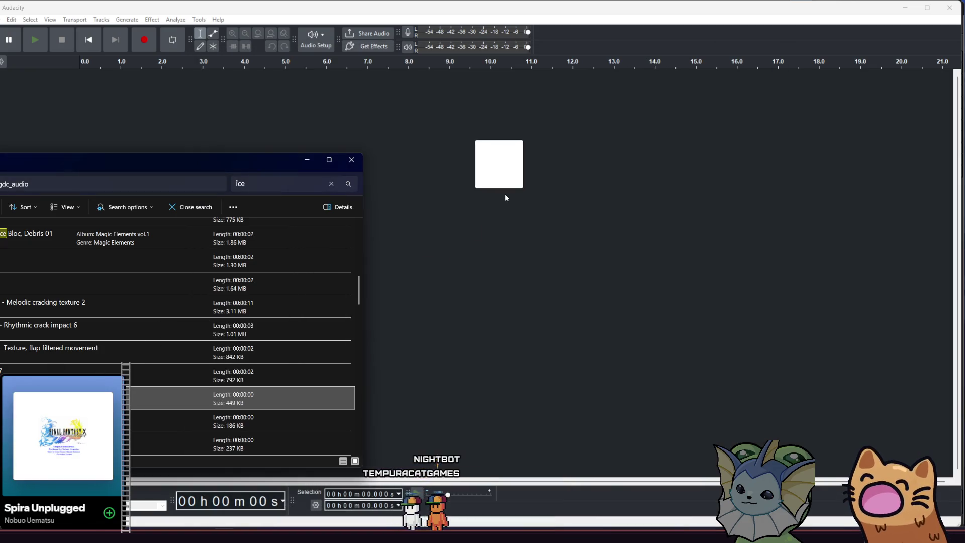
left_click_drag(505, 194, 505, 195)
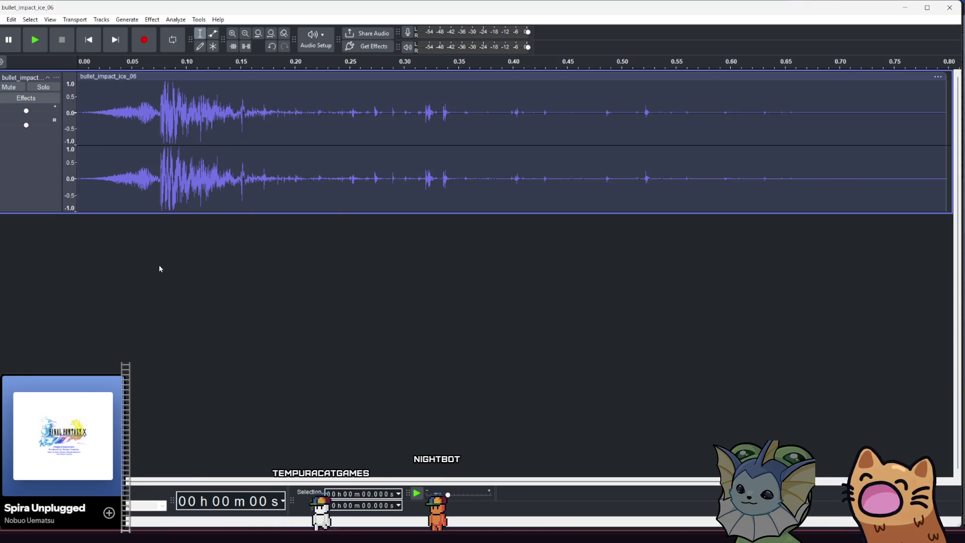
Preview the crunchy ice footsteps run_01 and run_02 in Media Player
mouse_move(156, 144)
left_mouse_down()
mouse_move(513, 148)
mouse_move(519, 138)
left_mouse_up()
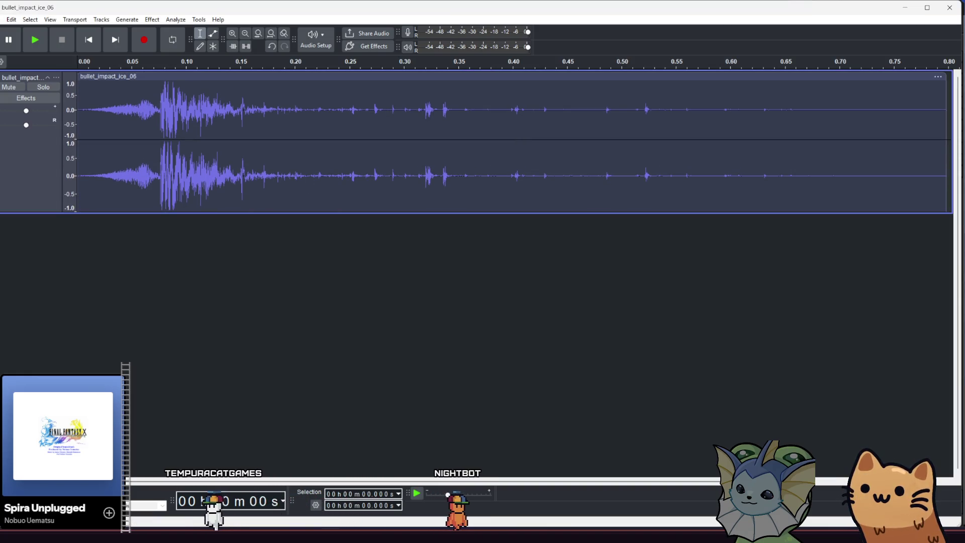
key("alt+Tab")
scroll(50, 355, "down", 2)
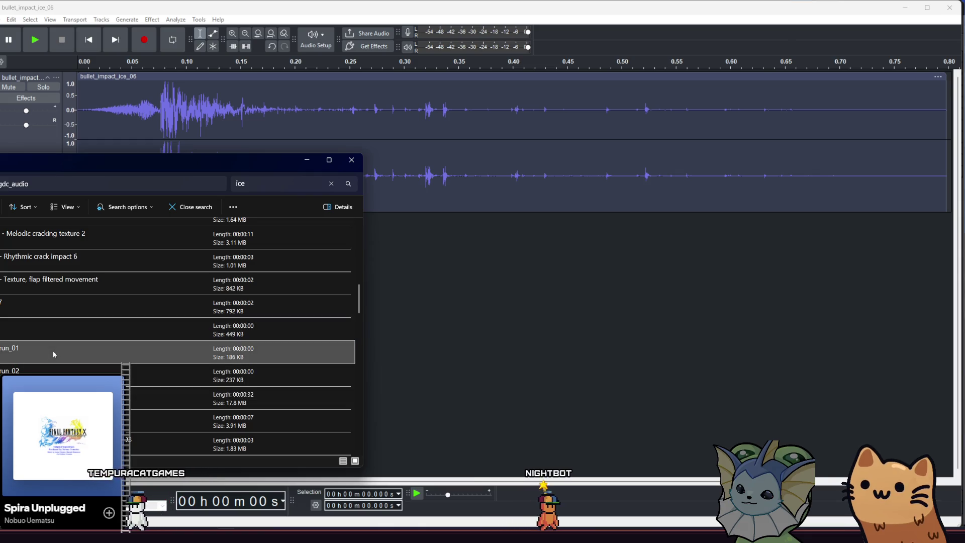
double_click(53, 351)
left_click(50, 397)
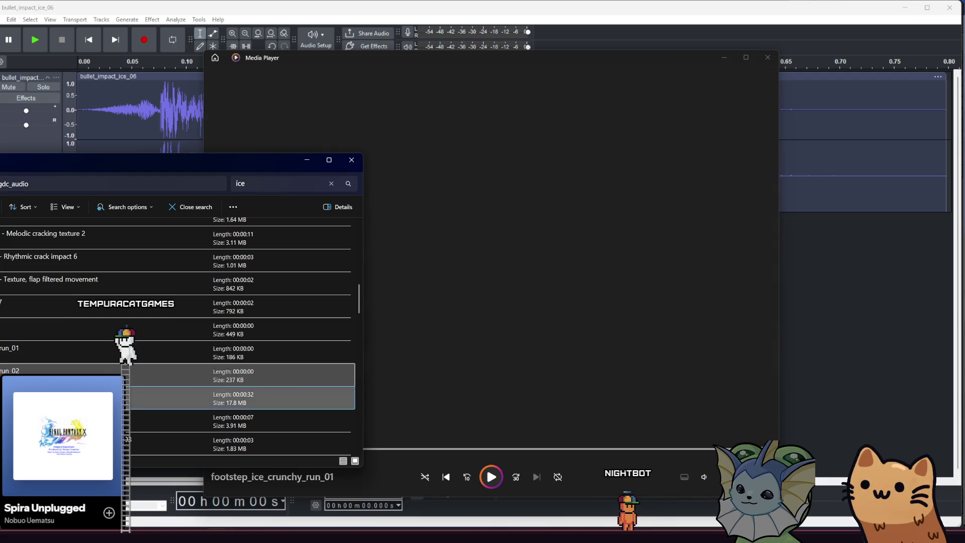
key("Return")
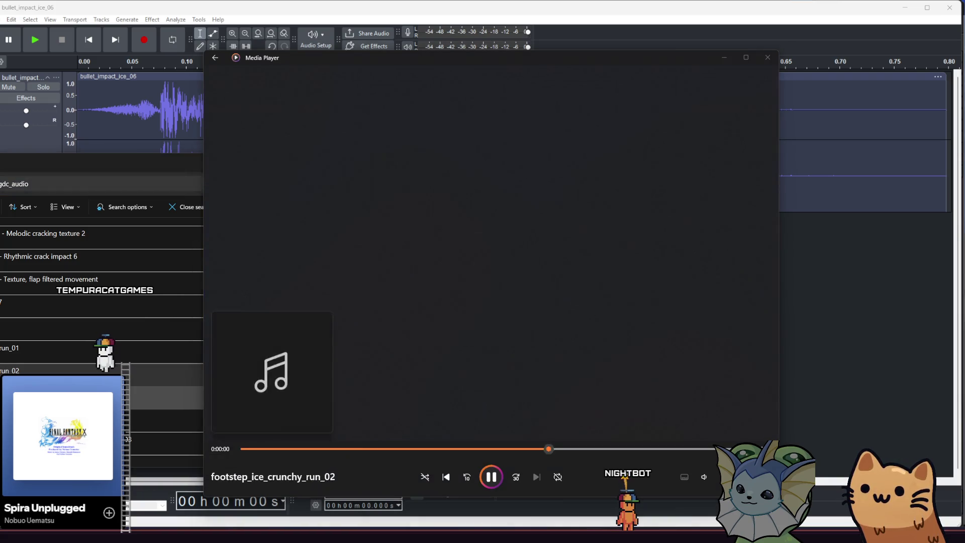
left_click(50, 397)
Add footstep_ice_crunchy_run_02 to Audacity as a new track below the first clip
scroll(50, 397, "down", 1)
left_click(39, 312)
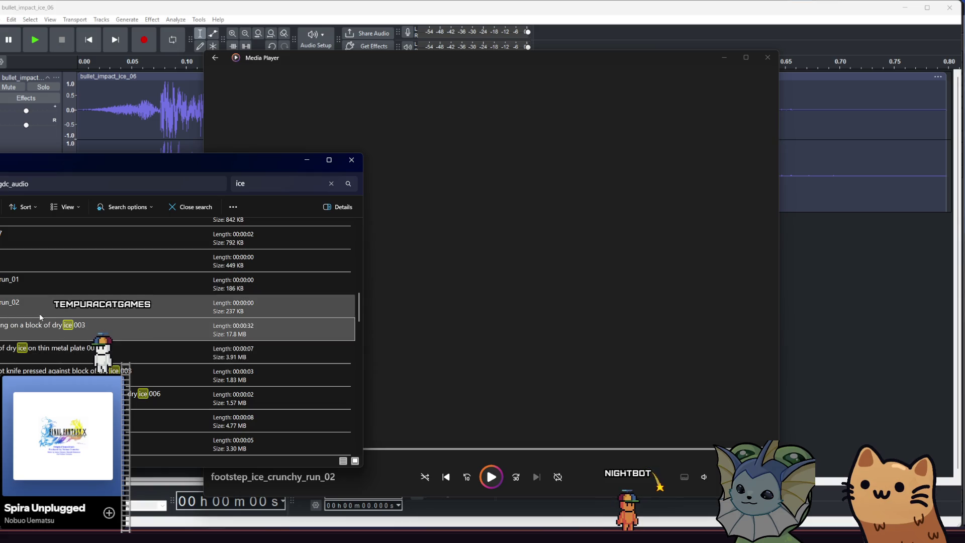
mouse_move(899, 316)
left_mouse_down()
mouse_move(861, 271)
mouse_move(732, 341)
left_mouse_up()
key("alt+Tab")
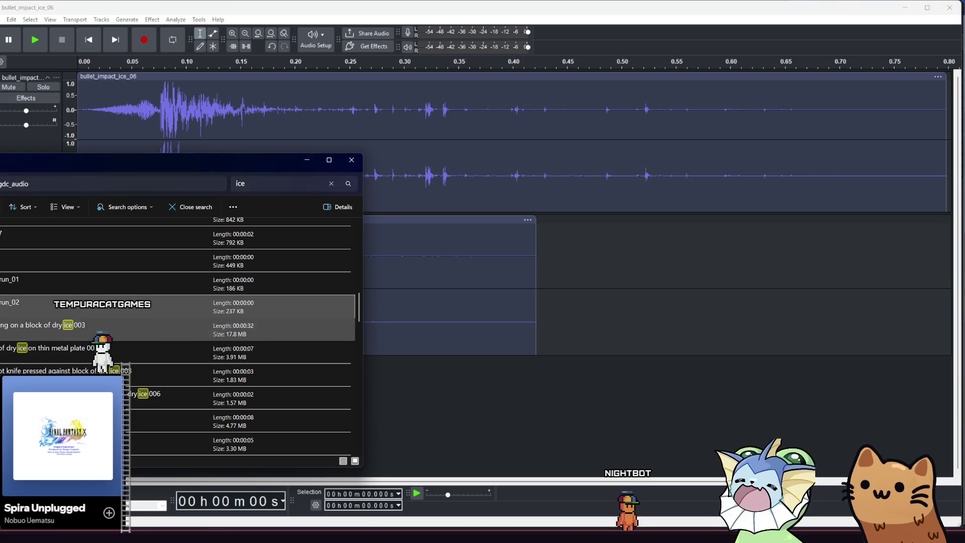
scroll(176, 327, "down", 2)
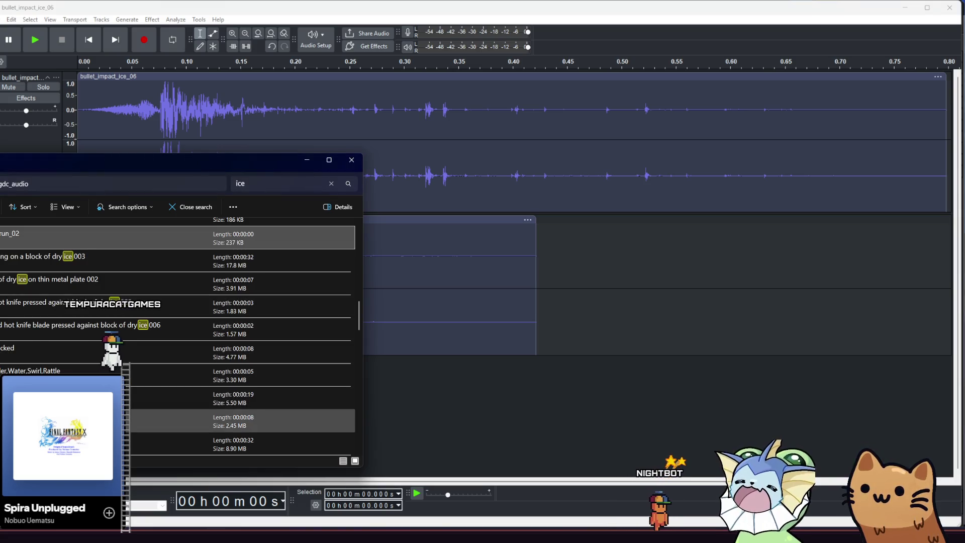
Preview the thick ice hits debris bright 03 sound in Media Player
scroll(43, 363, "down", 1)
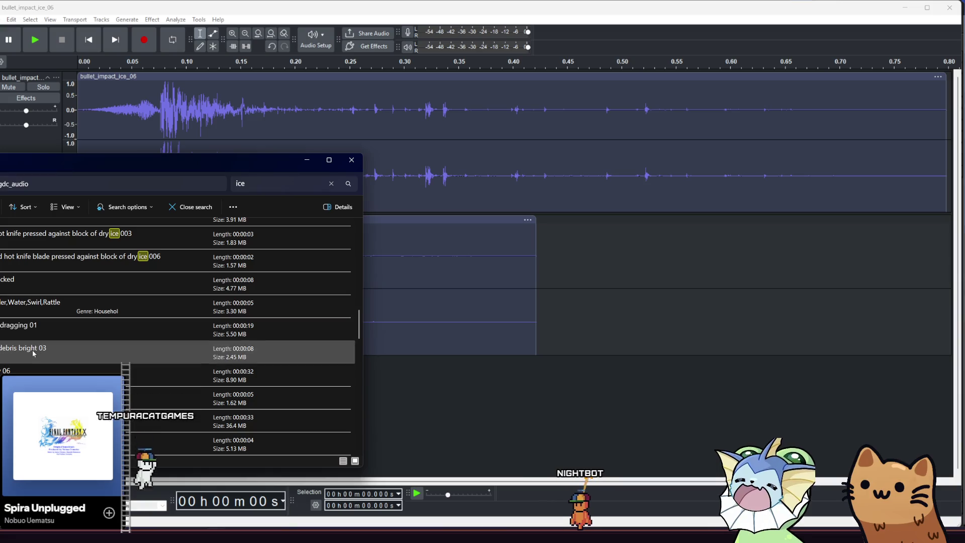
double_click(33, 352)
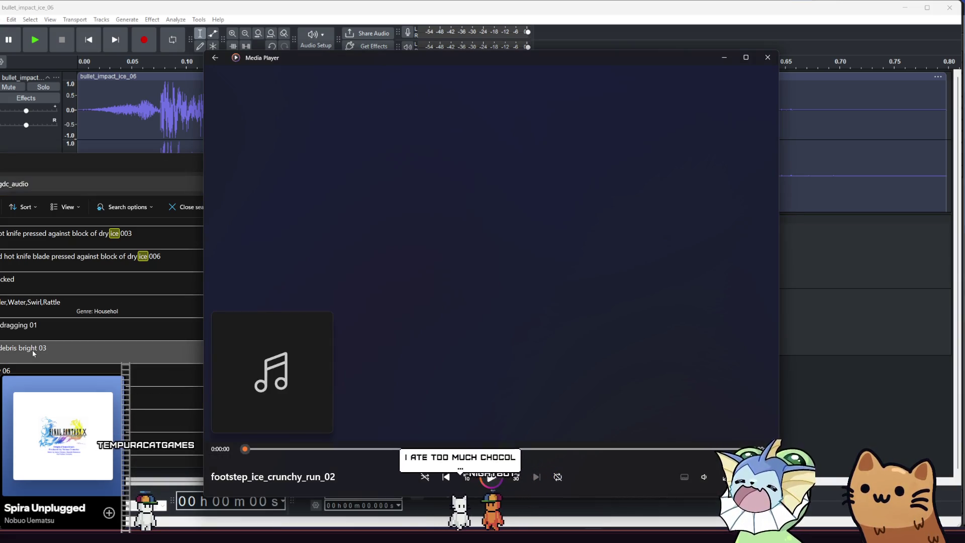
double_click(32, 350)
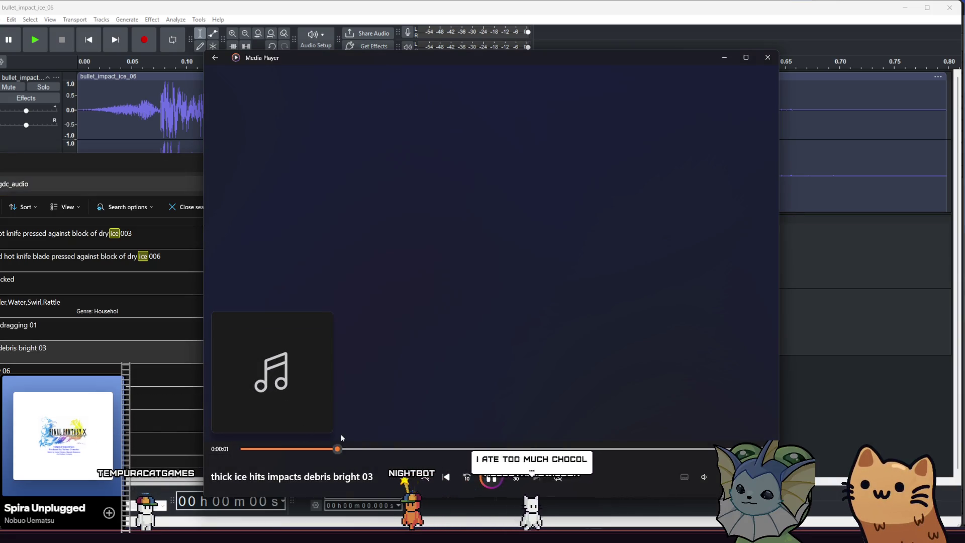
left_click(768, 57)
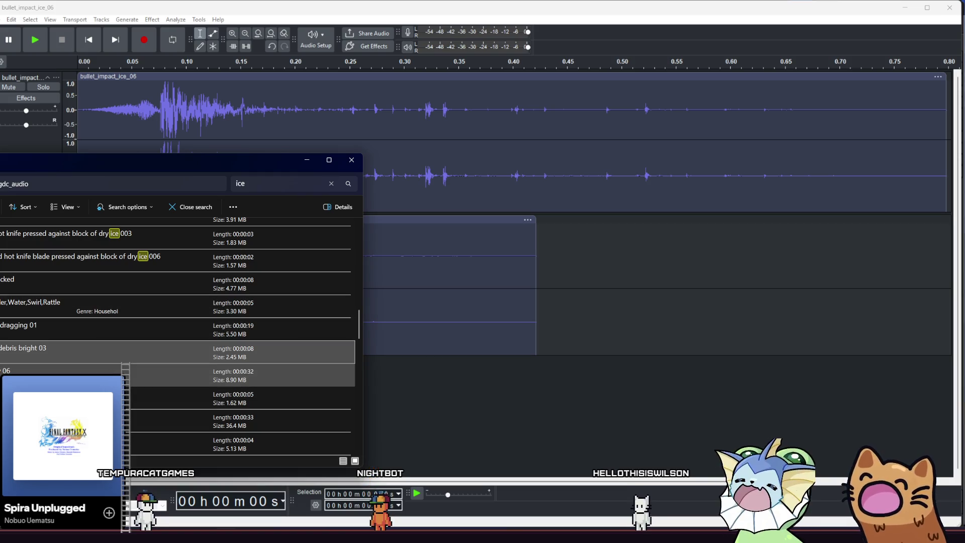
Preview the Ice,Block,Crack,Distant,Medium_03 and Ice,Impact,Large,Slide_18 sounds
scroll(241, 374, "down", 1)
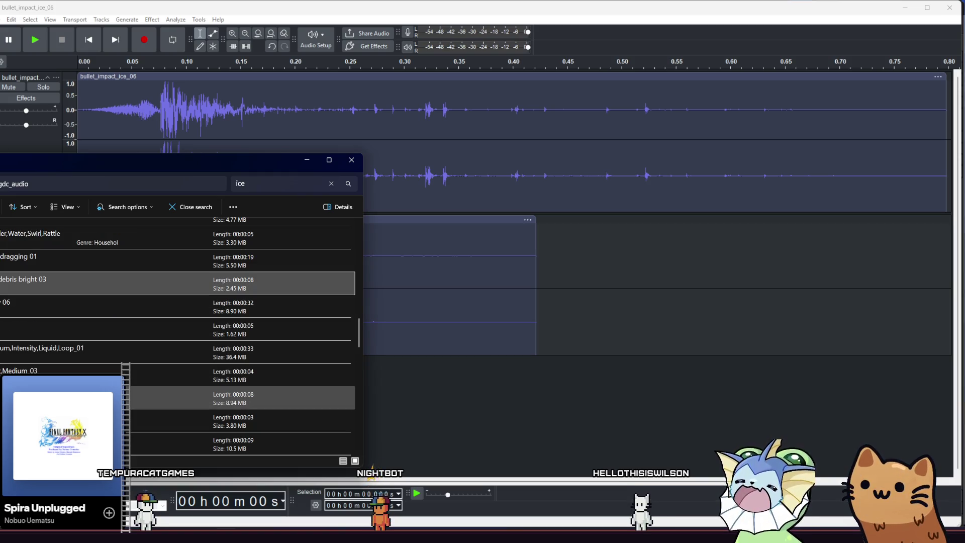
left_click(241, 398)
left_click(242, 421)
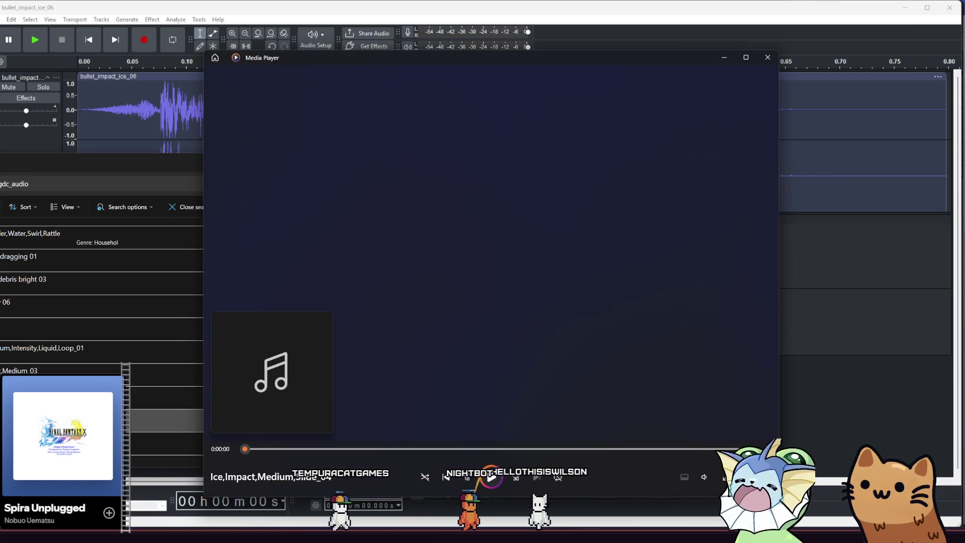
key("alt+Tab")
key("alt+Tab")
key("alt+Tab")
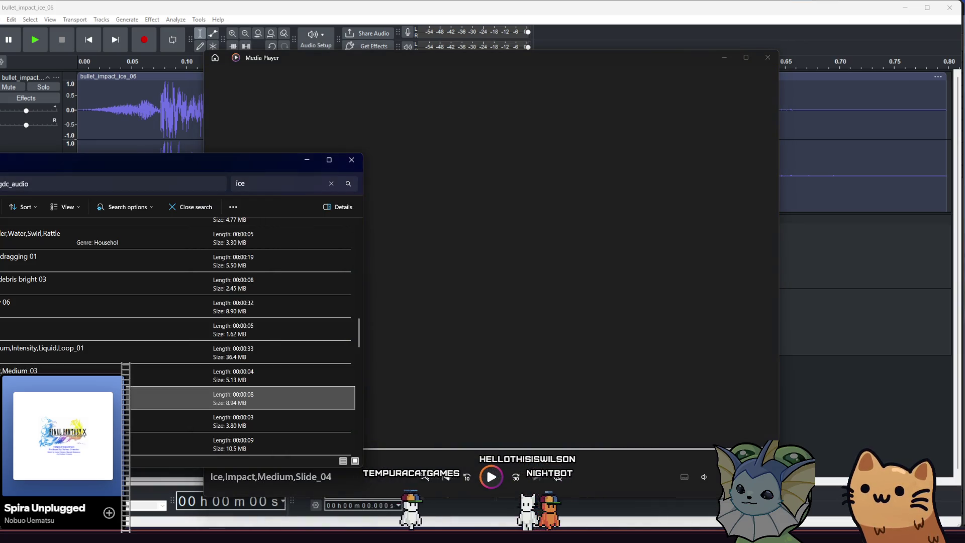
key("Return")
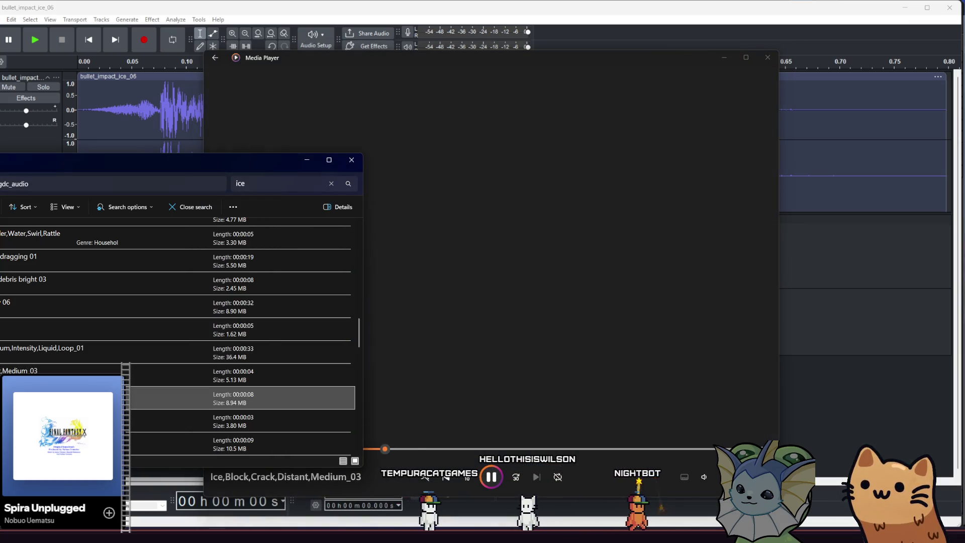
key("Up")
key("Return")
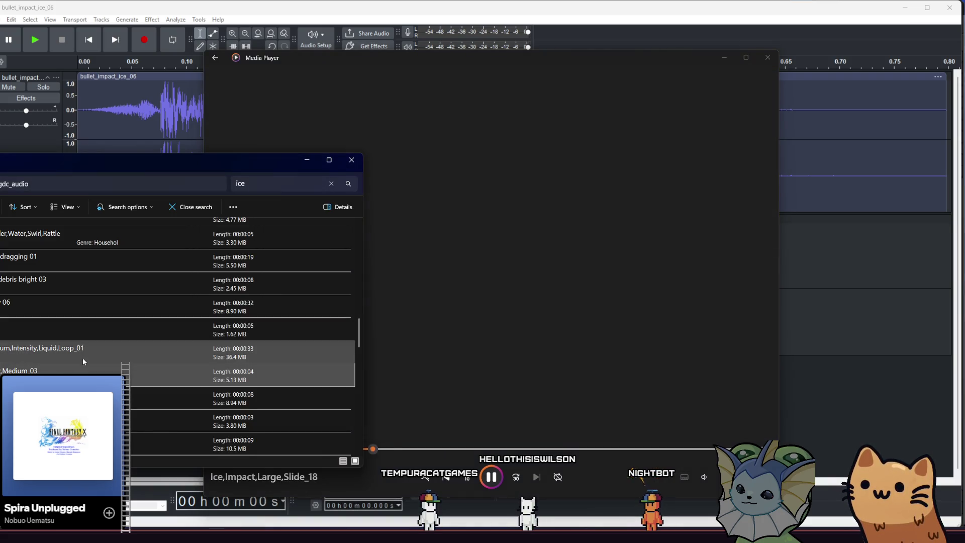
Preview the ice_impact_lite_02 sound
scroll(83, 358, "down", 1)
scroll(177, 337, "down", 1)
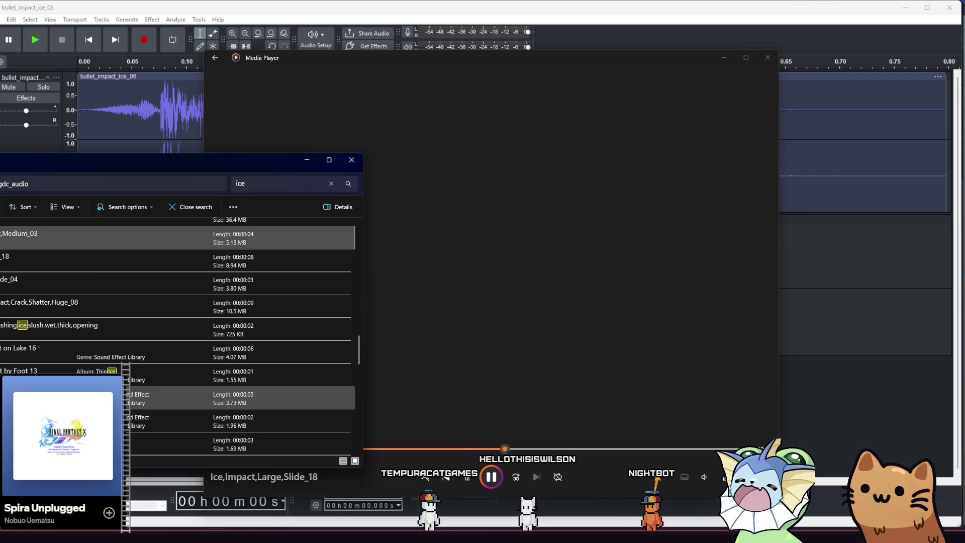
scroll(178, 337, "up", 1)
scroll(178, 336, "down", 1)
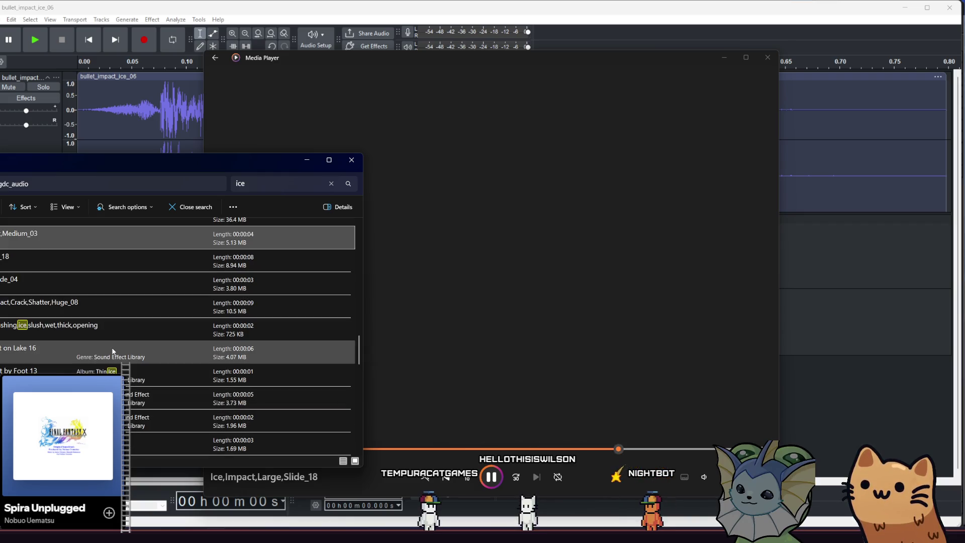
scroll(100, 398, "up", 1)
scroll(100, 397, "down", 4)
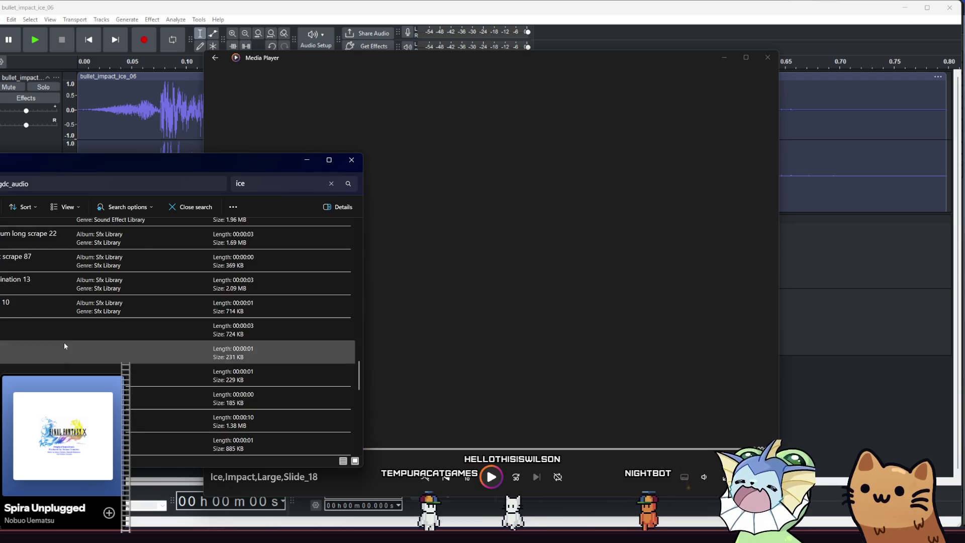
double_click(80, 376)
left_click(241, 397)
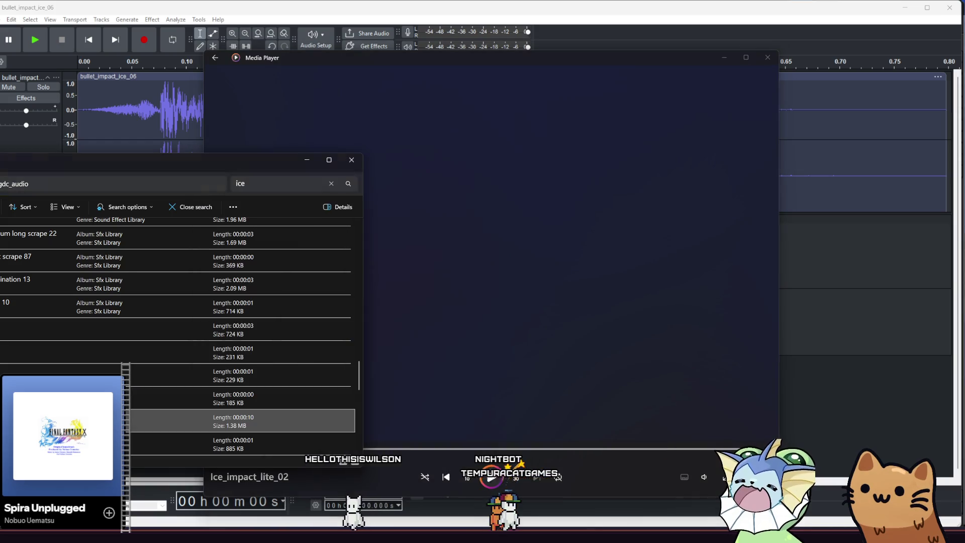
Play the ice_smash_light_02 sound several times
key("Down")
key("Down")
scroll(64, 350, "down", 1)
double_click(66, 322)
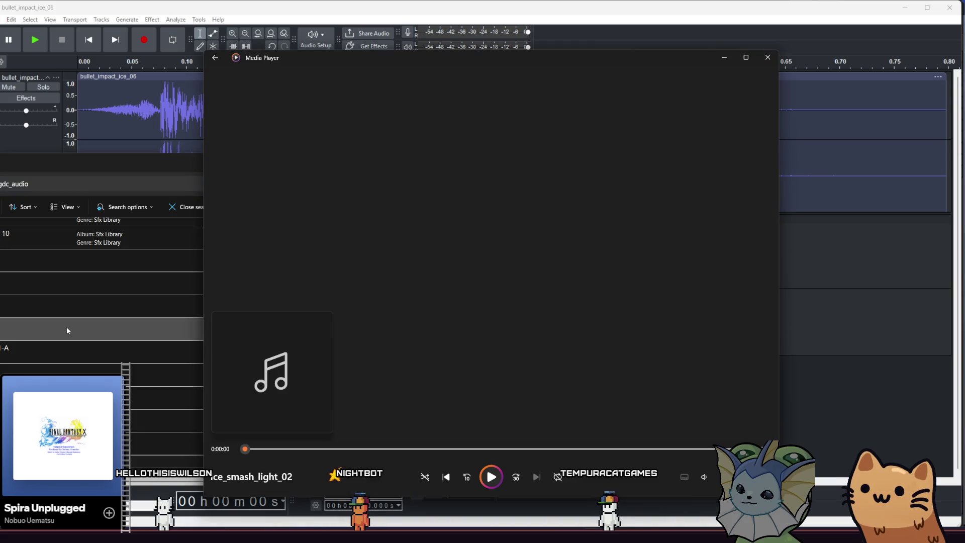
double_click(67, 328)
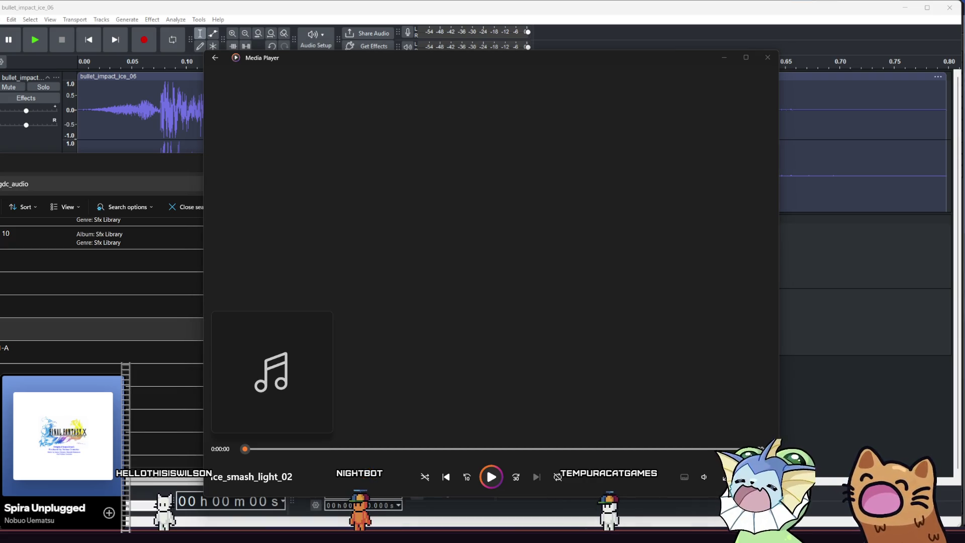
double_click(1, 330)
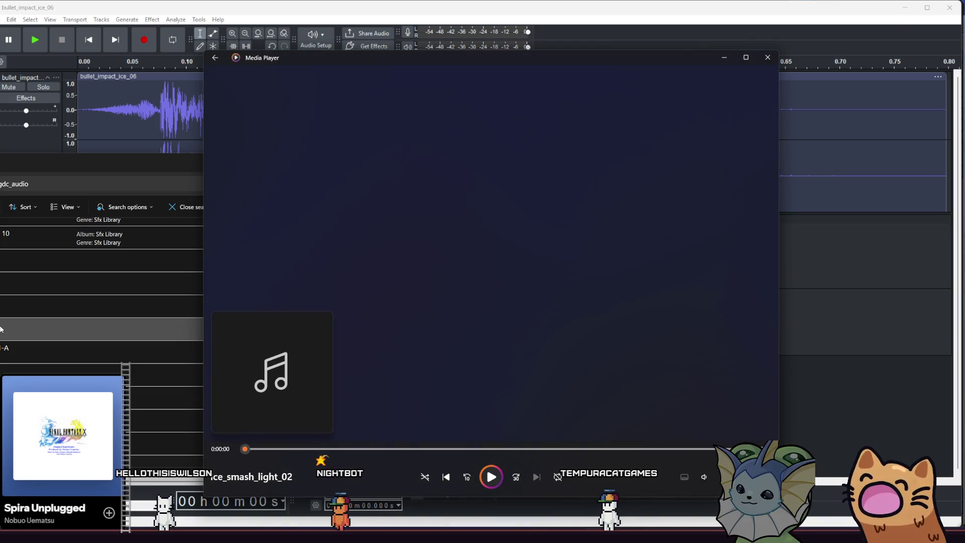
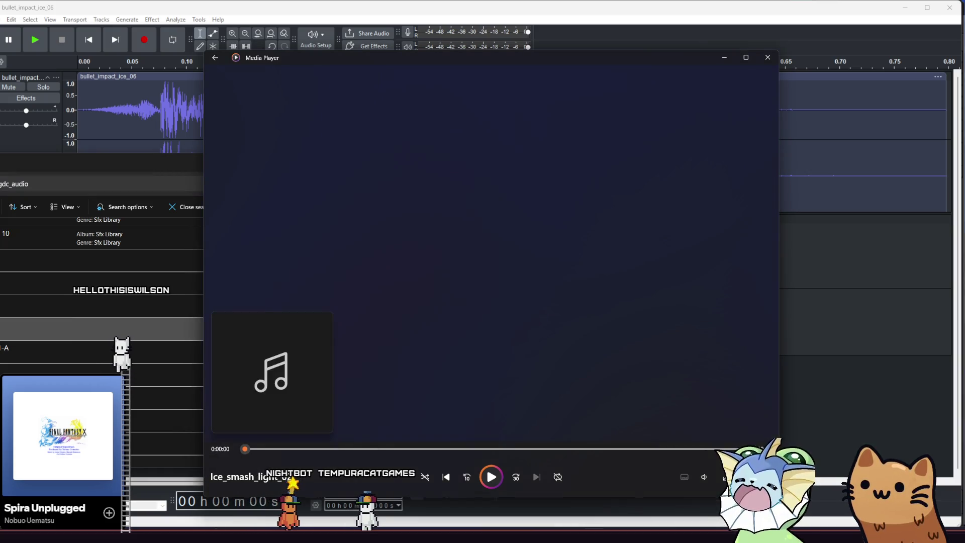
Replay the Ice_smash_light_02 sound in Media Player
key("space")
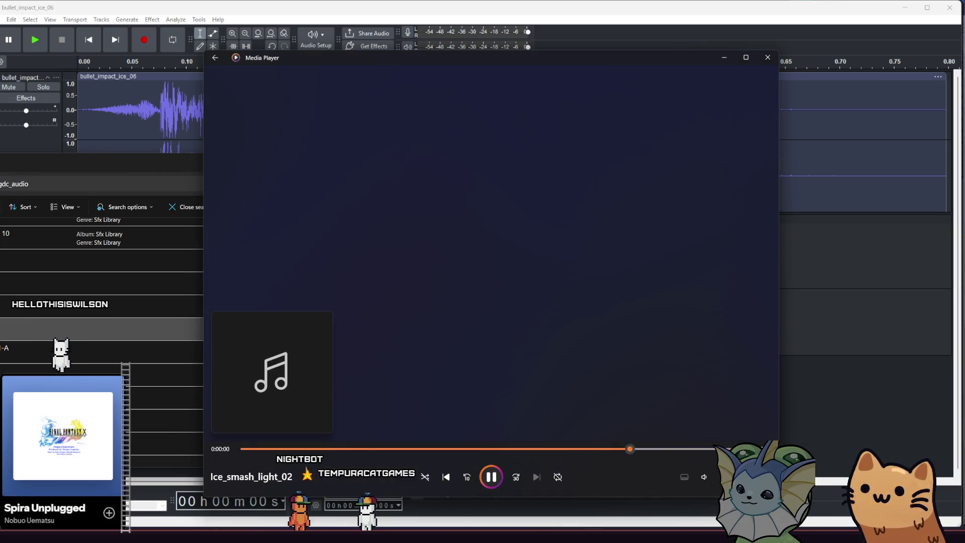
key("alt+Tab")
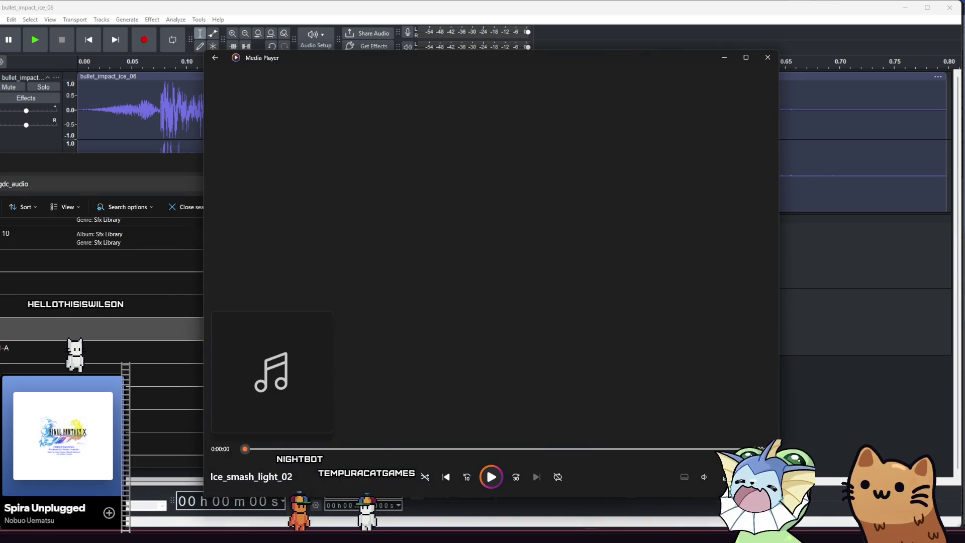
key("space")
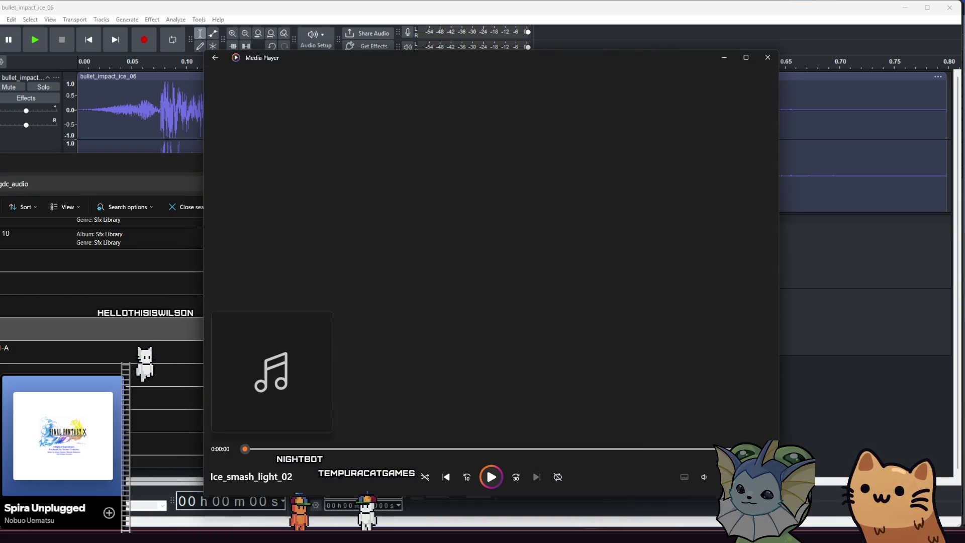
key("alt+Tab")
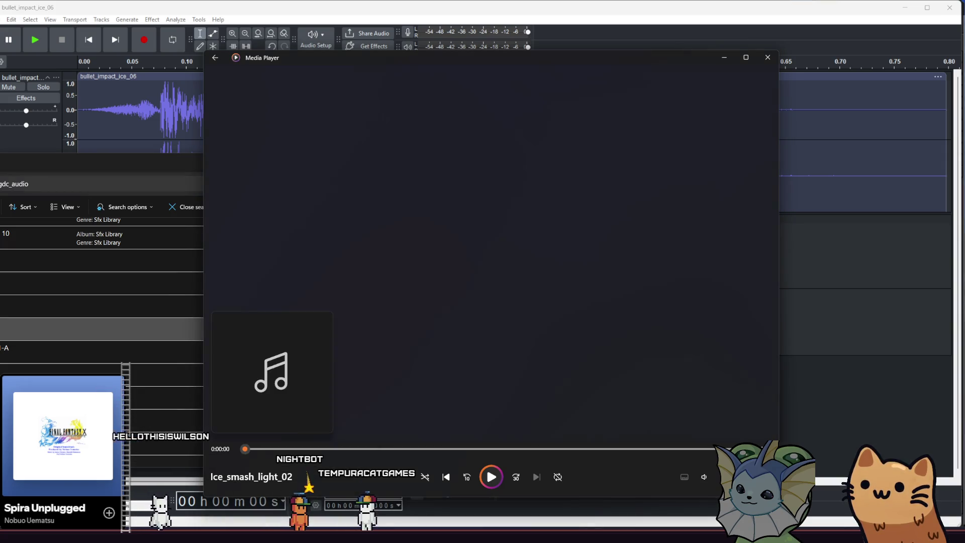
key("XF86AudioPlay")
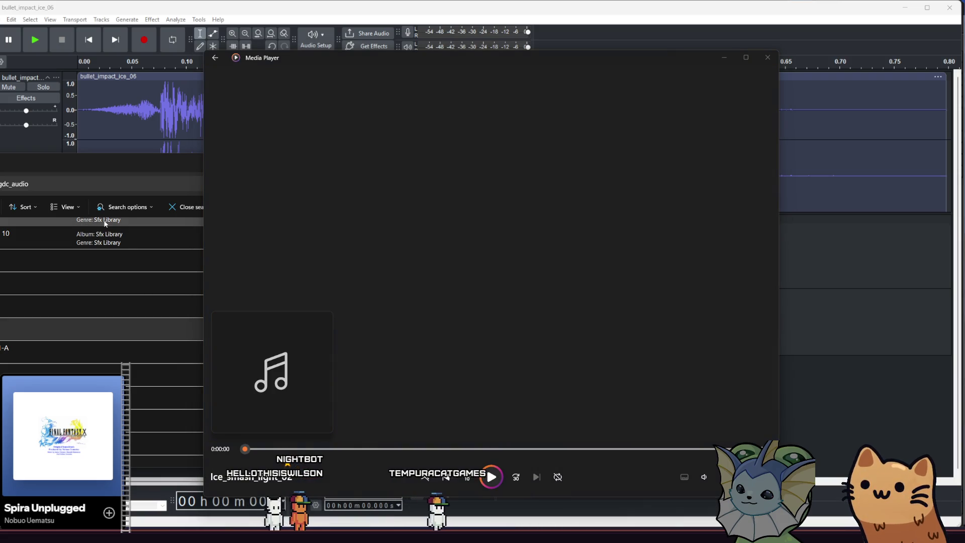
Preview Chipping Ice 3, Stepping on Ice 1 and axe_ice_005, then drag axe_ice_005 into Audacity
left_click(25, 355)
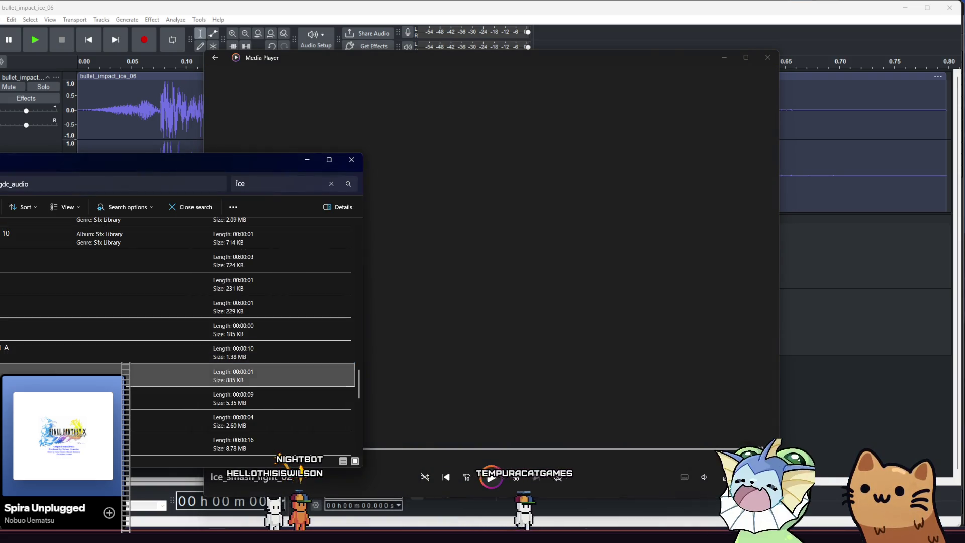
double_click(241, 375)
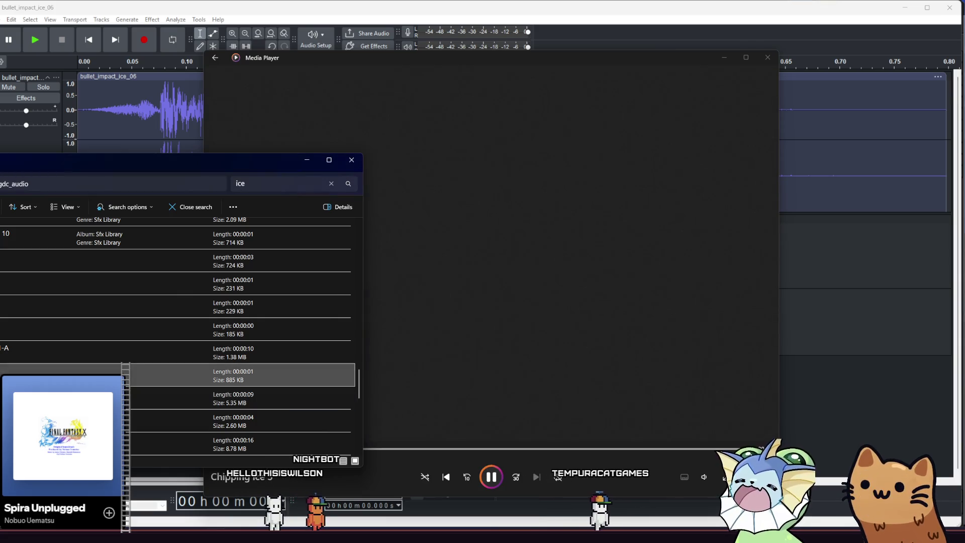
double_click(241, 421)
scroll(241, 421, "down", 2)
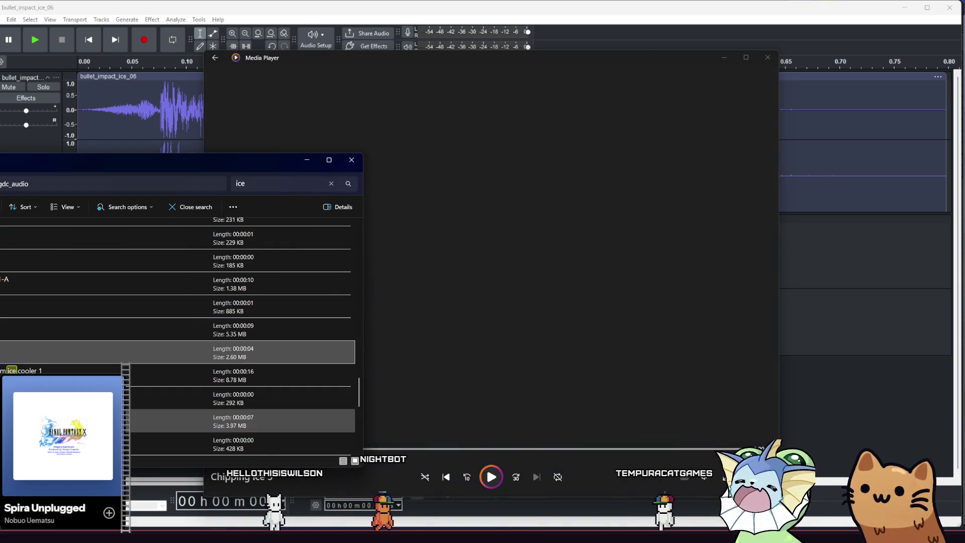
double_click(241, 398)
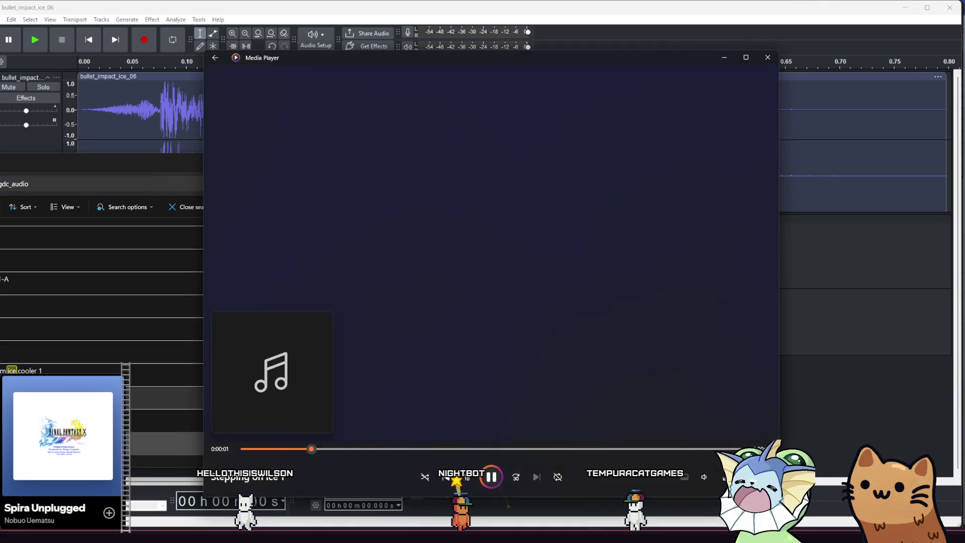
left_click(82, 423)
scroll(82, 382, "down", 2)
double_click(82, 329)
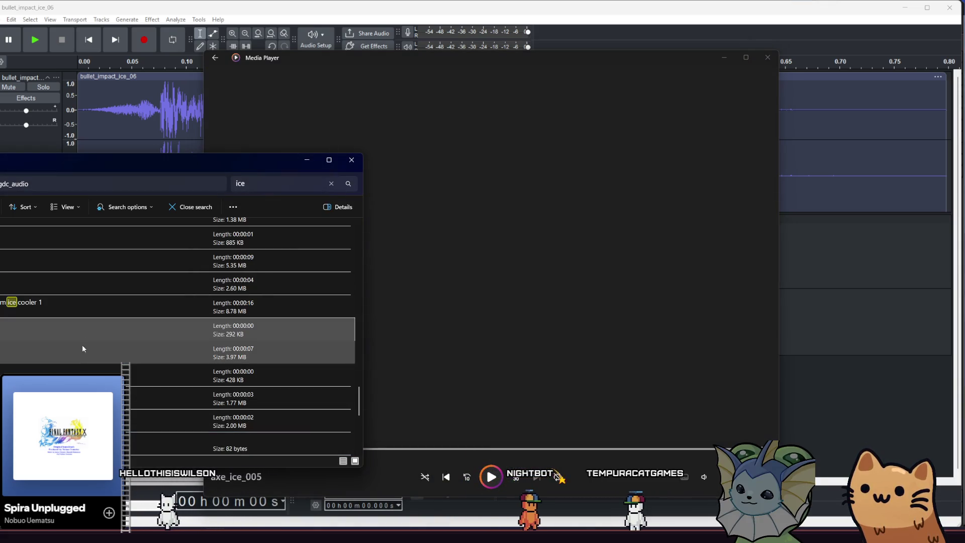
mouse_move(63, 332)
left_mouse_down()
mouse_move(833, 399)
mouse_move(743, 400)
left_mouse_up()
Shift the footstep and axe_ice_005 clips slightly later and play the layered ice sounds
scroll(524, 384, "down", 3, "ctrl")
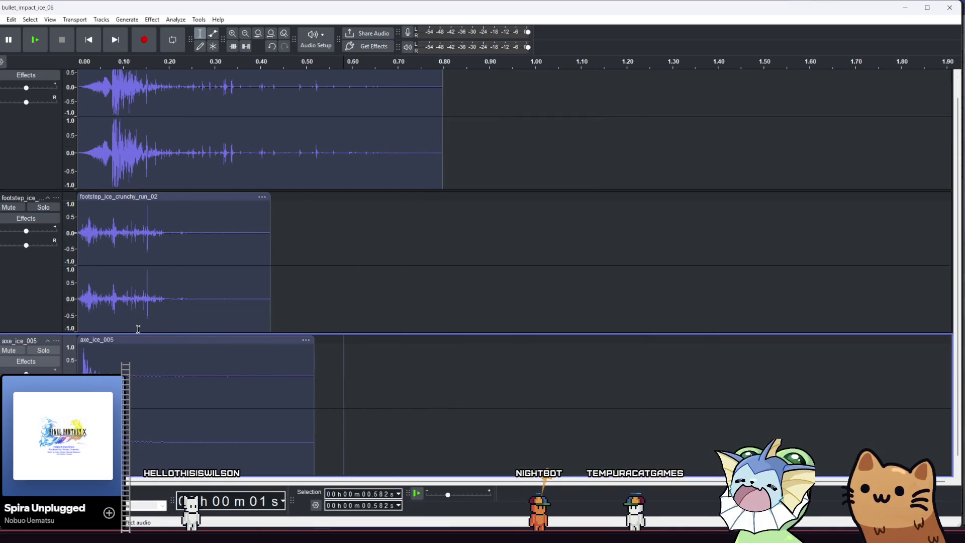
scroll(537, 252, "up", 1)
left_click_drag(148, 220, 175, 220)
left_click_drag(108, 363, 134, 364)
scroll(288, 246, "down", 1)
key("space")
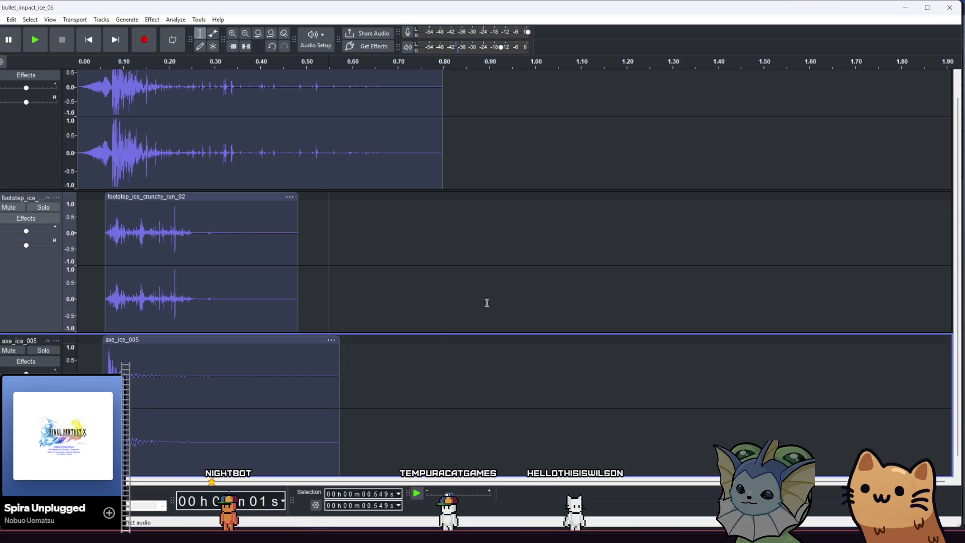
Raise playback level to 80% and trim bullet_impact_ice_06 to end around 0.63 s
left_click_drag(479, 304, 75, 100)
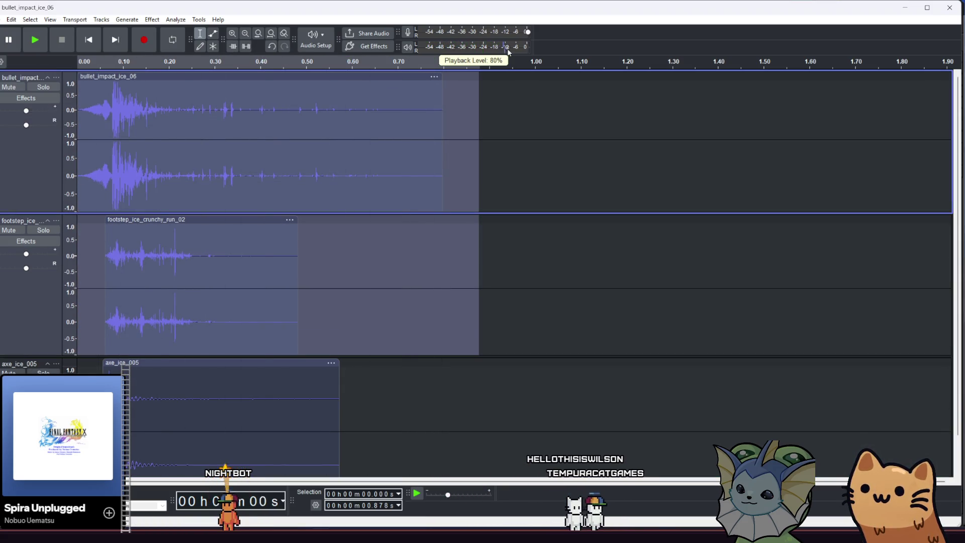
key("space")
left_click_drag(509, 51, 517, 53)
key("space")
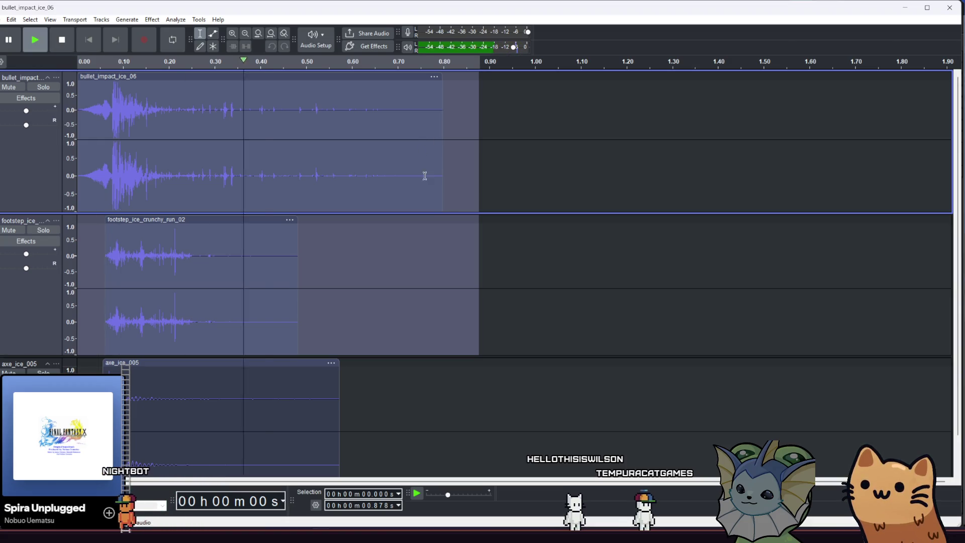
left_click(483, 152)
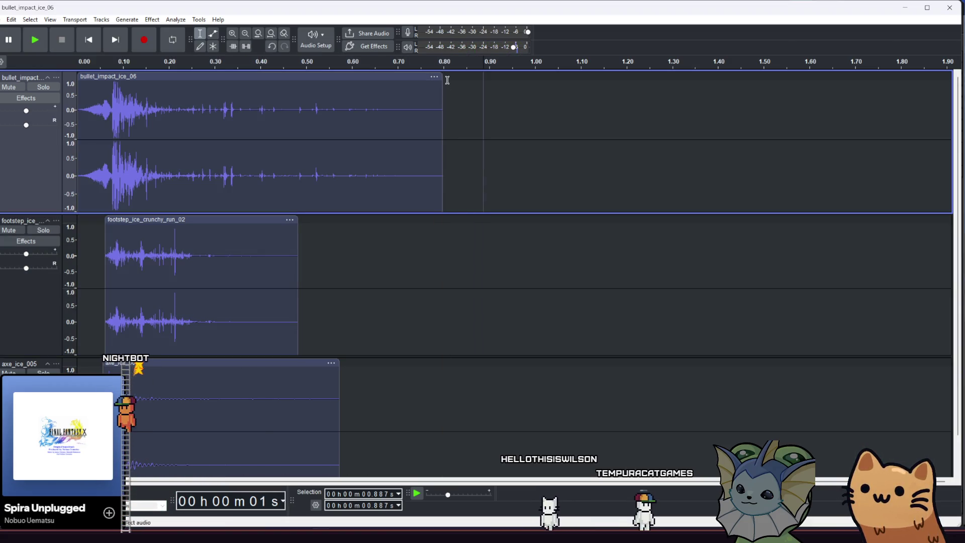
mouse_move(447, 80)
left_mouse_down()
mouse_move(384, 82)
mouse_move(372, 100)
mouse_move(156, 100)
left_mouse_up()
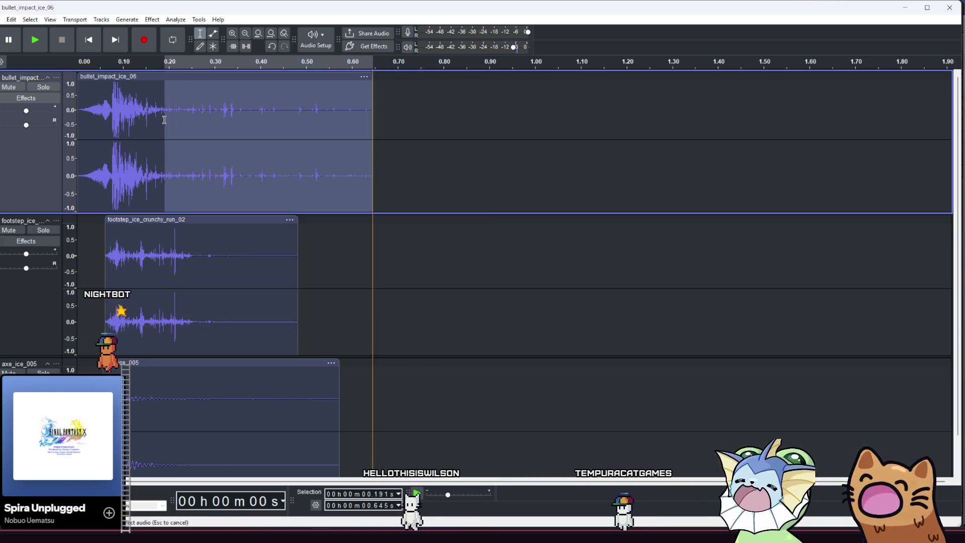
Apply a Fade Out to the selected end of bullet_impact_ice_06 and play all tracks
left_click(152, 19)
mouse_move(211, 96)
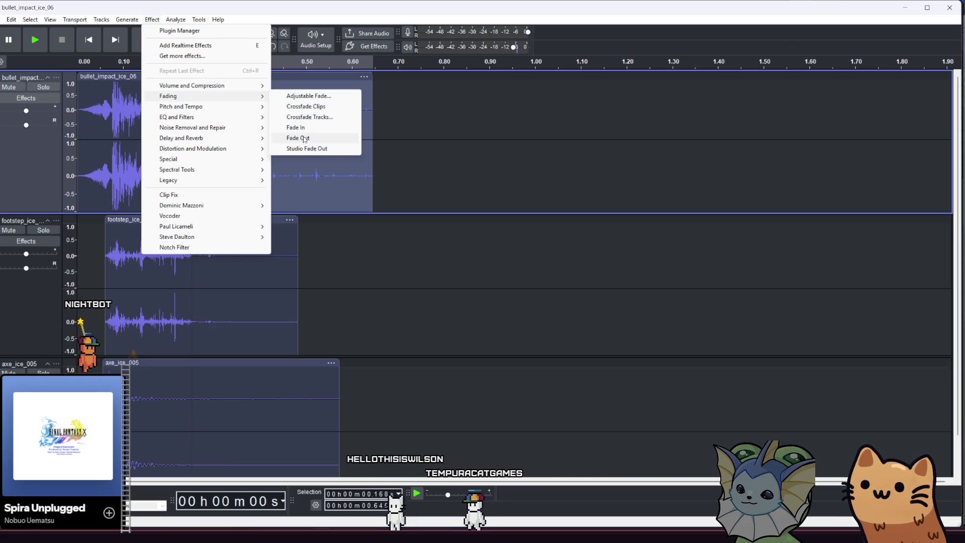
left_click(304, 139)
key("ctrl+a")
key("space")
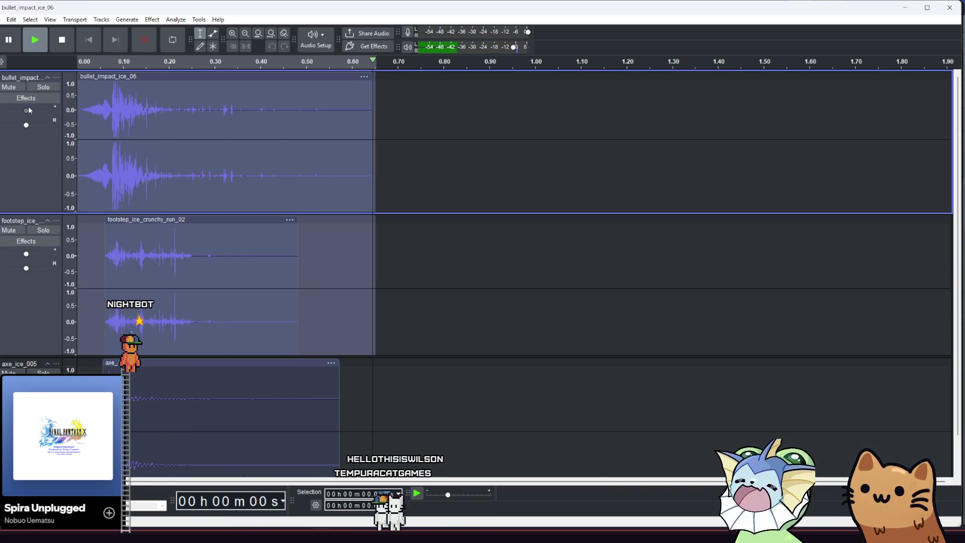
left_click(232, 115)
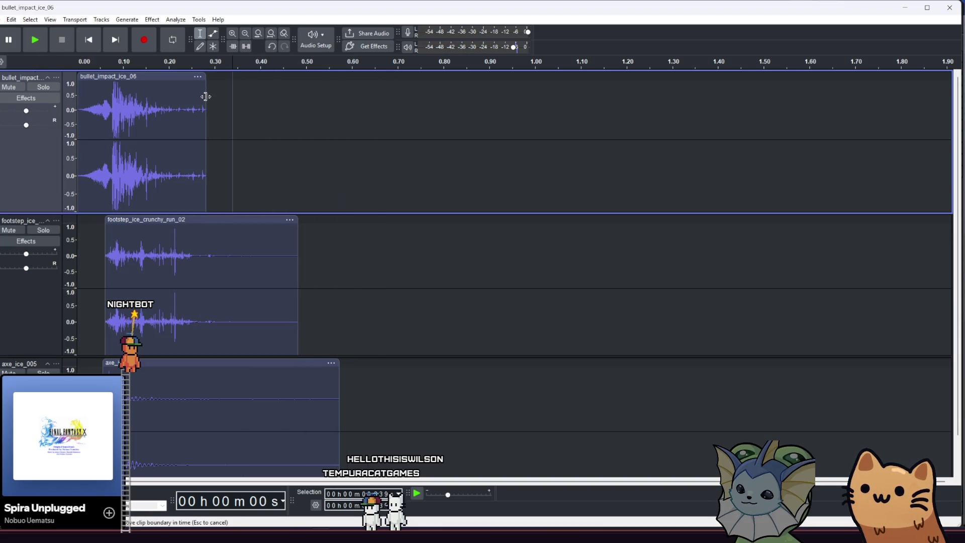
Fade out a shorter tail of bullet_impact_ice_06, ending near 0.28 s, and replay the track
left_click_drag(206, 103, 151, 104)
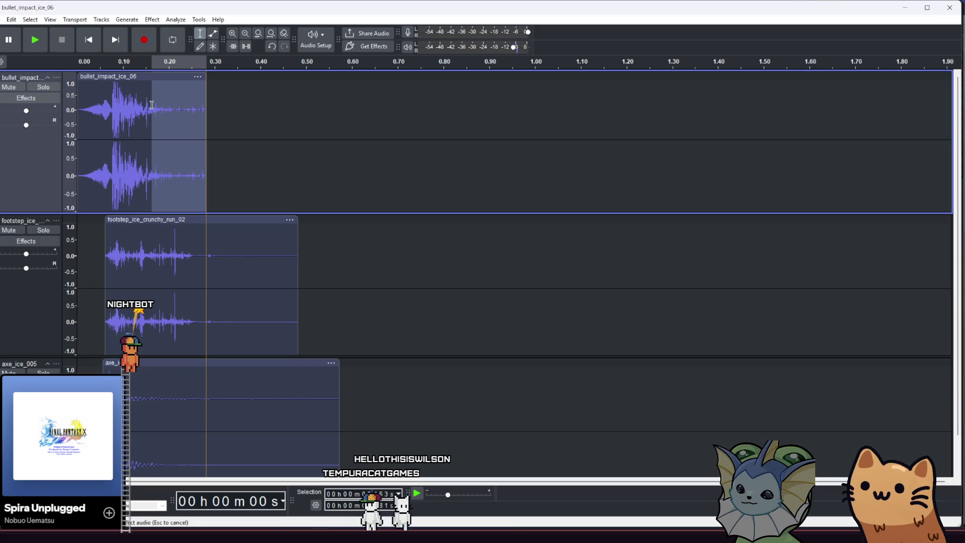
left_click(152, 20)
mouse_move(193, 96)
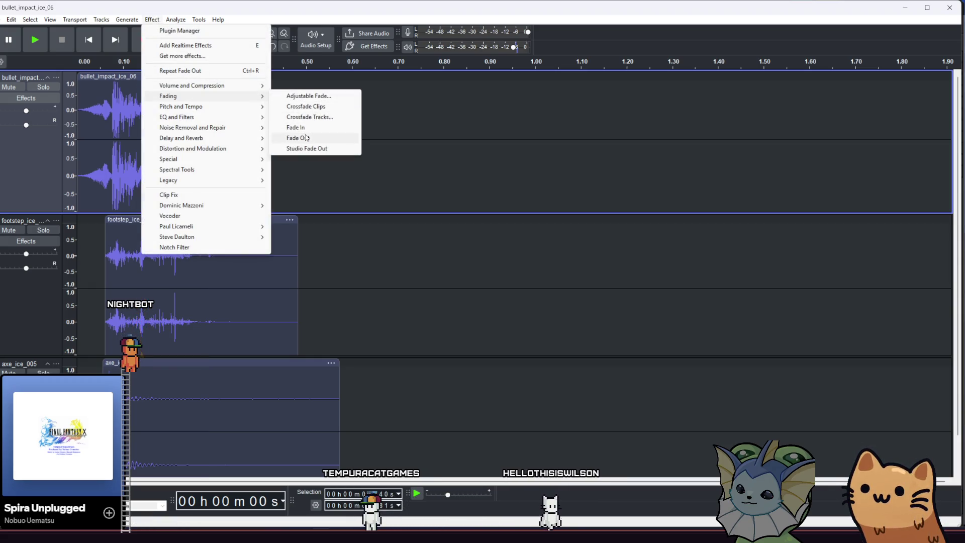
left_click(307, 138)
left_click(28, 149)
key("space")
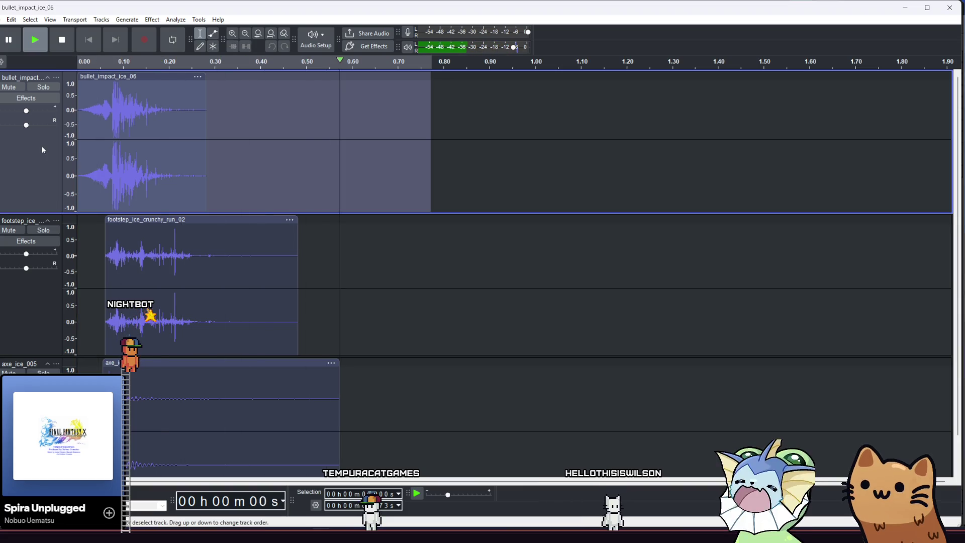
key("alt+Tab")
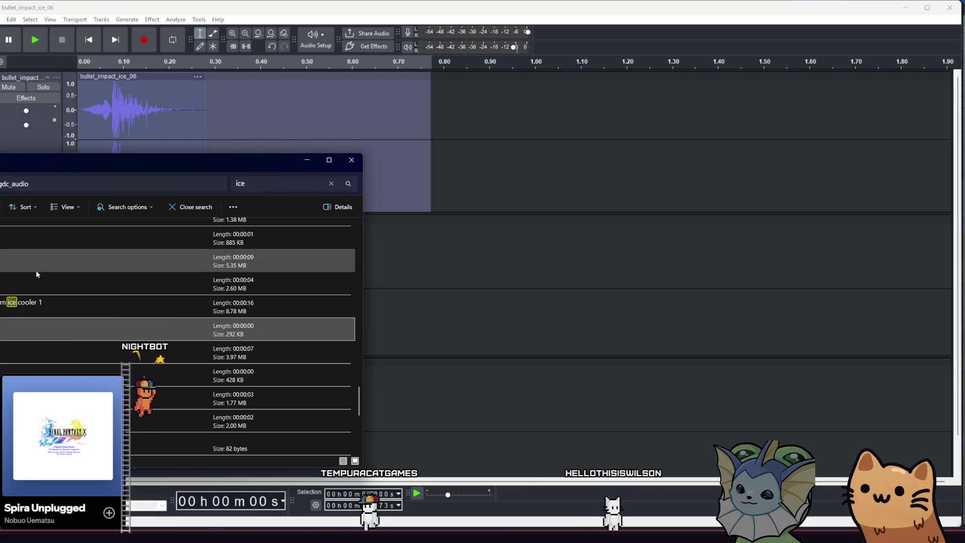
Preview the cracked ice blocks impact sound and import it into Audacity as a new track
scroll(72, 347, "down", 3)
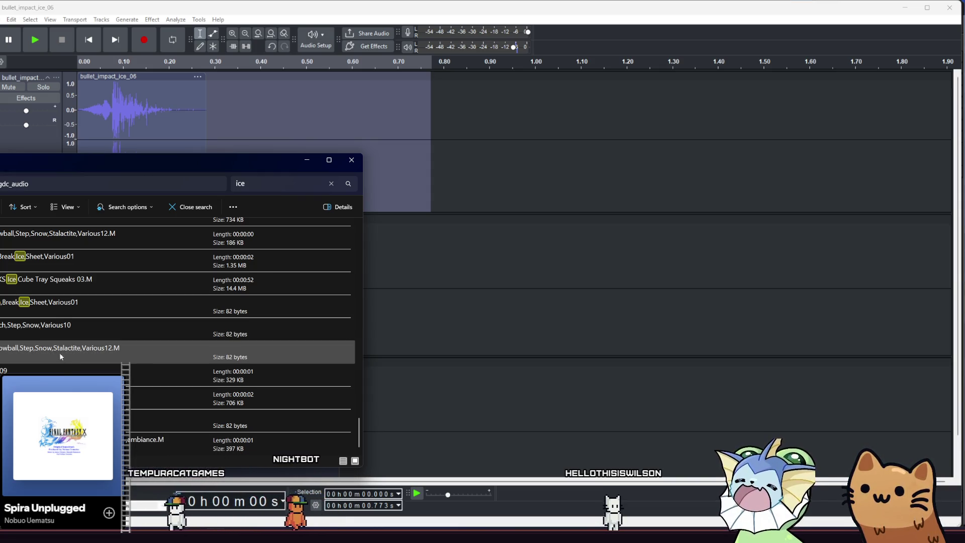
double_click(65, 421)
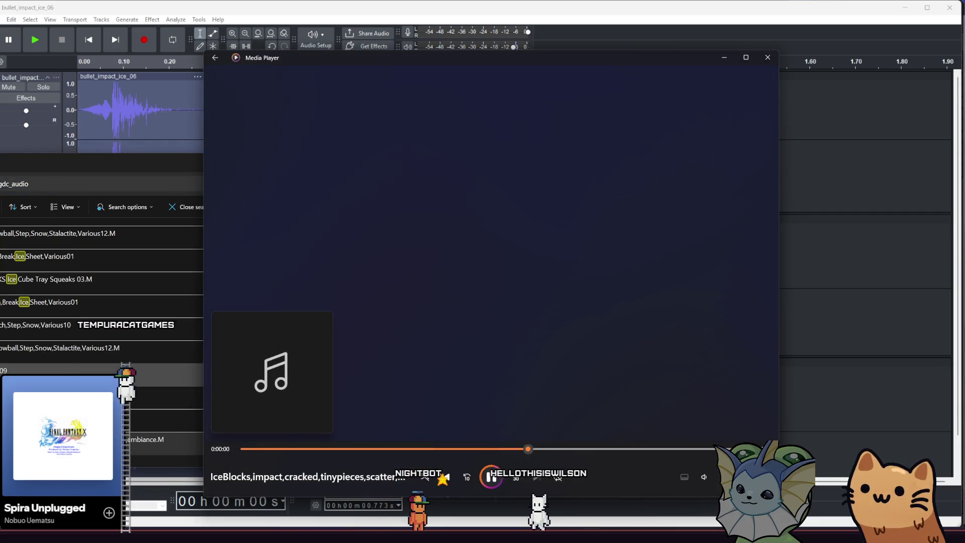
left_click(72, 372)
left_click(845, 381)
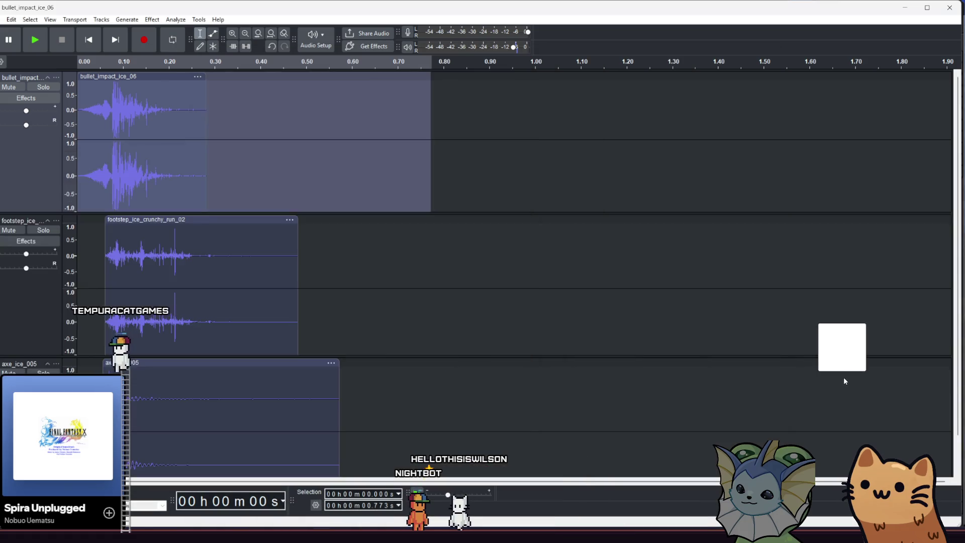
left_click_drag(844, 381, 844, 380)
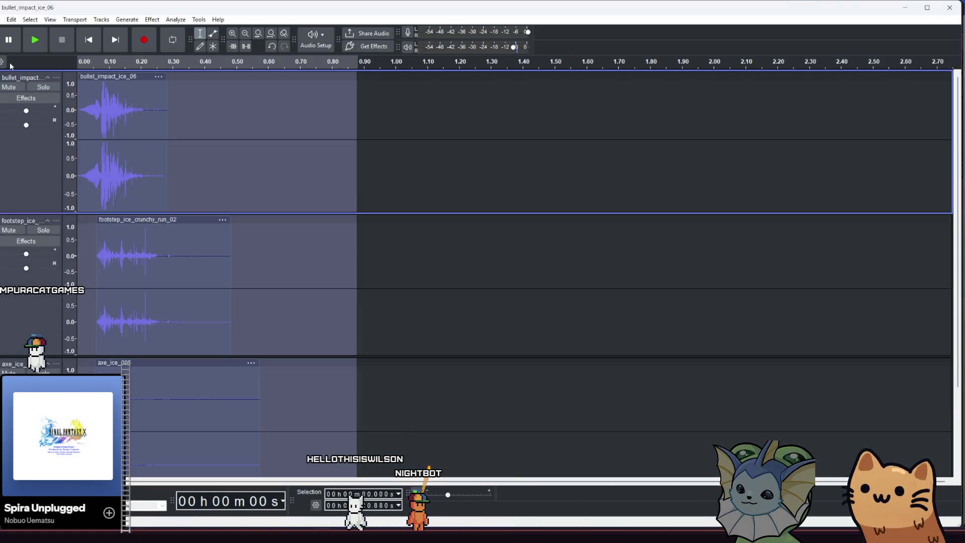
scroll(105, 251, "down", 2)
left_click(106, 427)
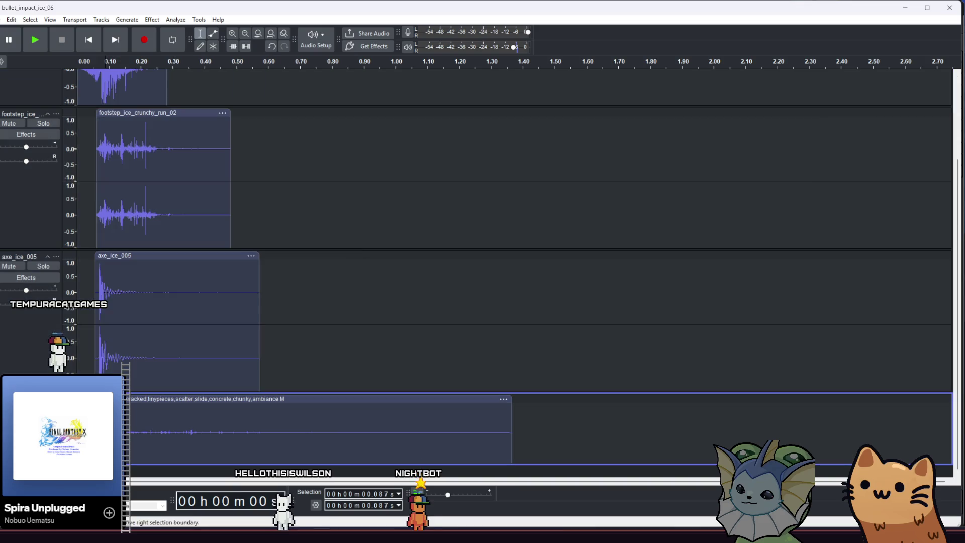
scroll(482, 271, "up", 2)
Preview Ice Cube Tray Squeaks and step down the results to debris_ice_001
key("alt+Tab")
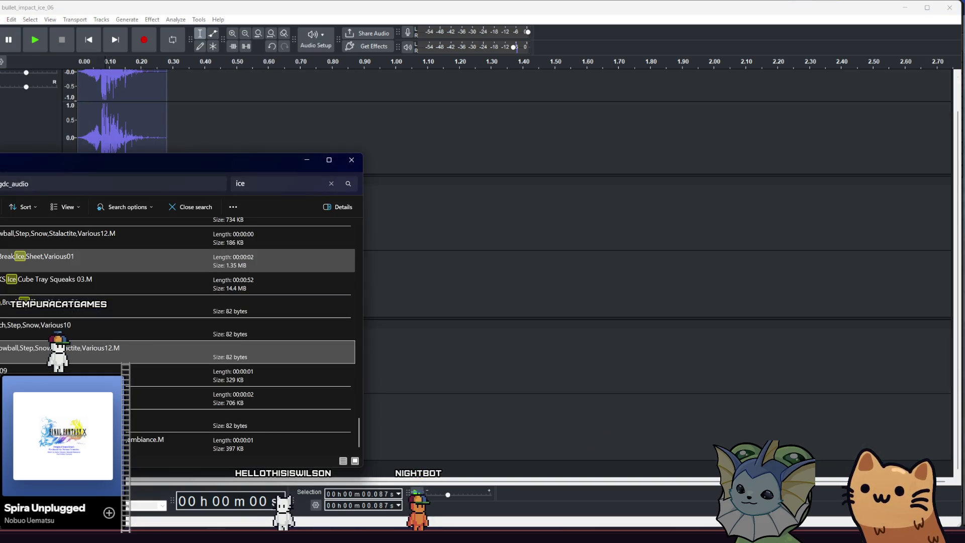
double_click(50, 279)
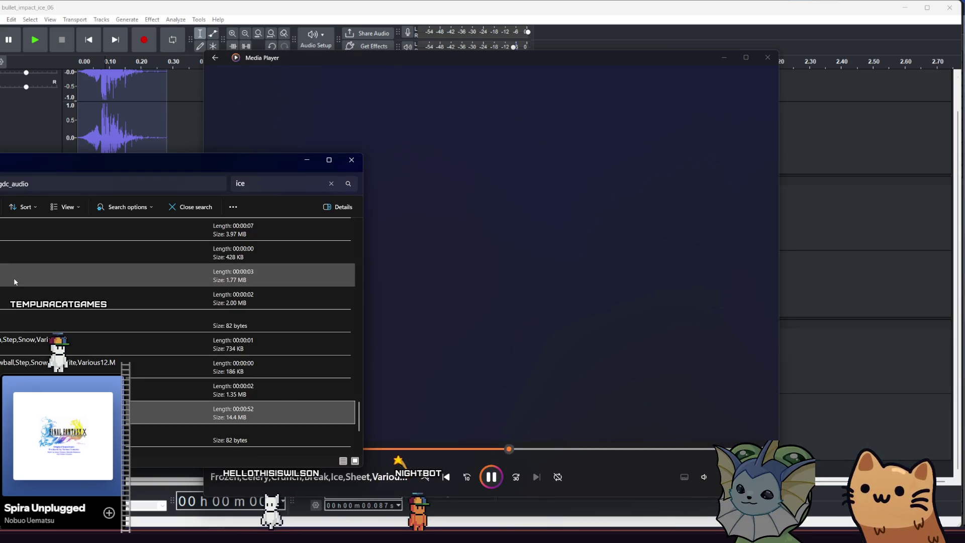
key("Down")
key("Down")
key("Return")
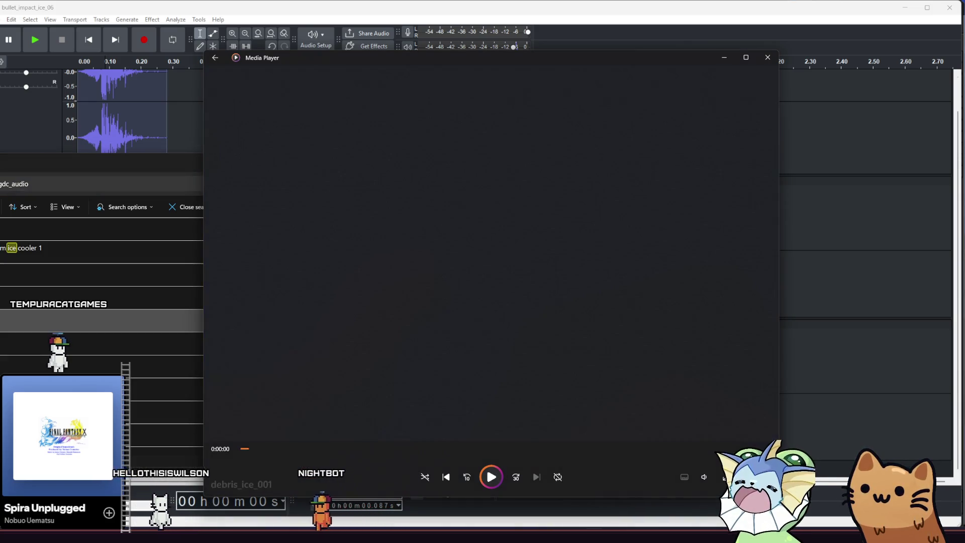
Import debris_ice_001 as a new track, align it with the other hits, and play
mouse_move(101, 321)
left_mouse_down()
mouse_move(798, 273)
mouse_move(852, 280)
mouse_move(276, 339)
left_mouse_up()
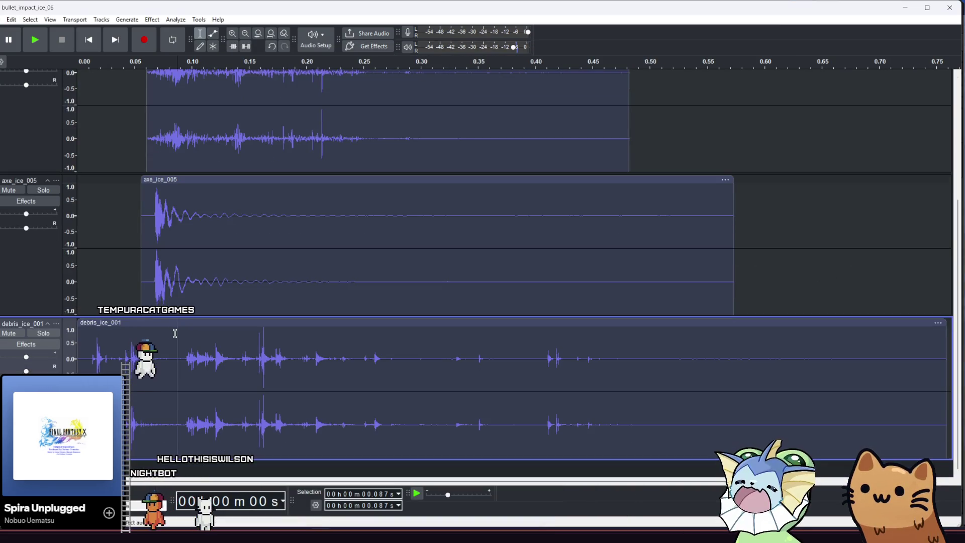
scroll(175, 333, "down", 1)
left_click_drag(141, 322, 174, 323)
left_click_drag(592, 387, 70, 236)
key("space")
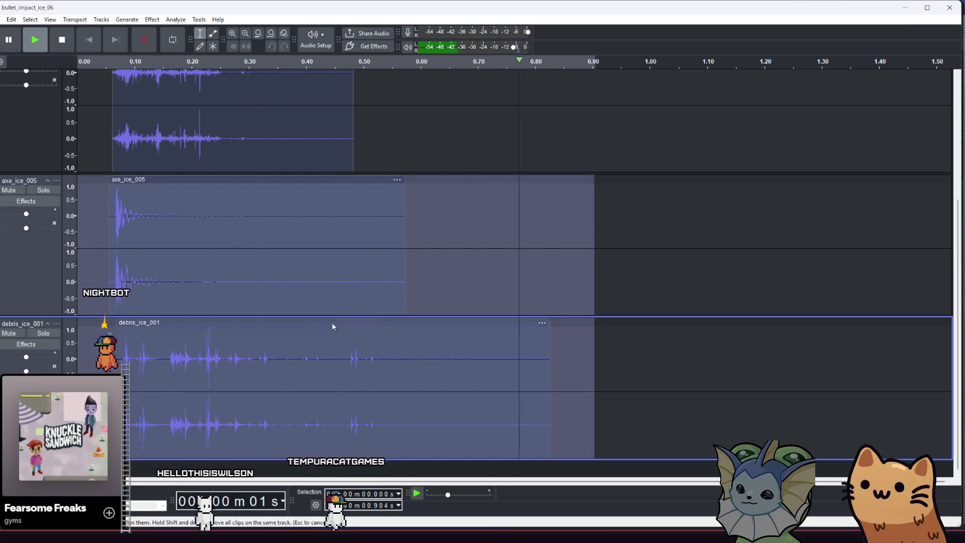
Trim and fade out the debris clip's tail, play the whole mix, and nudge it earlier
mouse_move(249, 323)
left_mouse_down()
mouse_move(132, 324)
mouse_move(184, 324)
left_mouse_up()
mouse_move(600, 330)
left_mouse_down()
mouse_move(470, 352)
mouse_move(443, 335)
mouse_move(209, 353)
left_mouse_up()
left_click(152, 20)
mouse_move(212, 97)
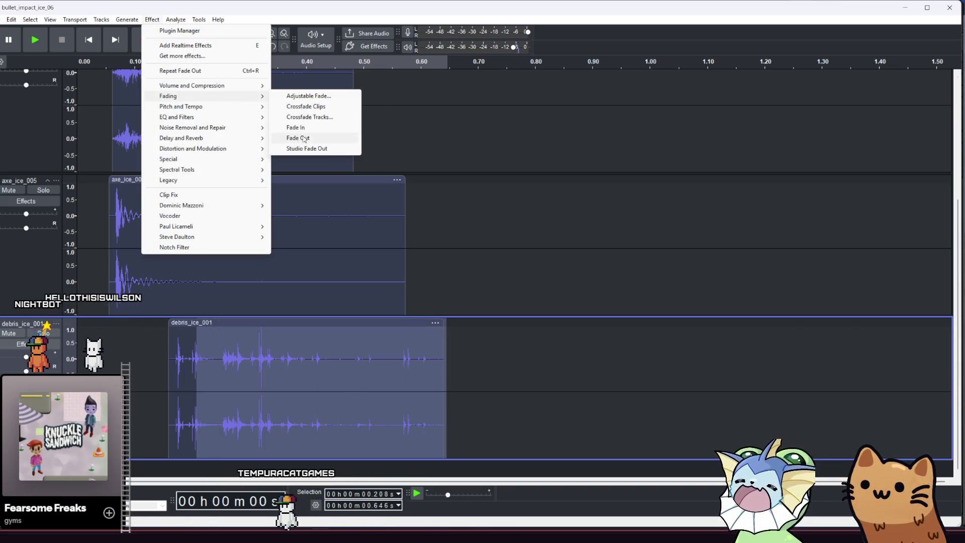
left_click(304, 139)
key("ctrl+a")
key("space")
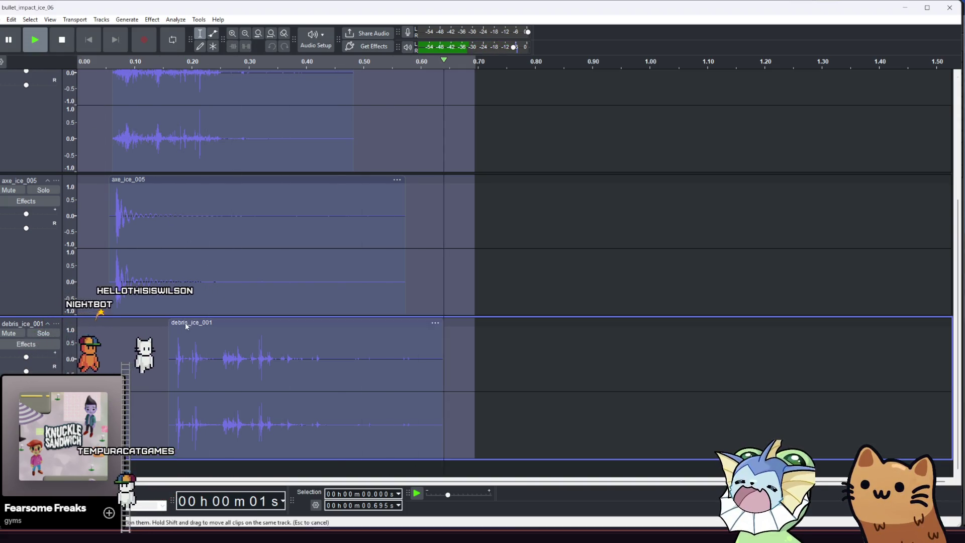
key("x")
left_click_drag(190, 328, 177, 327)
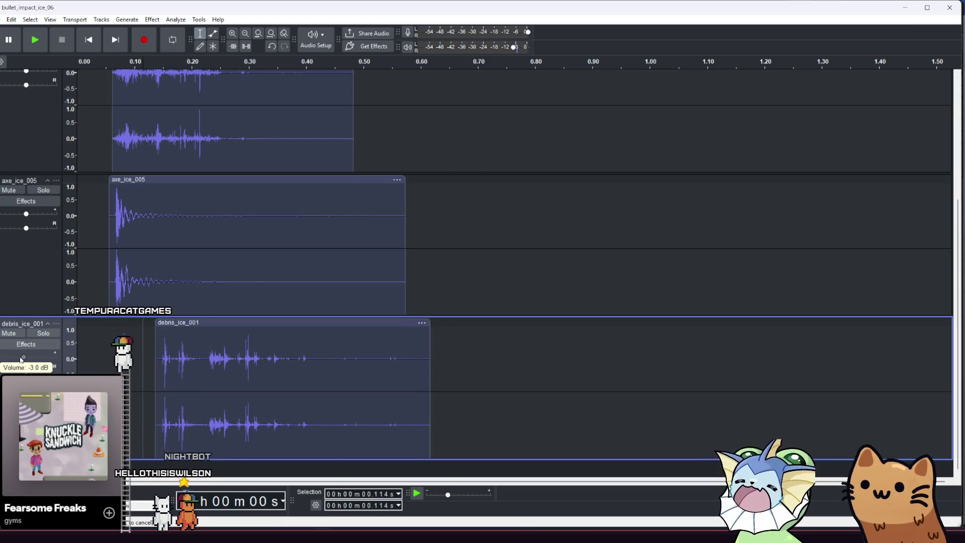
Replay the layered mix, realign clips, and select the debris clip's tail
left_click_drag(488, 418, 26, 259)
scroll(26, 258, "up", 5)
key("space")
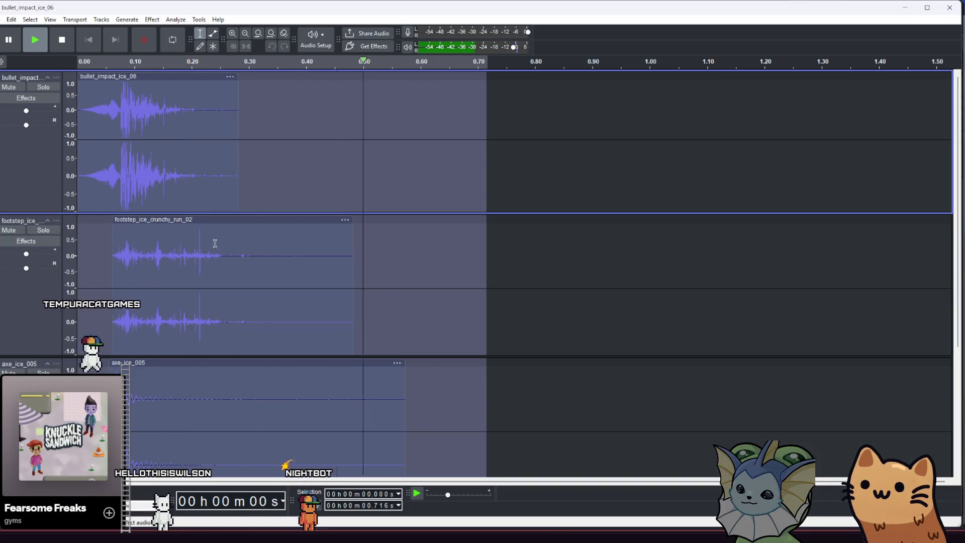
scroll(221, 246, "down", 2)
left_click(211, 393)
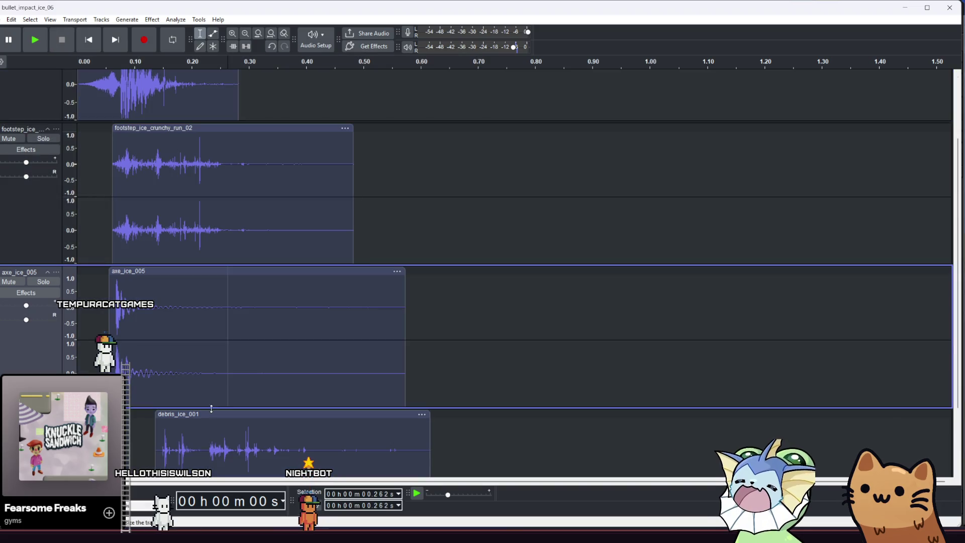
scroll(213, 413, "down", 2)
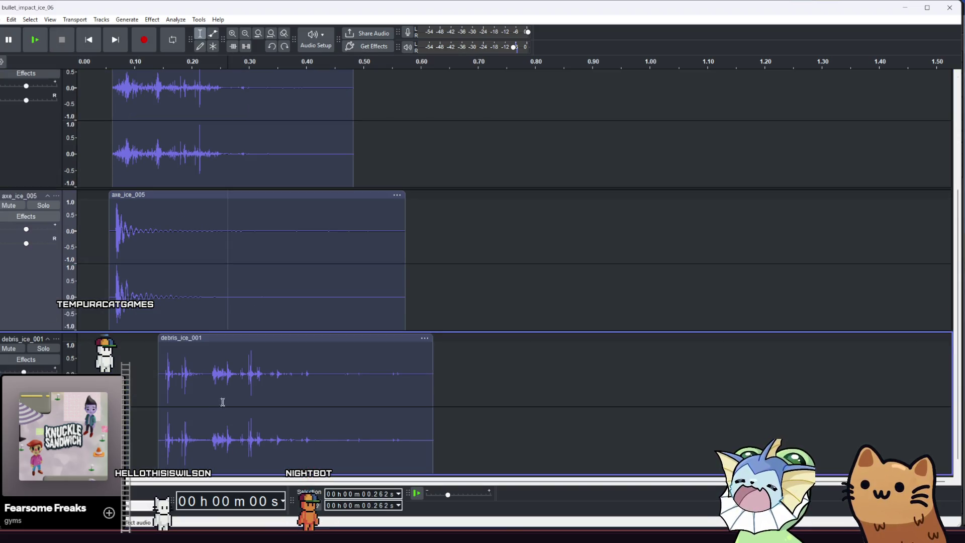
left_click_drag(212, 338, 222, 338)
mouse_move(196, 382)
left_mouse_down()
mouse_move(458, 382)
mouse_move(309, 377)
left_mouse_up()
left_click(455, 381)
Fade out the debris clip's later part, move it slightly earlier, and replay the mix
left_click(152, 19)
mouse_move(211, 96)
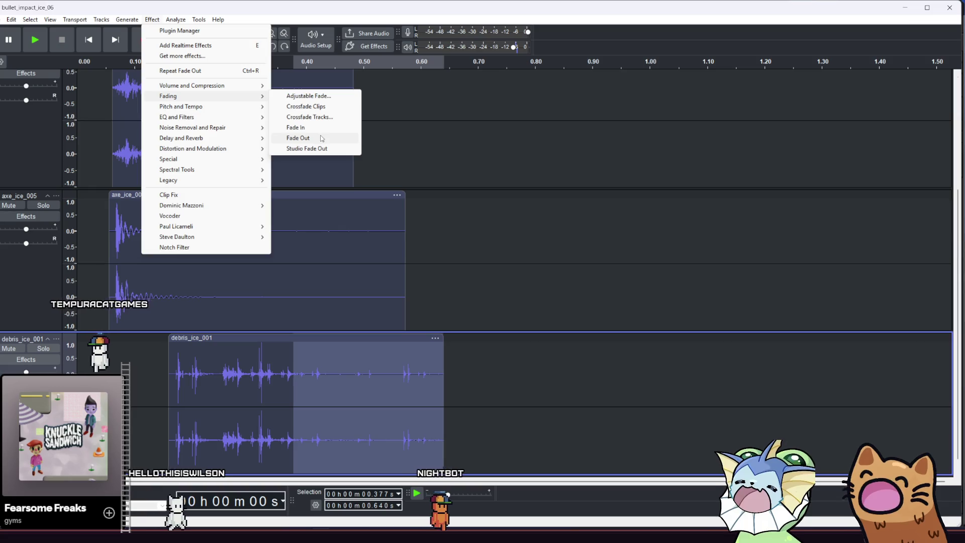
left_click(322, 138)
key("ctrl+a")
key("space")
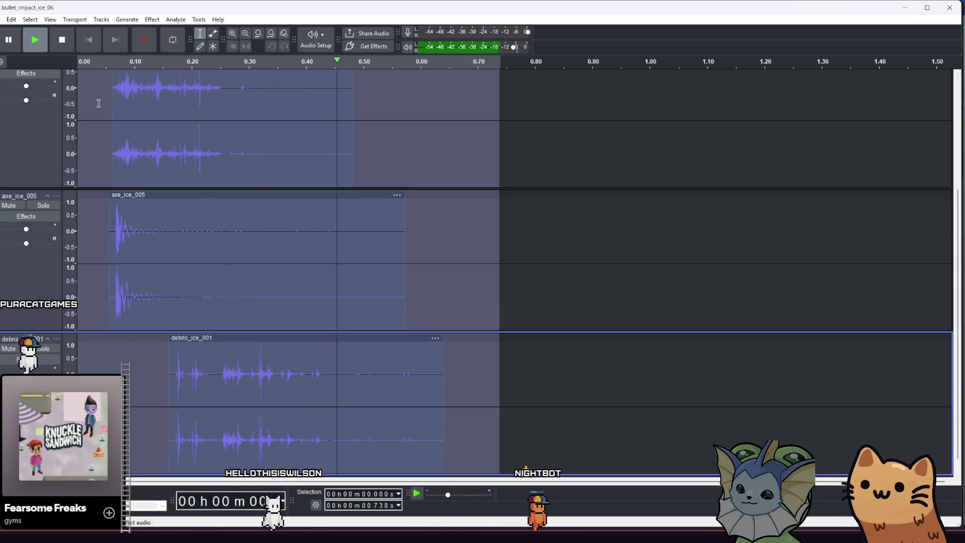
left_click(244, 272)
left_click_drag(239, 336, 219, 336)
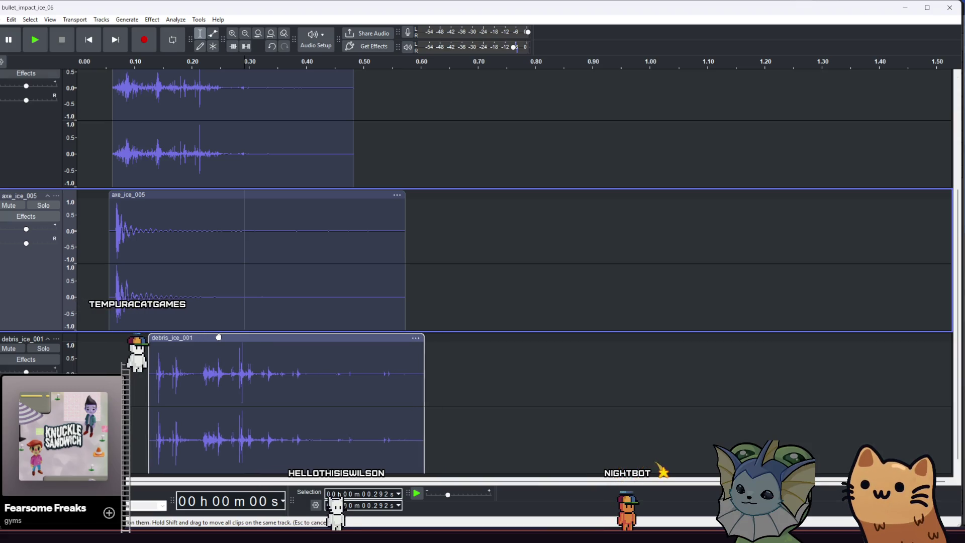
key("ctrl+a")
key("space")
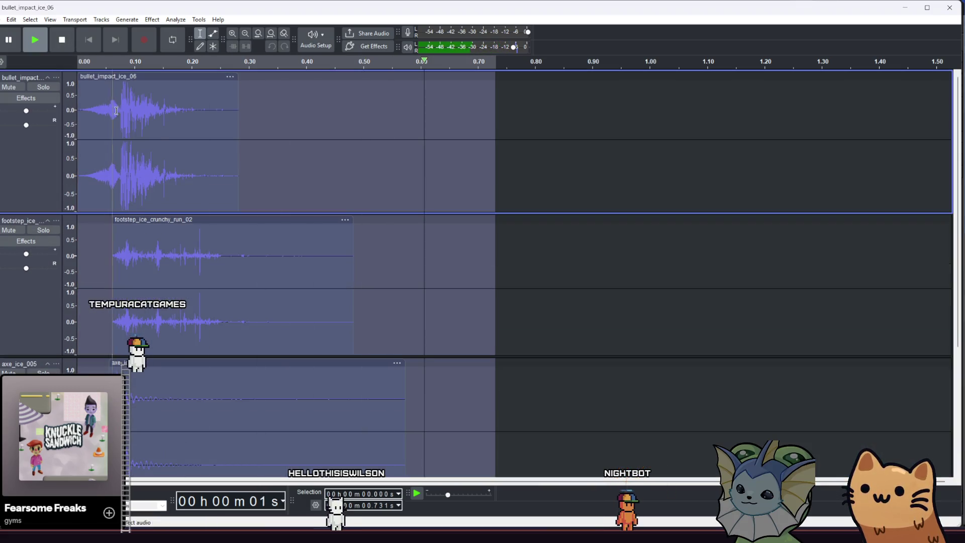
Trim bullet_impact_ice_06's start to line up with the footstep clip and replay the hit
left_click(91, 93)
key("space")
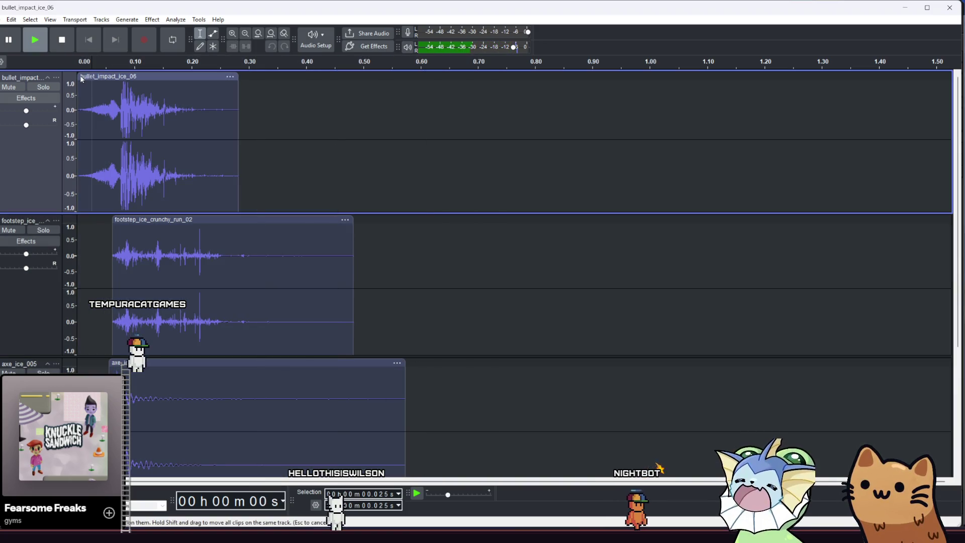
left_click_drag(83, 76, 115, 92)
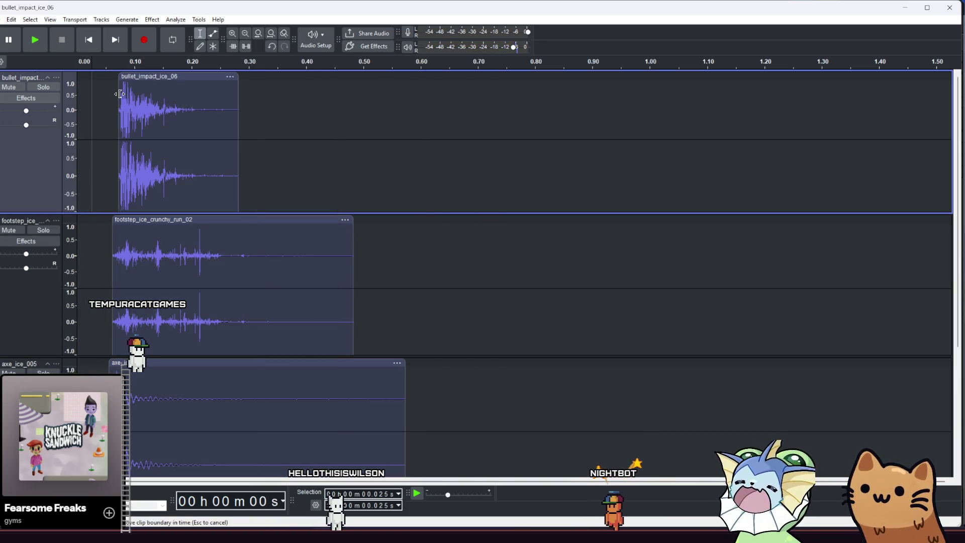
left_click_drag(139, 78, 134, 78)
left_click(84, 119)
mouse_move(84, 120)
left_mouse_down()
mouse_move(335, 383)
mouse_move(512, 437)
left_mouse_up()
key("space")
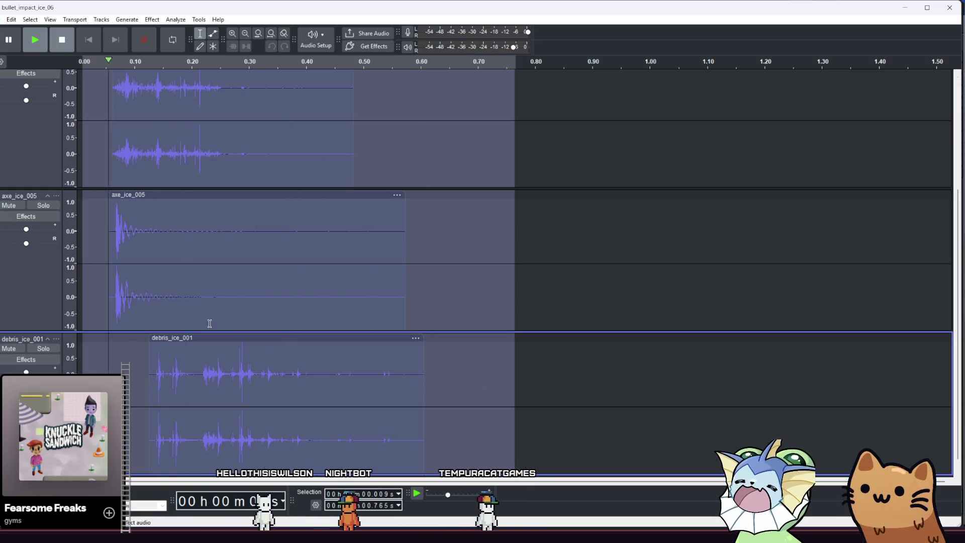
Boost axe_ice_005 to +2.0 dB and footstep_ice_crunchy_run_02 to +3.0 dB, replaying the hit
left_click(29, 232)
scroll(24, 145, "up", 2)
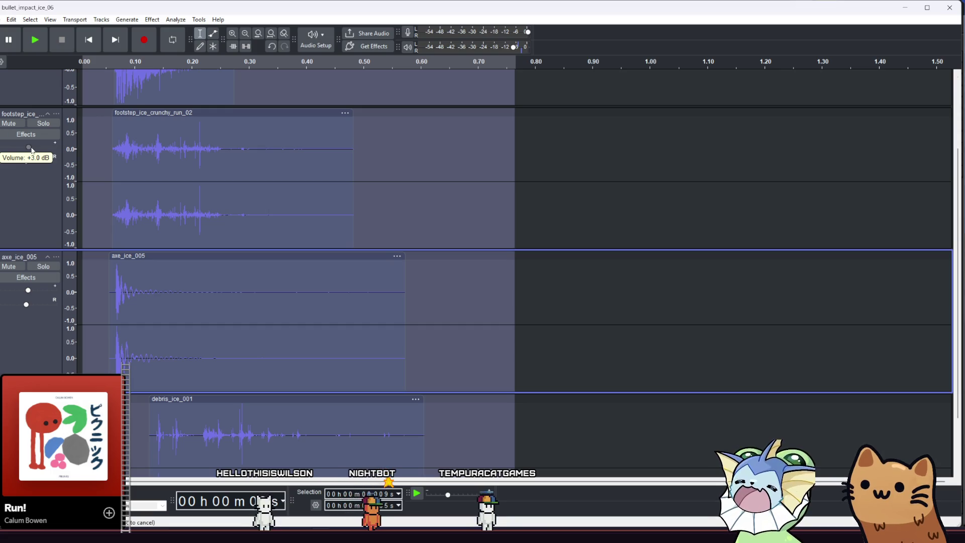
left_click(32, 170)
key("space")
scroll(89, 222, "up", 3)
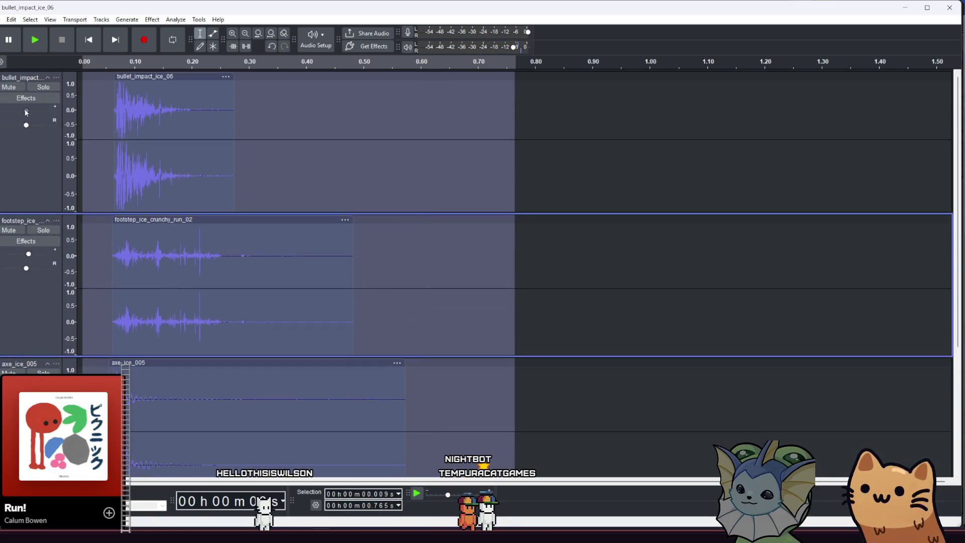
left_click(45, 133)
key("space")
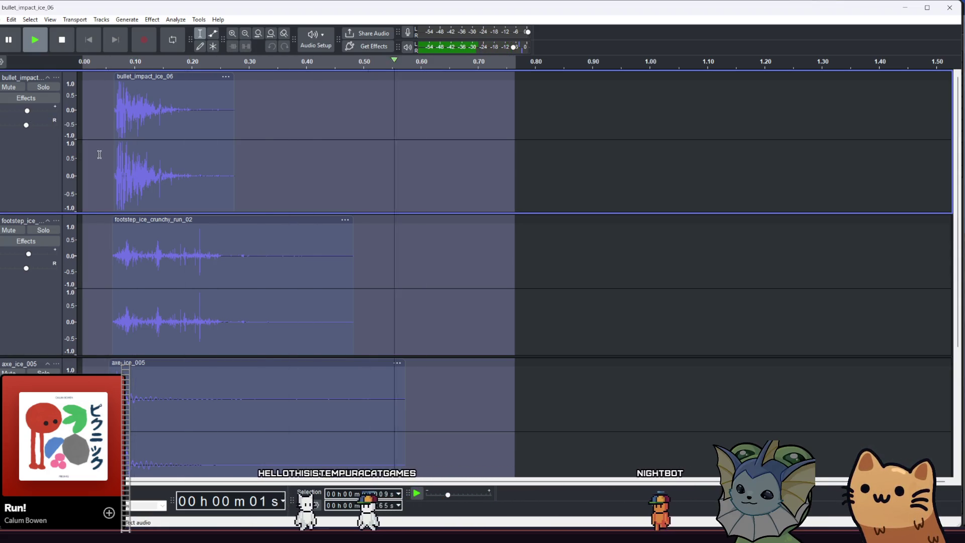
scroll(231, 267, "down", 5)
key("space")
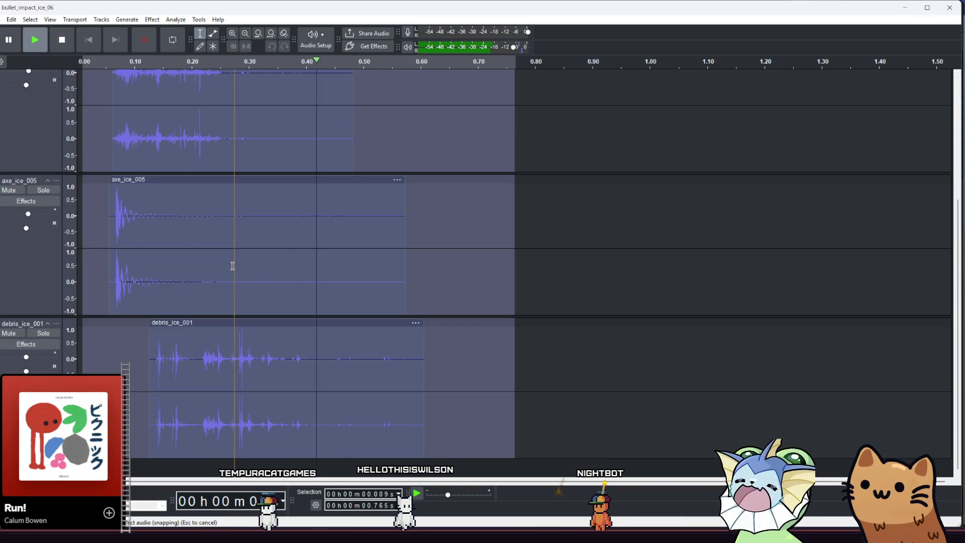
scroll(230, 267, "up", 4)
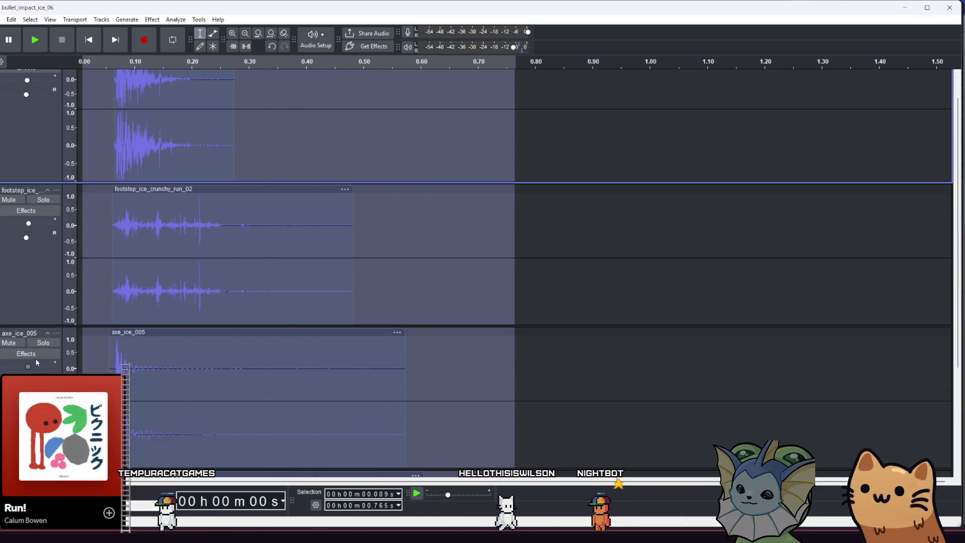
left_click(35, 355)
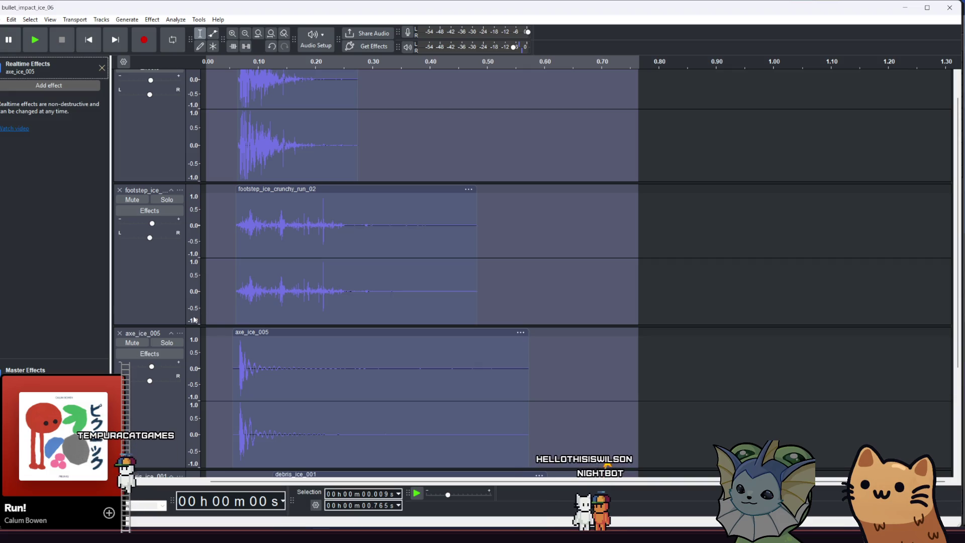
Add a Bass and Treble effect, audition it, and close its settings
mouse_move(100, 402)
left_click(146, 403)
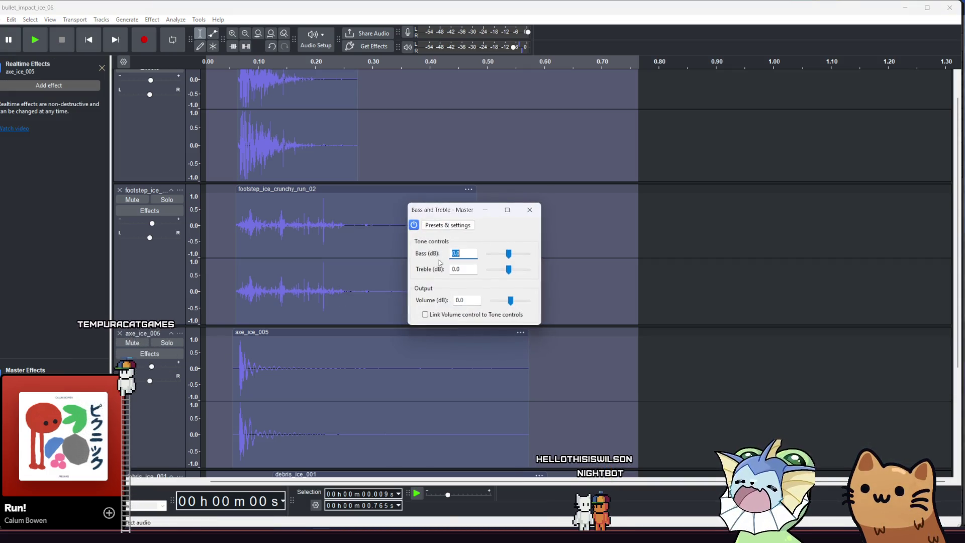
key("space")
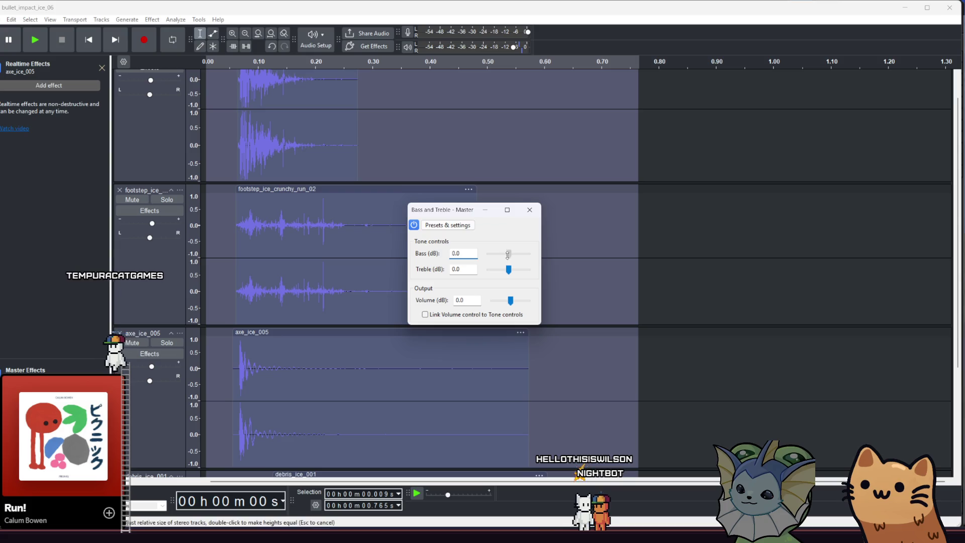
left_click(529, 215)
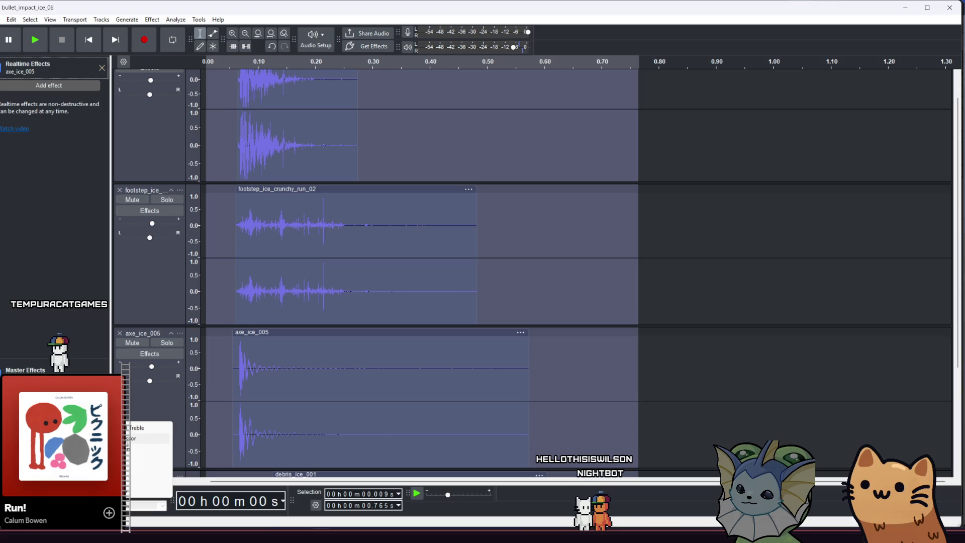
Add a Compressor with -4.1 dB threshold, 2.6 ms attack and 25.8 ms release
left_click(136, 438)
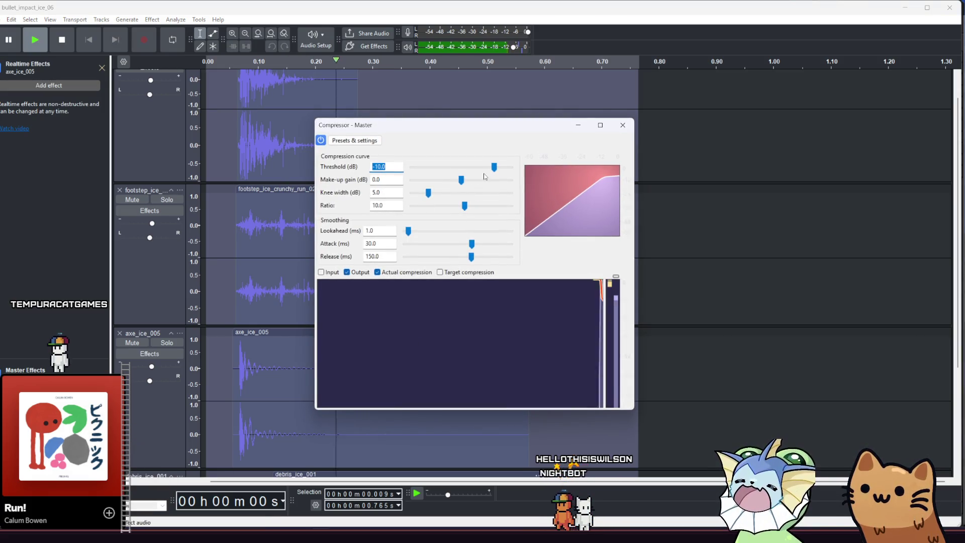
left_click_drag(488, 165, 502, 167)
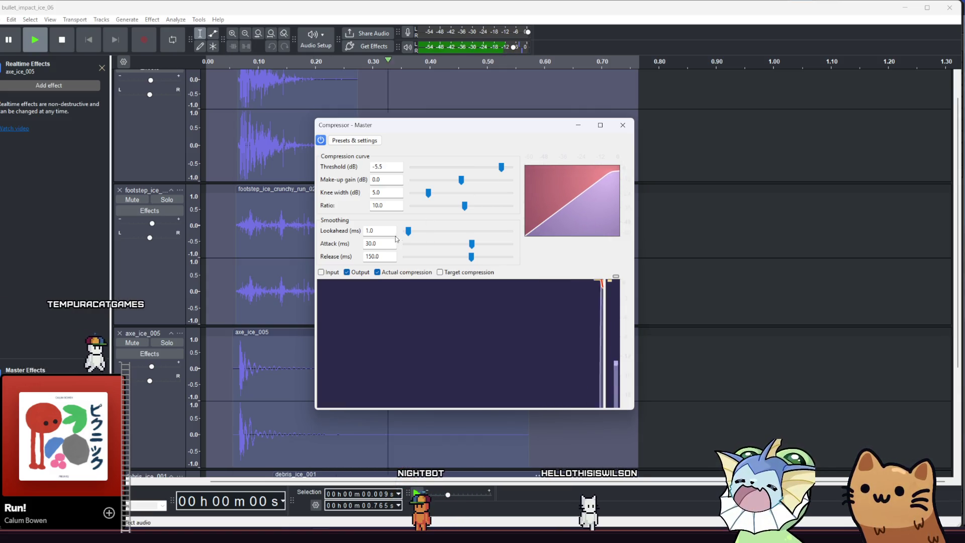
left_click(470, 245)
left_click_drag(470, 244, 430, 244)
key("space")
left_click_drag(502, 167, 507, 167)
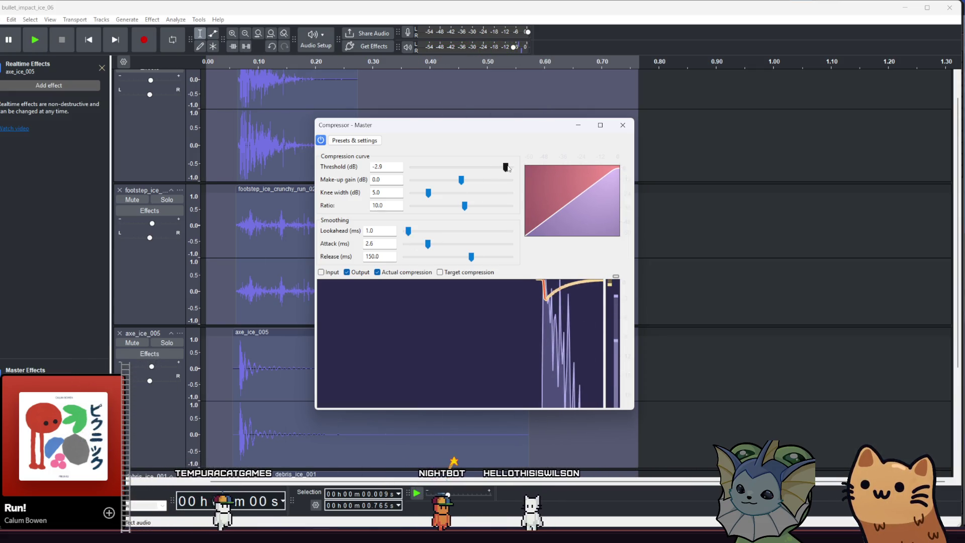
left_click_drag(472, 257, 439, 257)
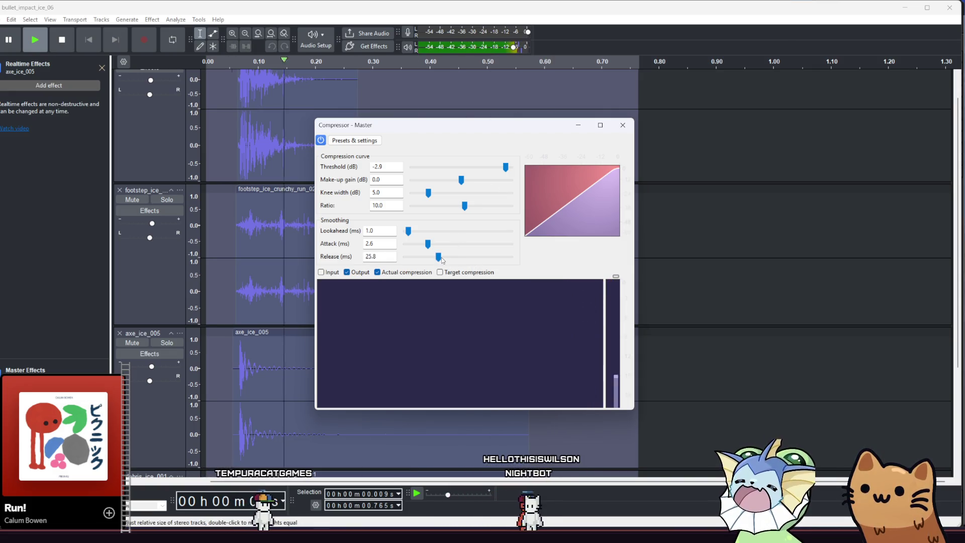
key("space")
left_click_drag(505, 167, 504, 167)
key("space")
key("space")
key("space")
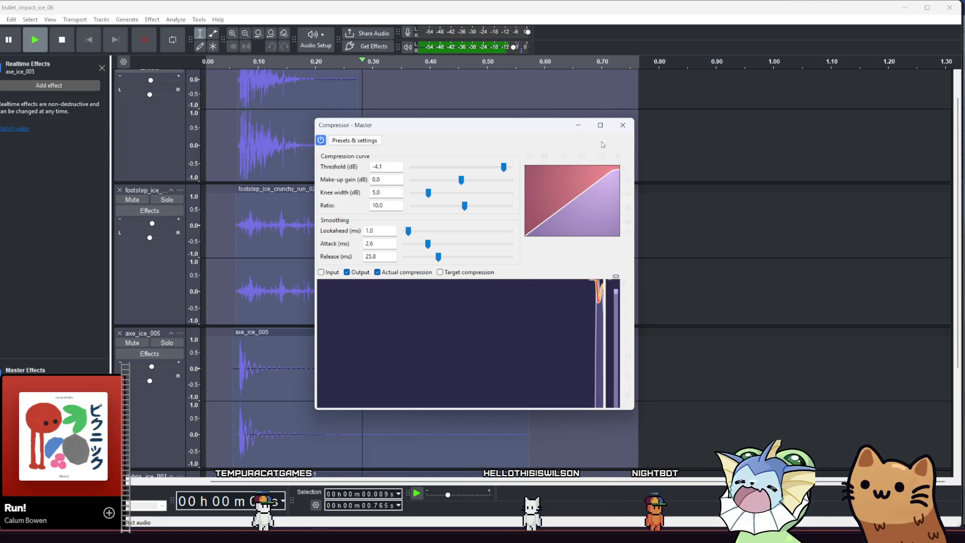
key("space")
left_click(623, 125)
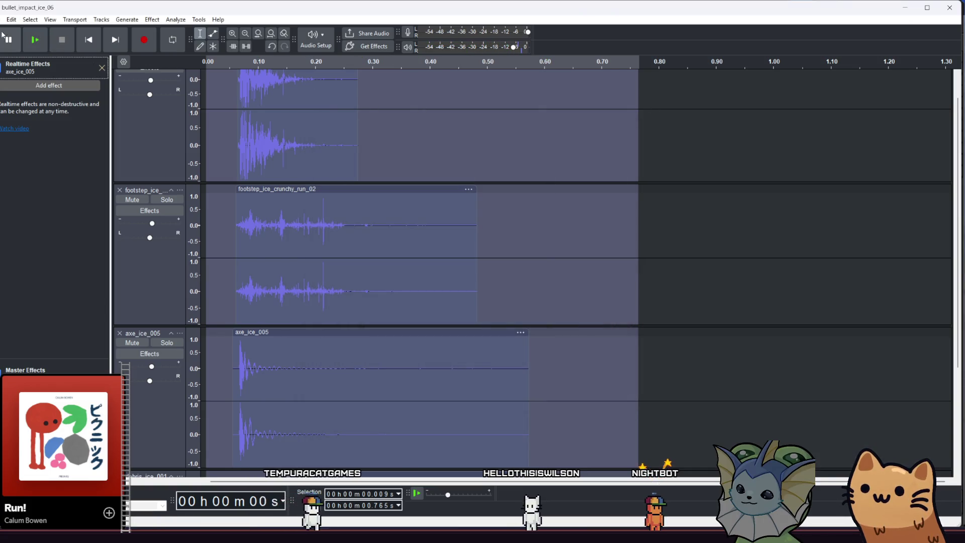
Save the Audacity project as soul_crystal_hot
key("ctrl+s")
type("aoul")
type("crystal_hot")
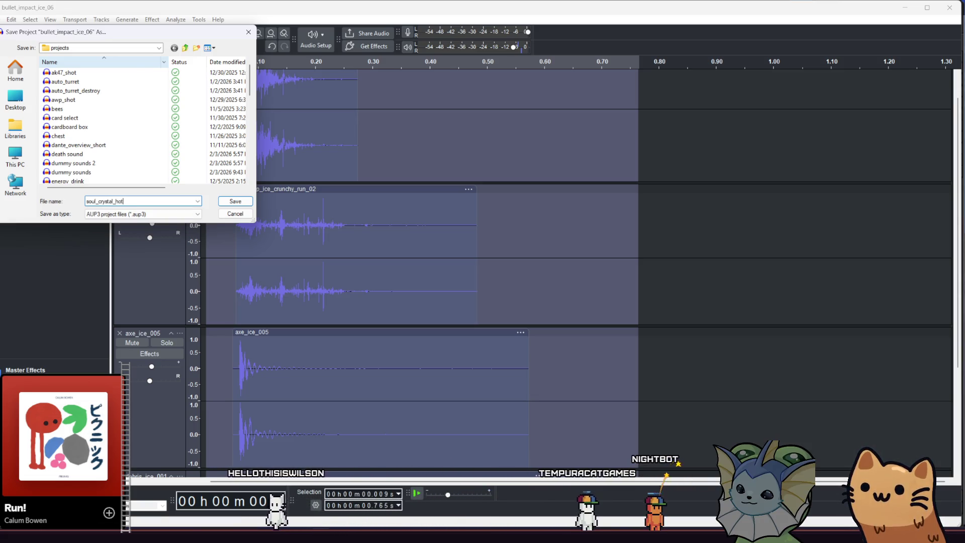
key("Return")
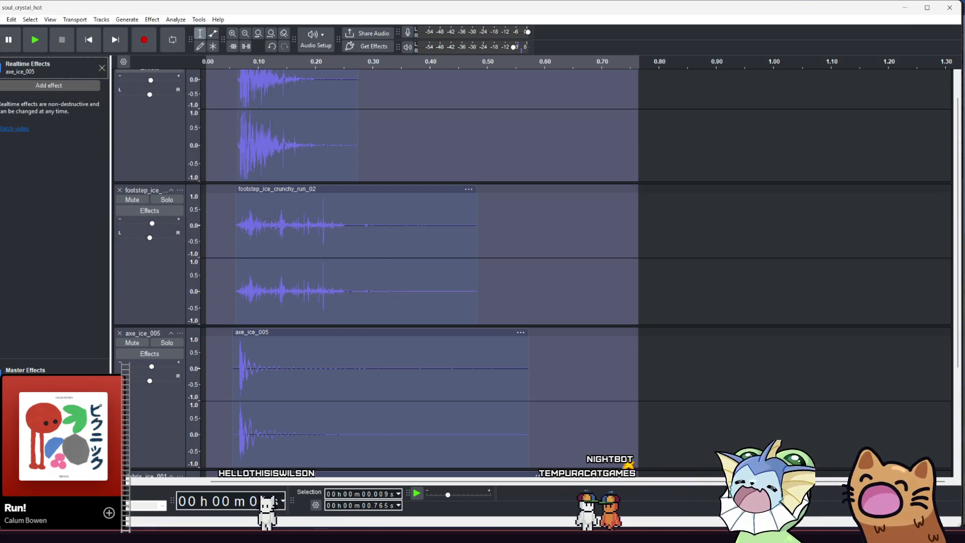
key("alt+Tab")
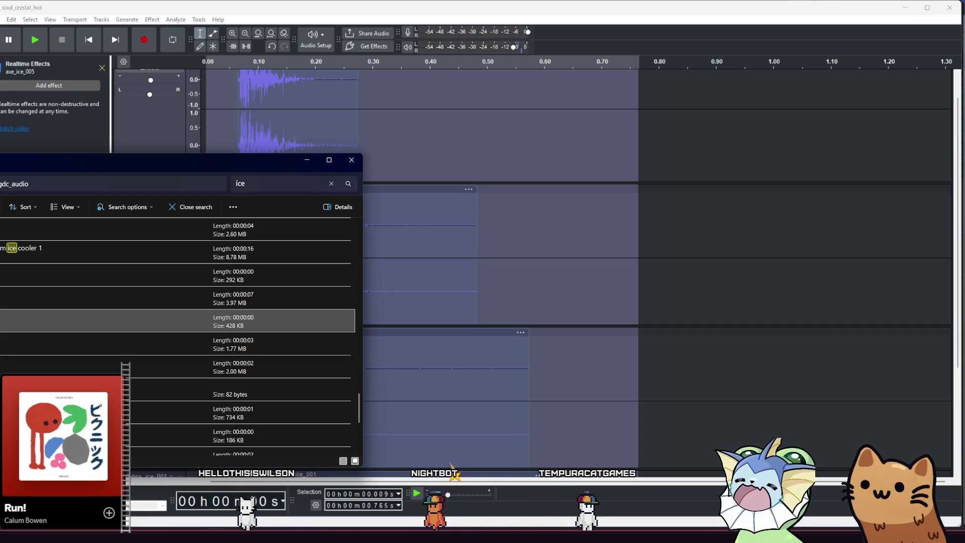
In File Explorer, navigate to Documents > Godot Games > resources > Dante's 9 > audio > projects
key("ctrl+shift+6")
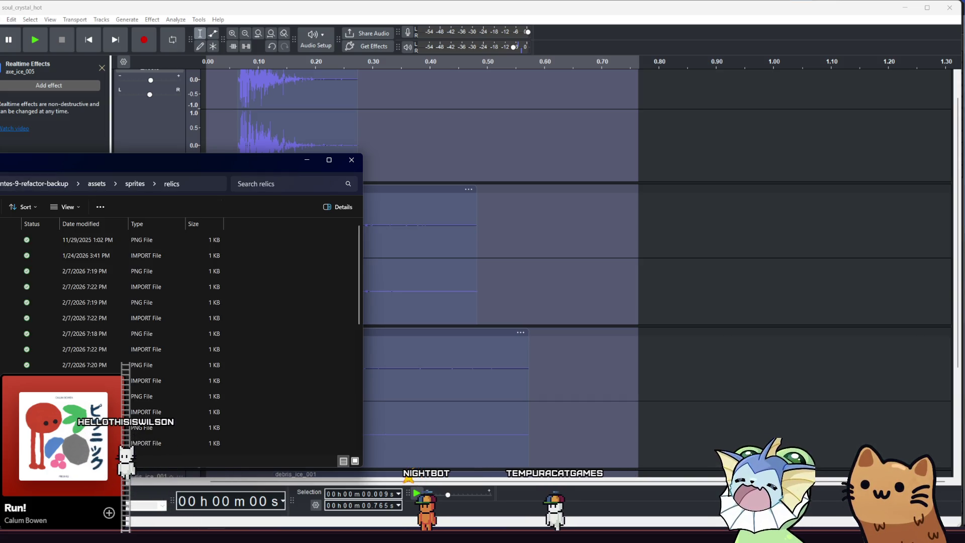
key("alt+Left")
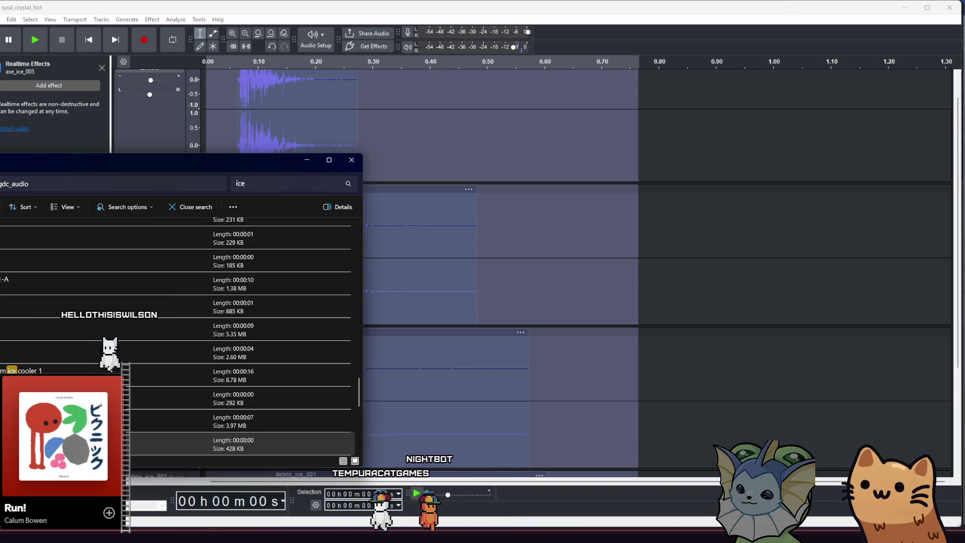
key("alt+Left")
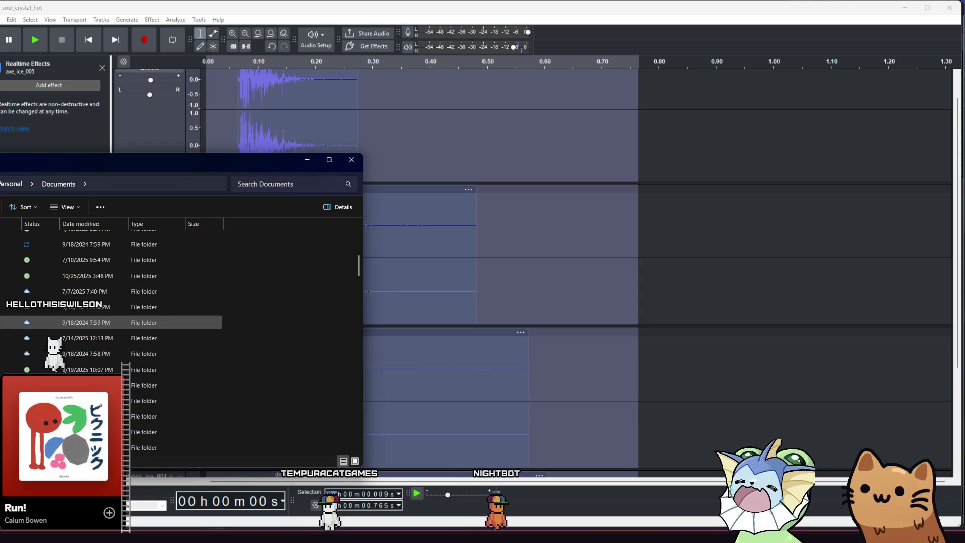
key("Up")
key("Up")
key("Up")
key("Return")
key("Down")
key("Down")
key("Down")
key("Up")
key("Return")
key("Down")
key("Down")
key("Down")
key("Return")
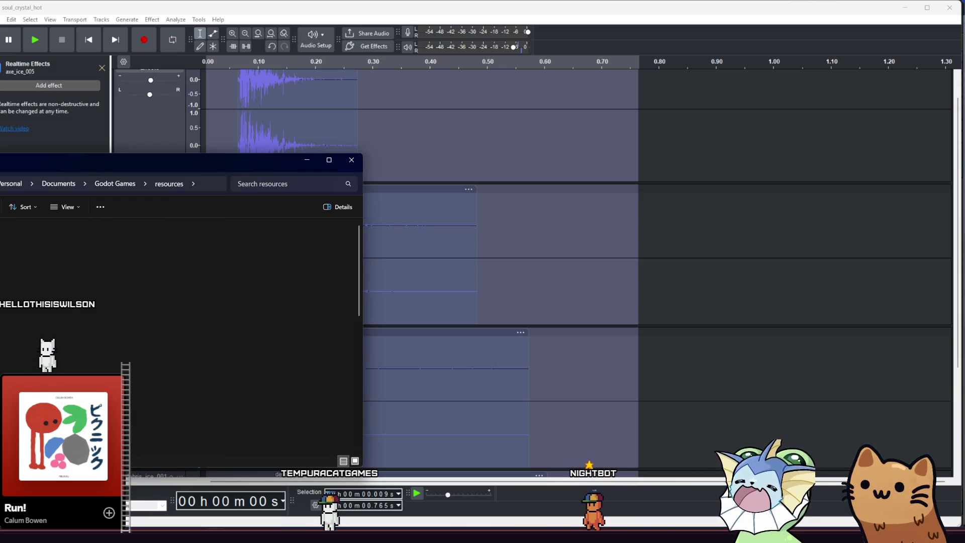
key("Return")
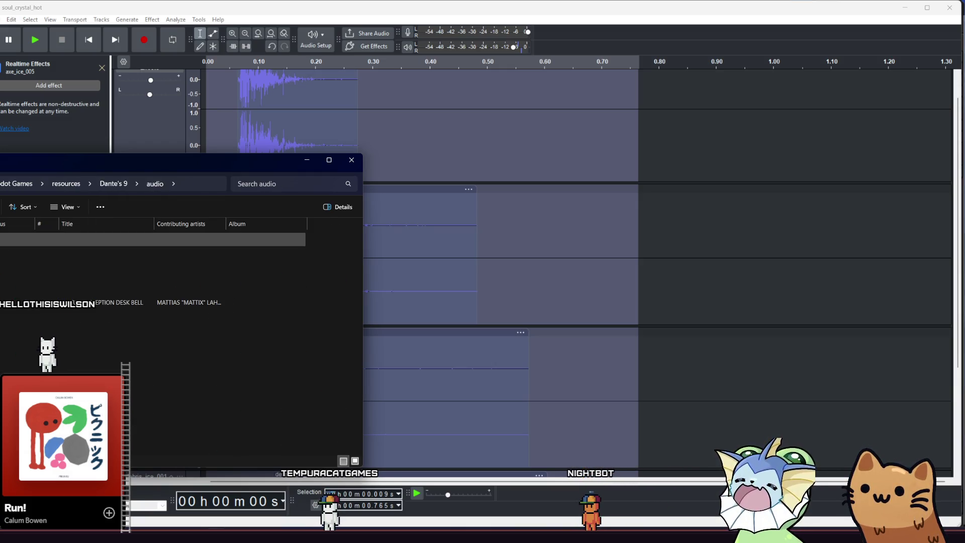
key("Return")
key("Down")
key("Down")
key("Down")
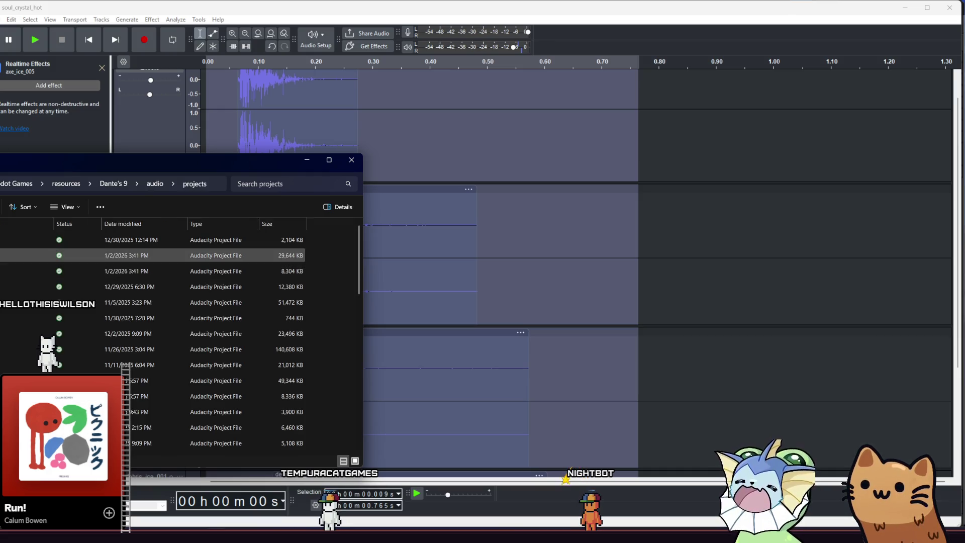
Close Audacity to release the soul_crystal_hot project, then rename it to soul_crystal_hit
left_click(46, 264)
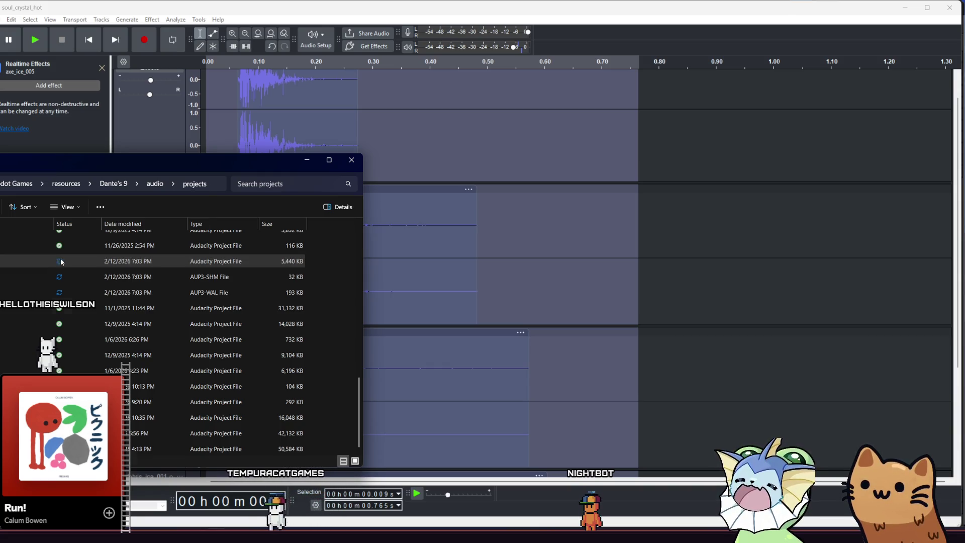
right_click(53, 261)
left_click(132, 204)
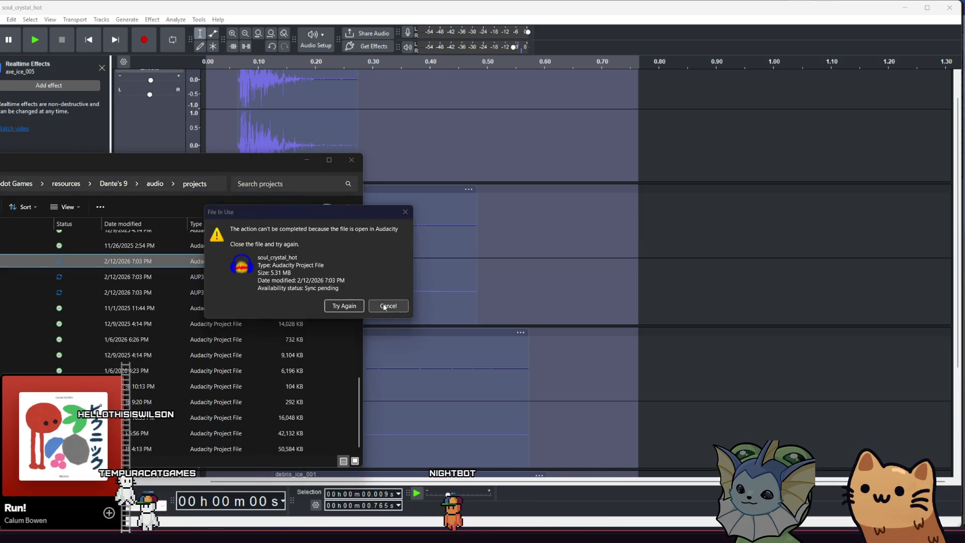
left_click(384, 306)
left_click(120, 10)
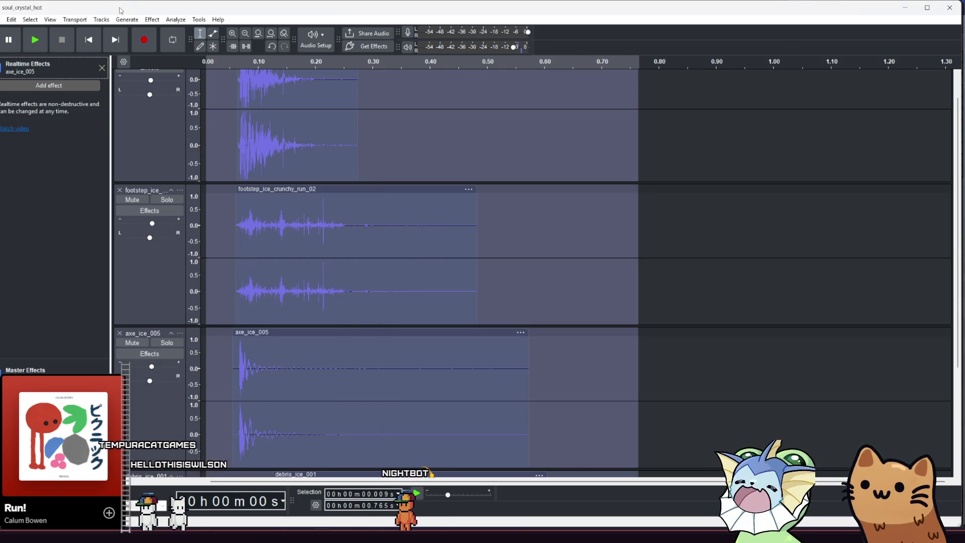
left_click(956, 7)
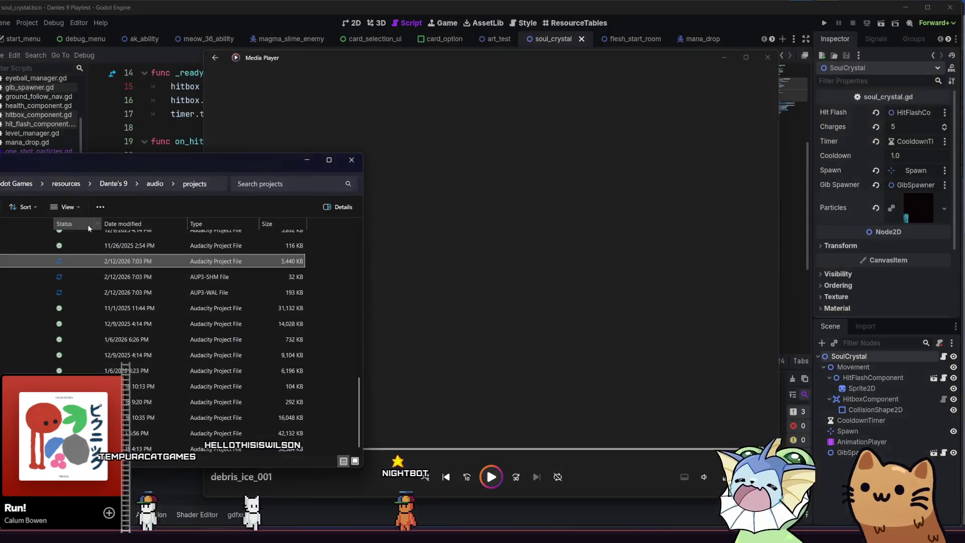
right_click(22, 263)
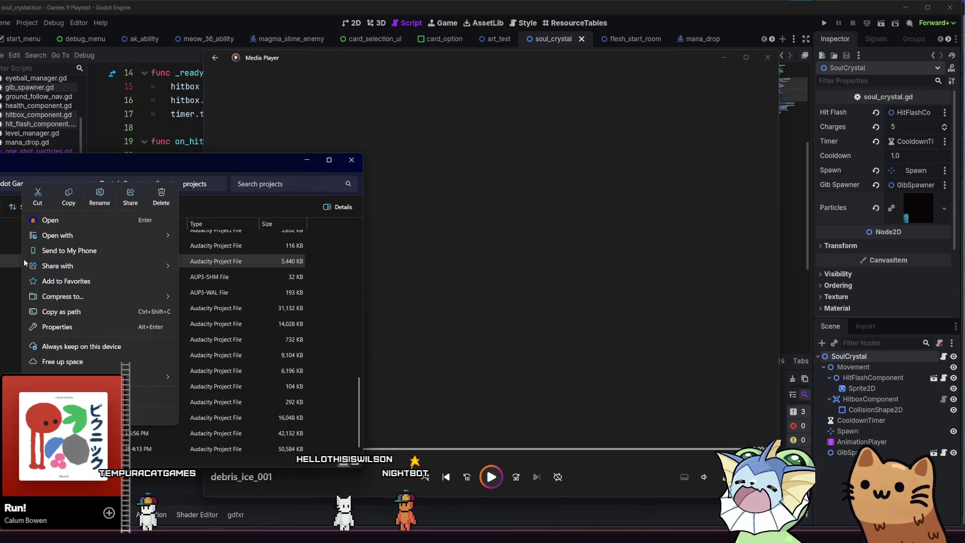
left_click(99, 195)
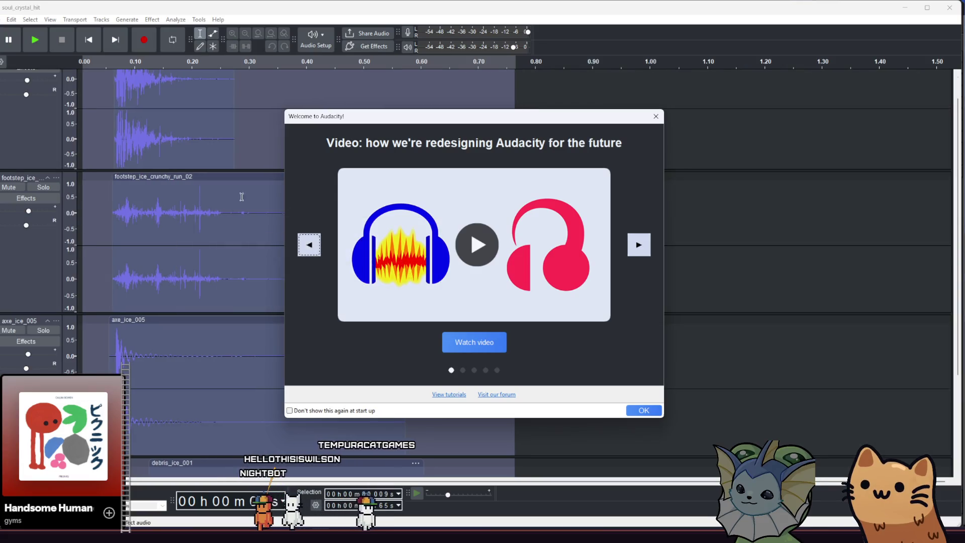
Dismiss the welcome screen and select 0.064–0.585 s across all tracks
key("Return")
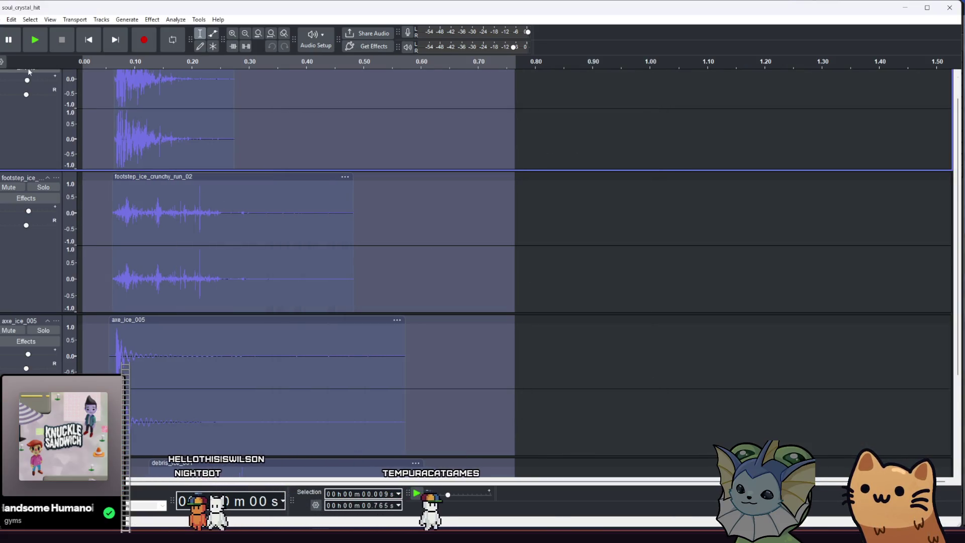
scroll(189, 184, "up", 1)
left_click(188, 185)
mouse_move(114, 155)
left_mouse_down()
mouse_move(254, 272)
mouse_move(543, 427)
mouse_move(424, 426)
left_mouse_up()
Export the selection as soul_crystal_hit.ogg in Ogg Vorbis format
left_click(1, 23)
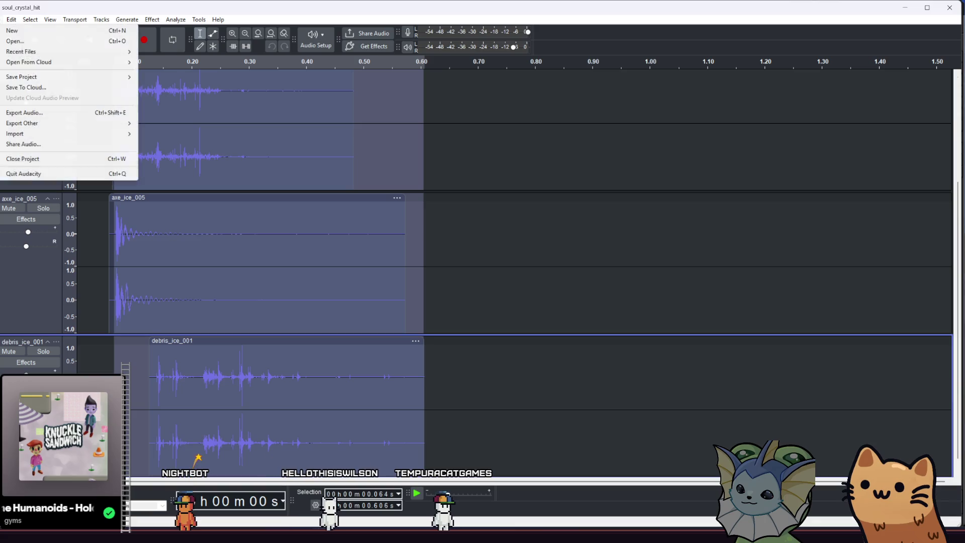
left_click(20, 114)
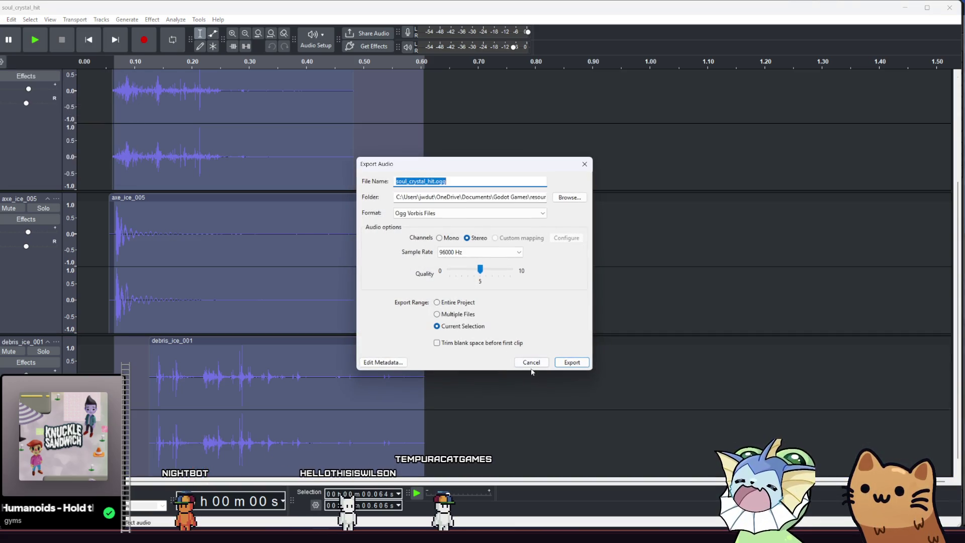
left_click(567, 364)
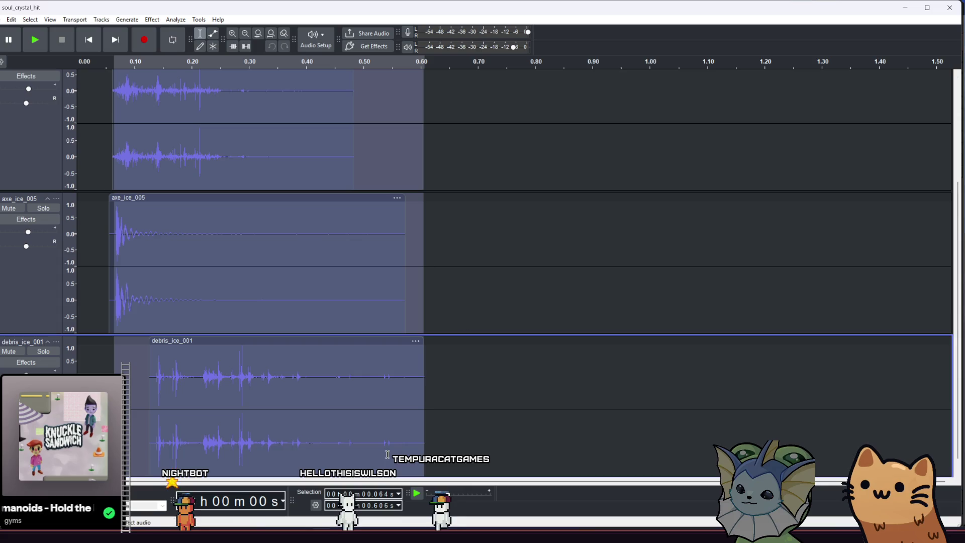
key("alt+Tab")
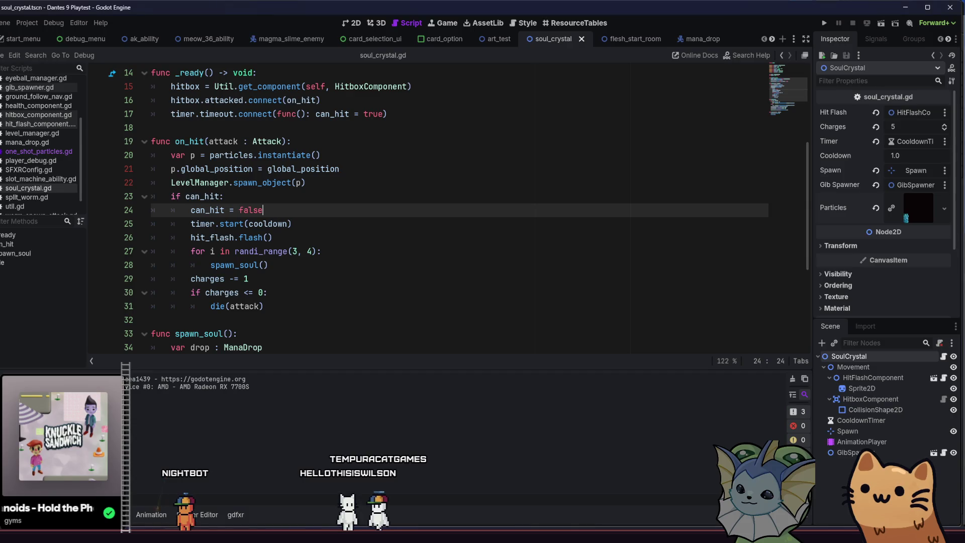
Back in Godot, preview the imported 0.54 s soul_crystal_hit.ogg from the sfx folder
key("alt+Tab")
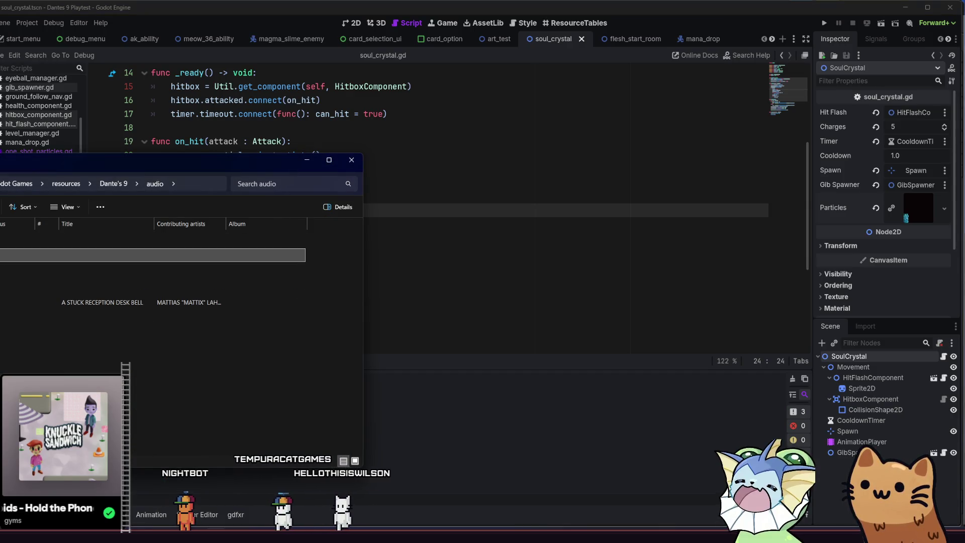
key("alt+Tab")
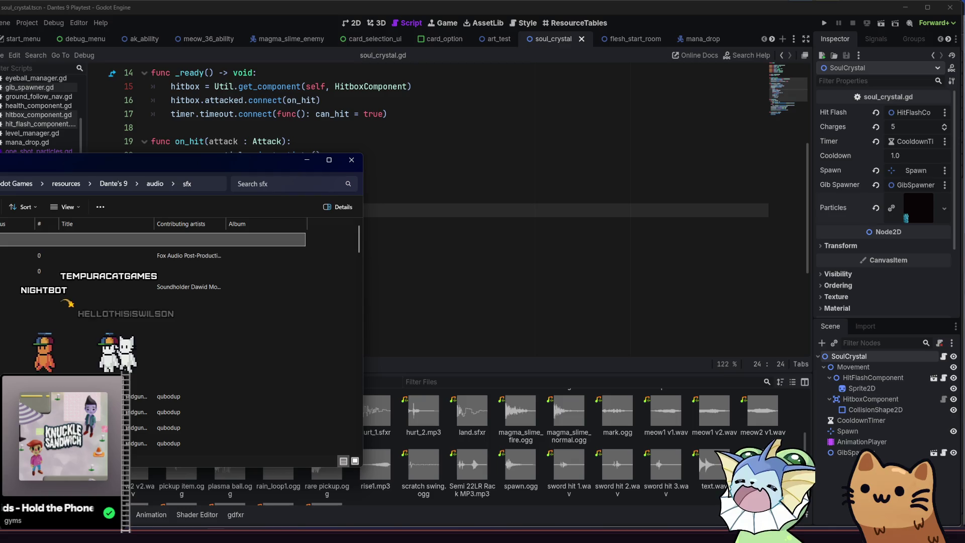
left_click(452, 307)
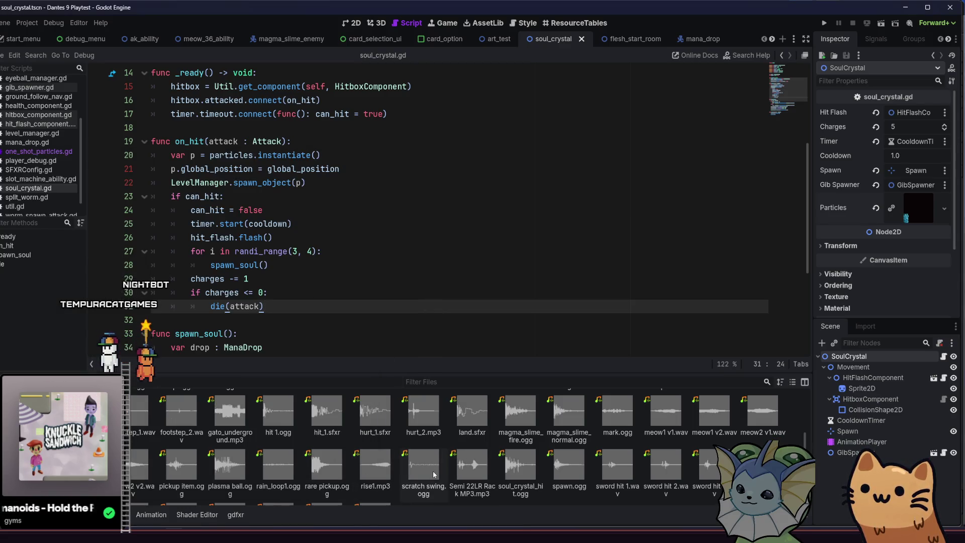
double_click(518, 475)
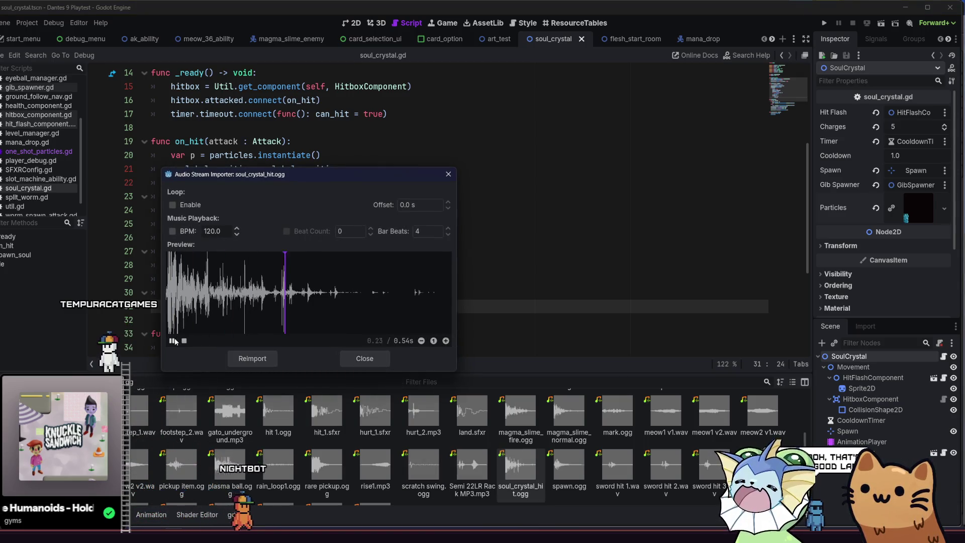
left_click(344, 358)
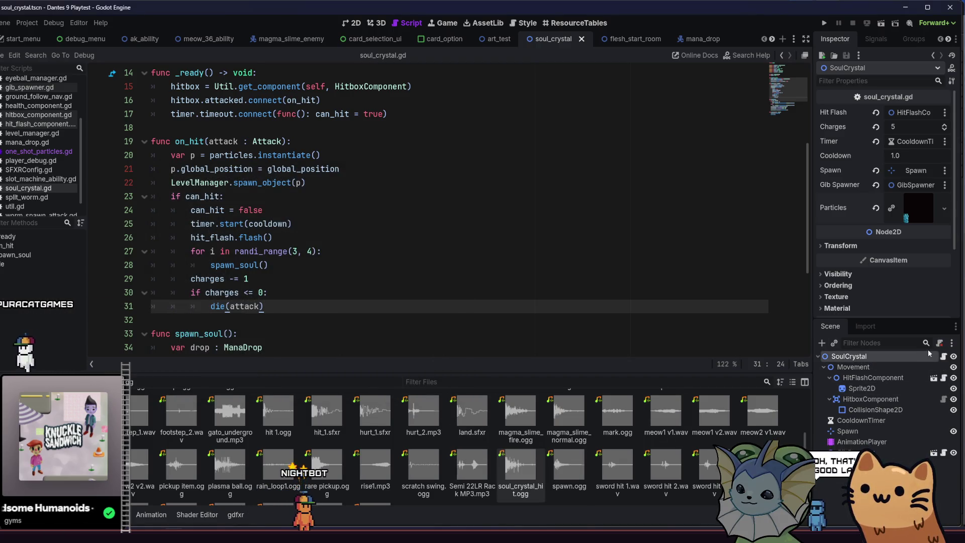
scroll(371, 201, "up", 5)
left_click(370, 169)
left_click(371, 196)
left_click(371, 185)
key("Return")
type("@e")
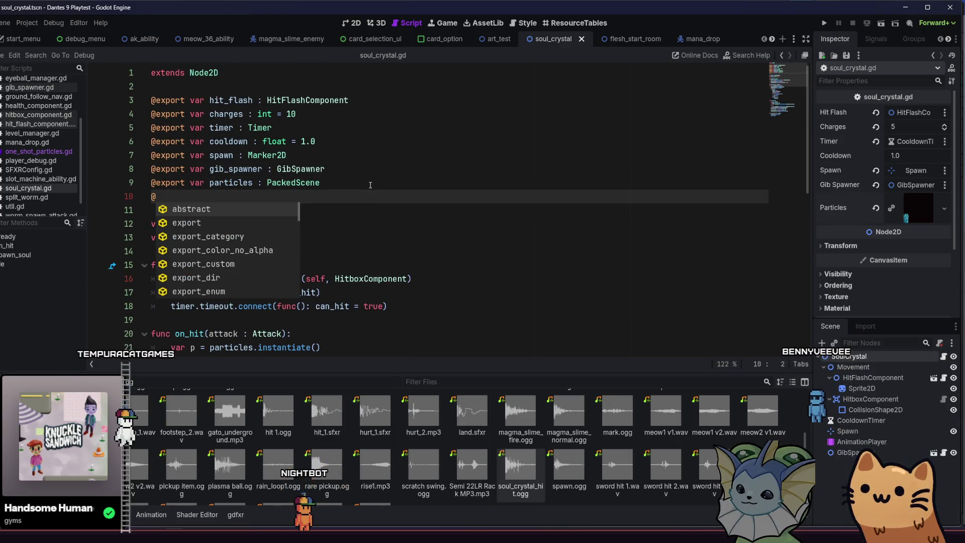
key("Return")
type("var hit")
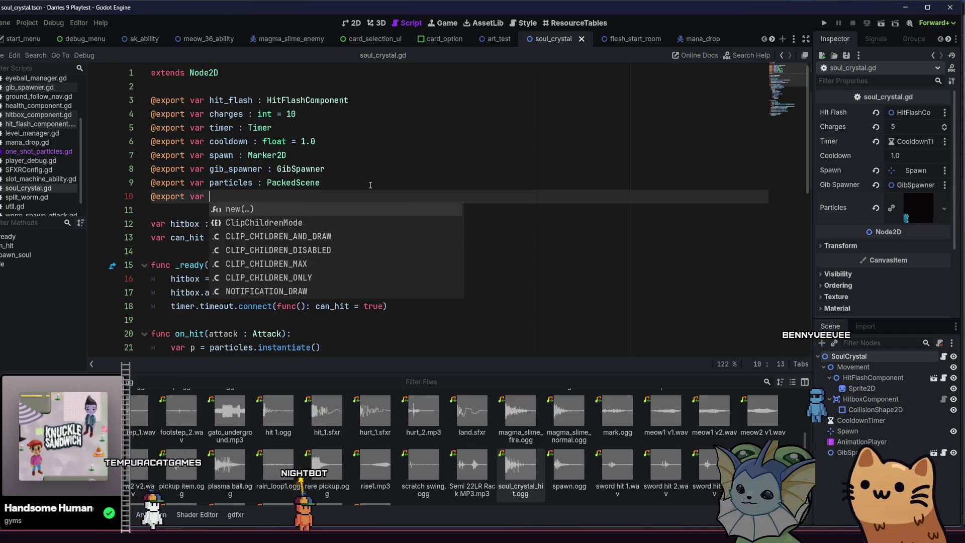
key("Escape")
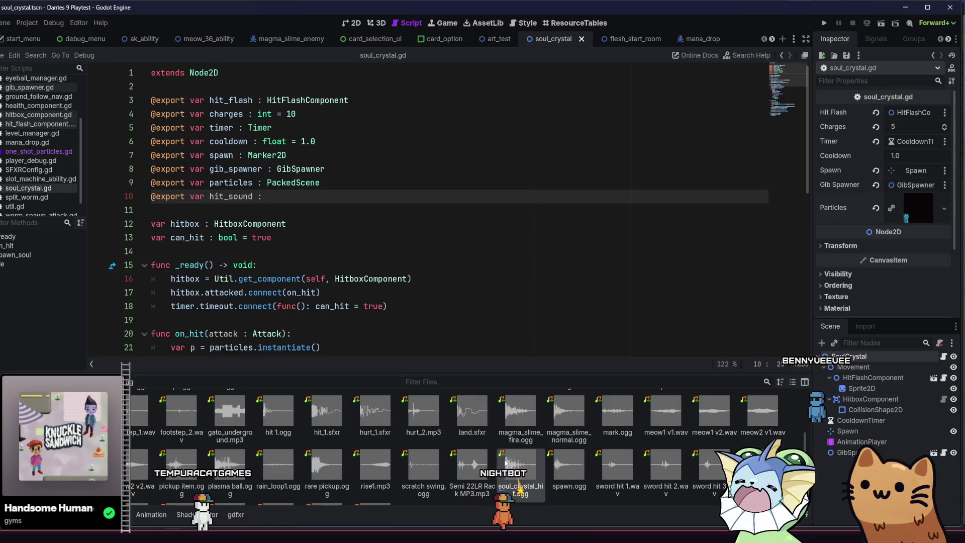
type("Audio")
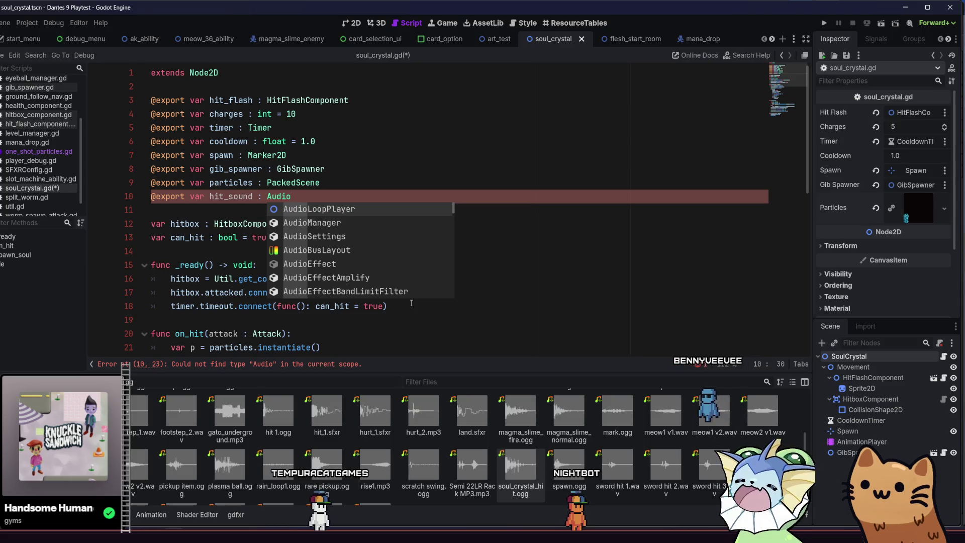
type("Str")
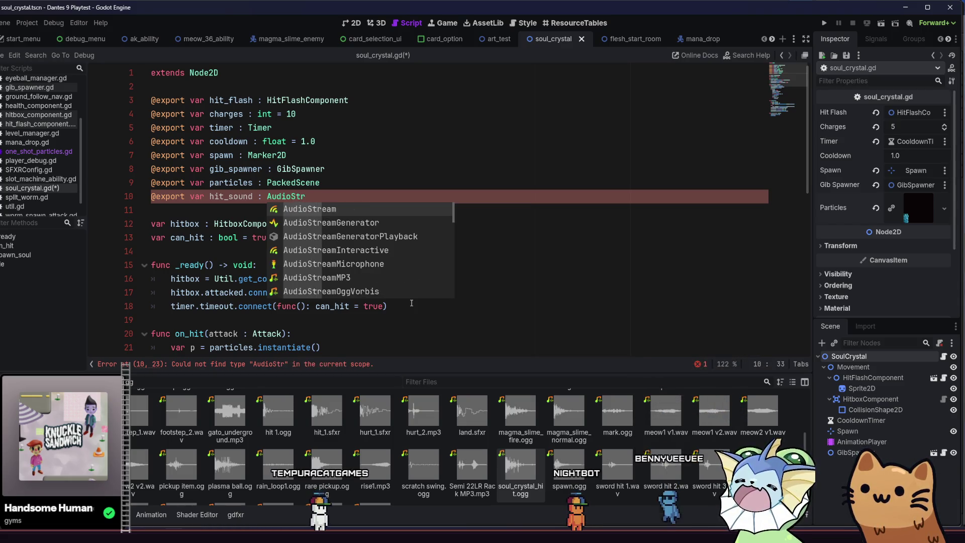
key("Return")
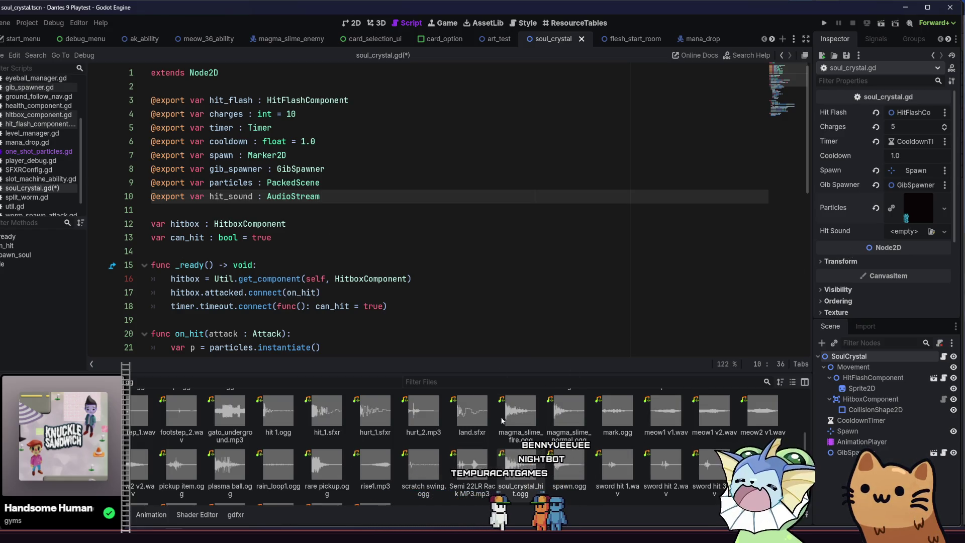
mouse_move(520, 465)
left_mouse_down()
mouse_move(885, 252)
mouse_move(890, 235)
left_mouse_up()
scroll(424, 180, "down", 4)
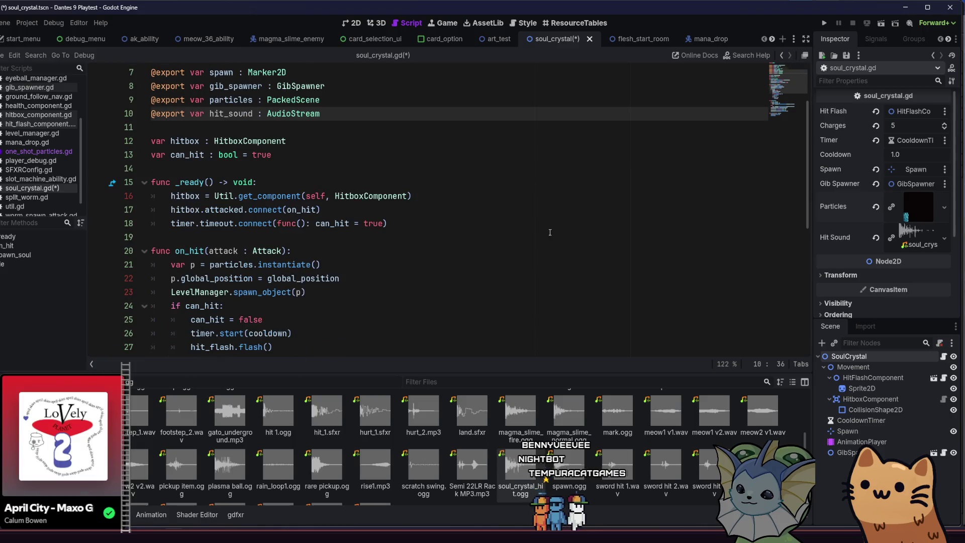
Insert an AudioManager.play_sound_random_pitch_spatial call at the top of on_hit
left_click(424, 179)
left_click(424, 170)
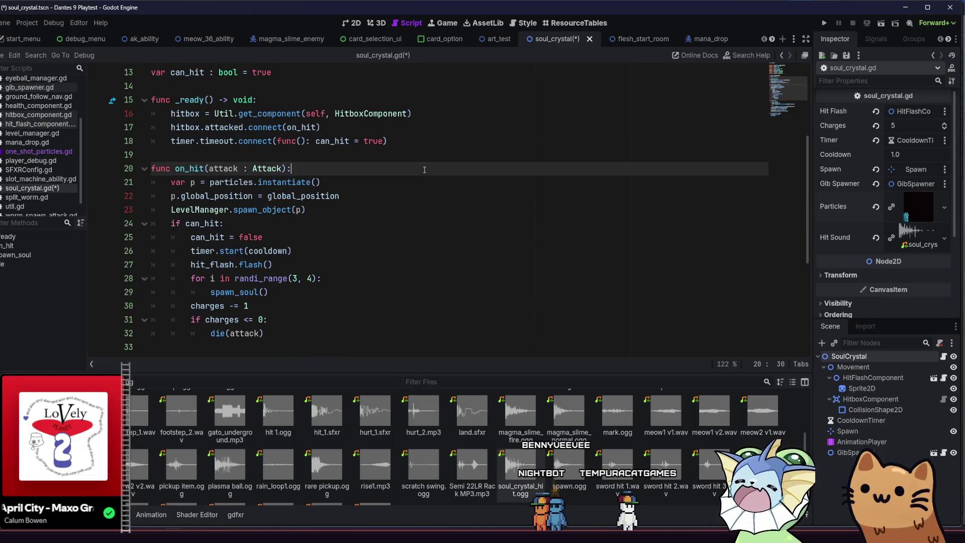
key("Return")
key("Tab")
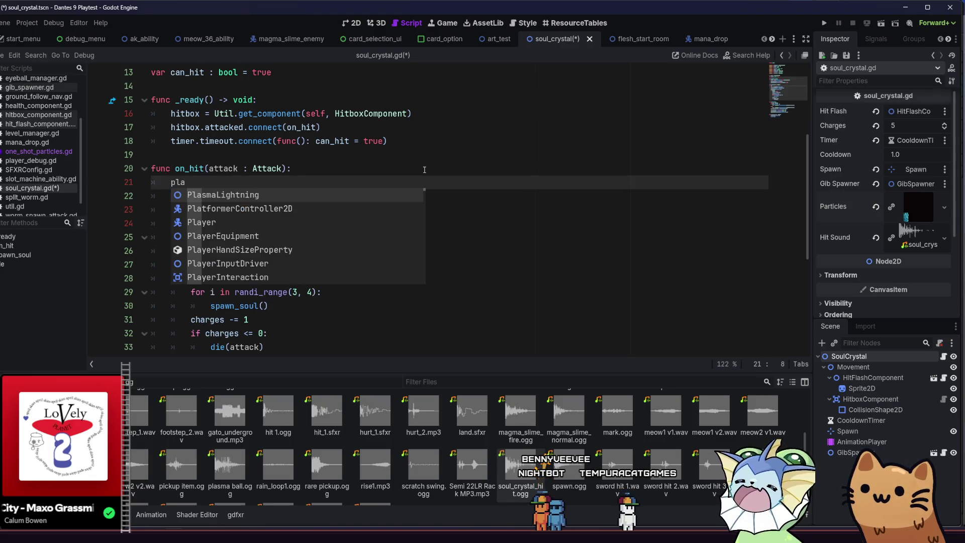
key("BackSpace")
key("BackSpace")
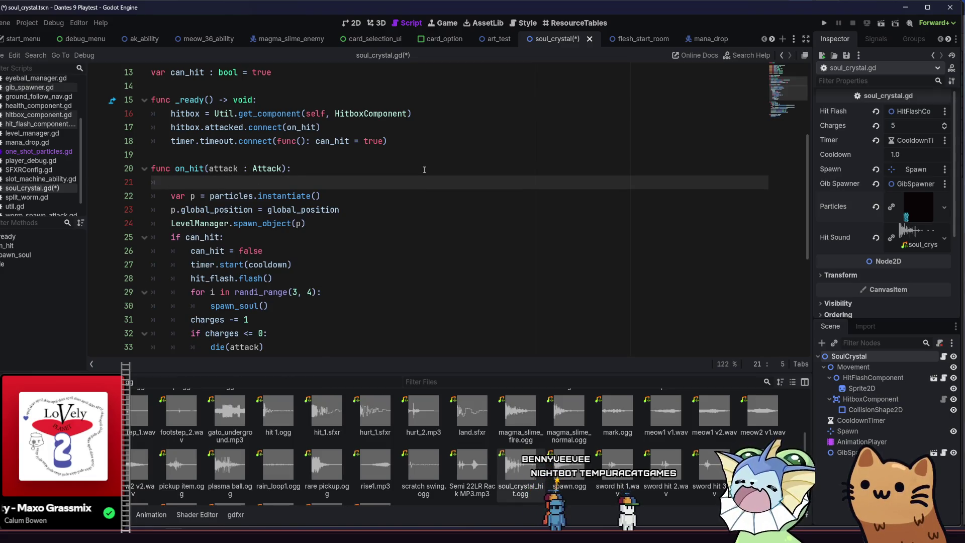
type("AudioManager.pla")
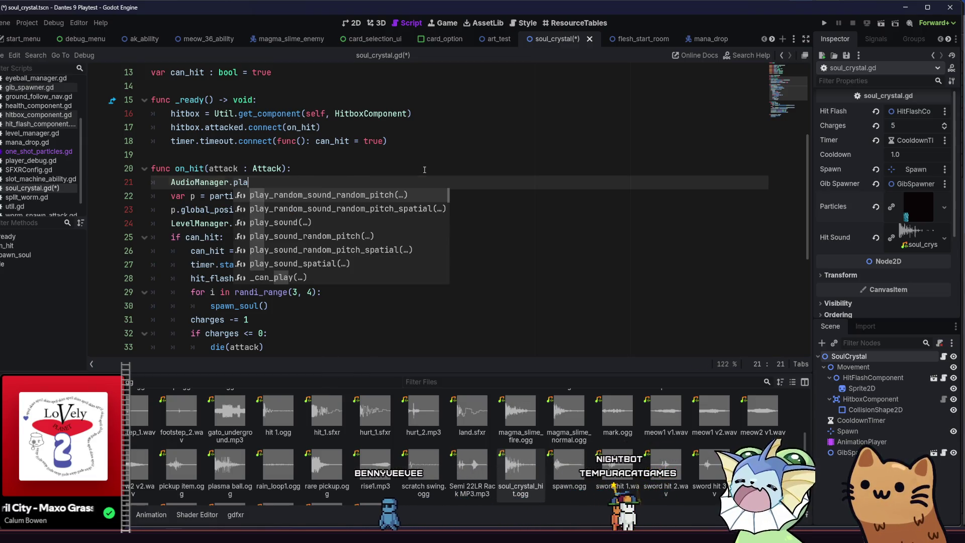
key("Up")
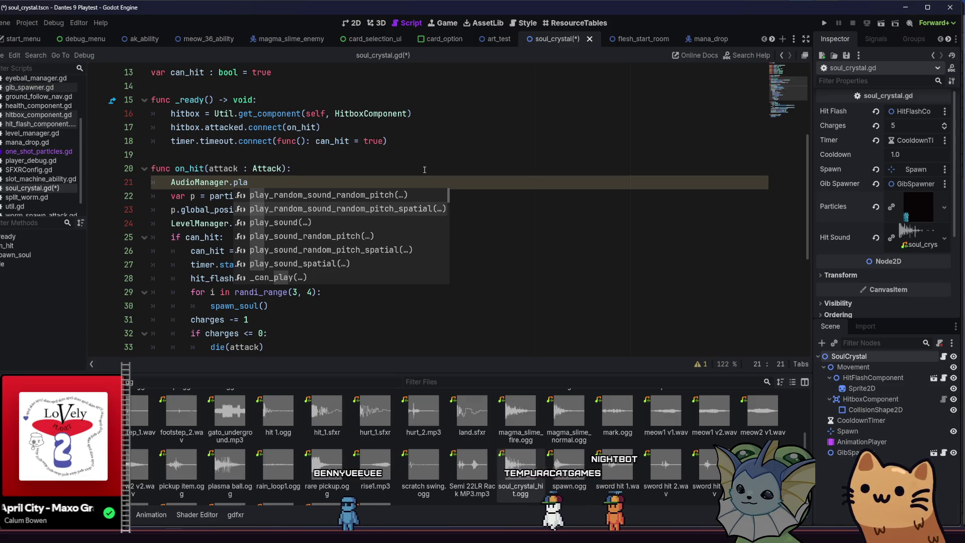
key("Down")
key("Down")
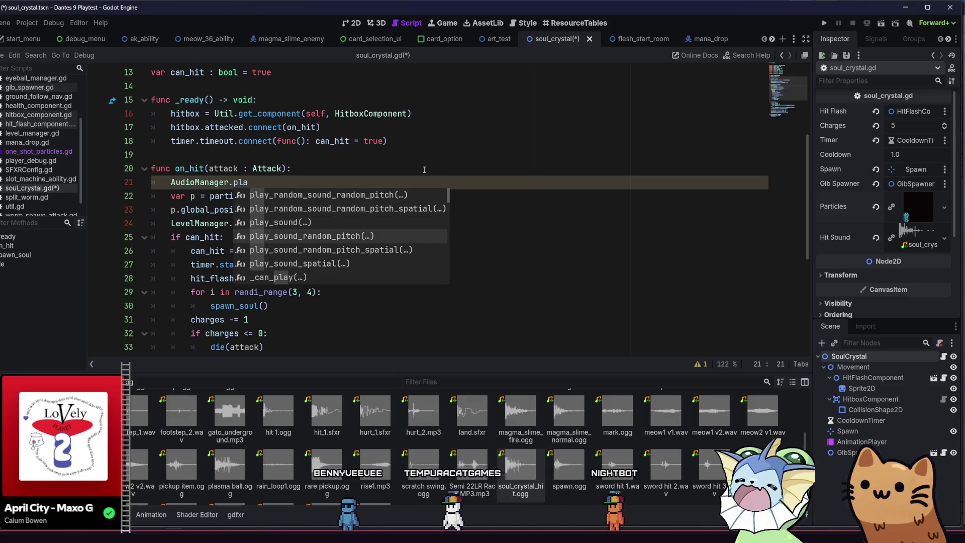
key("Down")
key("Return")
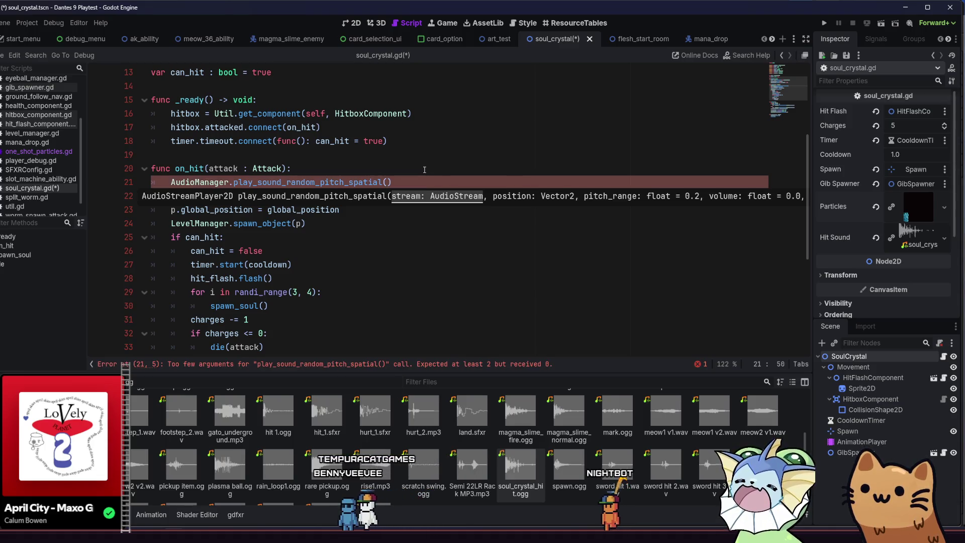
type("stre")
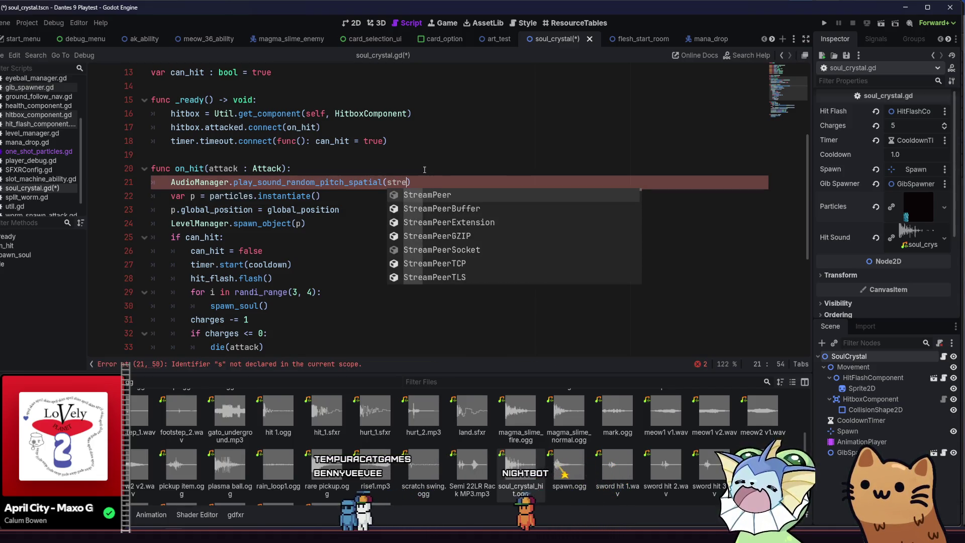
key("BackSpace")
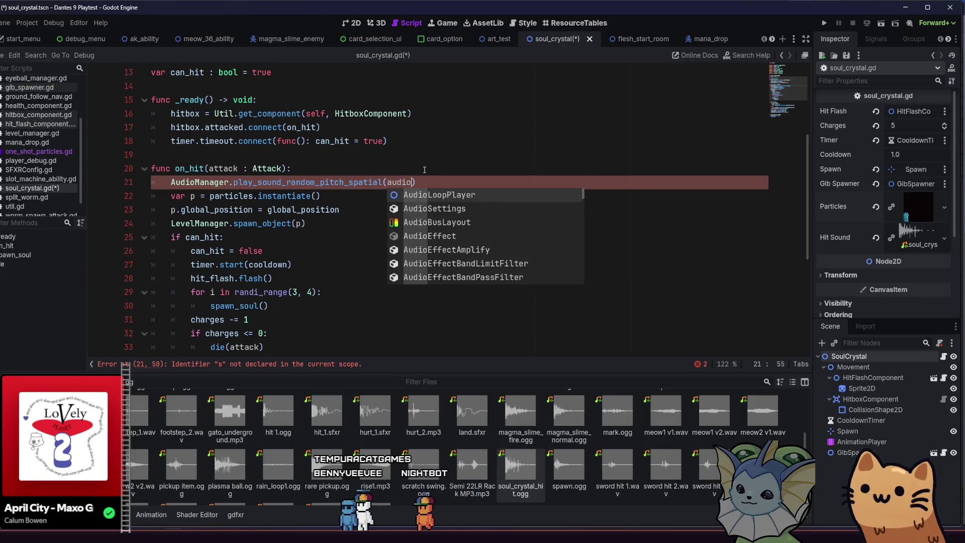
key("Escape")
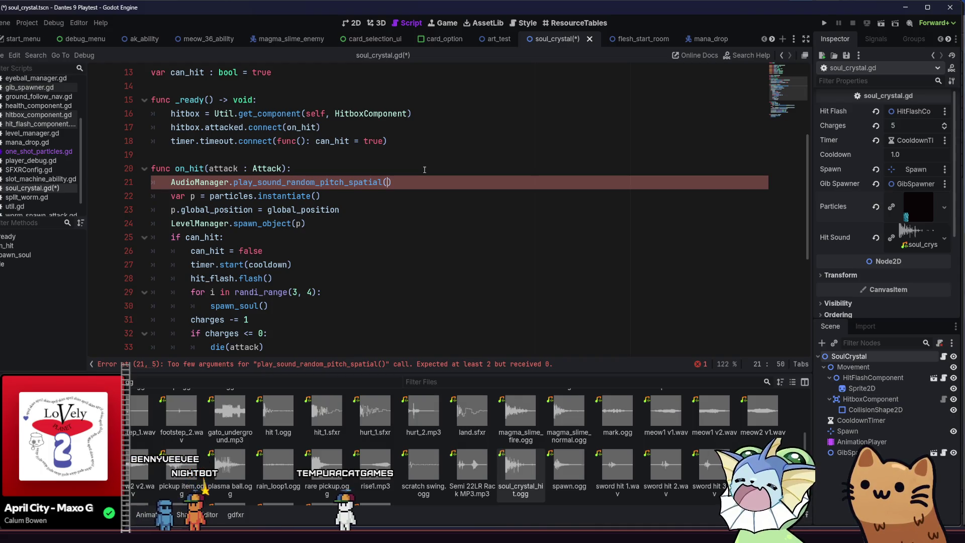
Pass hit_sound, global_position, 0.1 and 1.2 as arguments, then save and run with F5
type("sound")
key("Return")
type(", ")
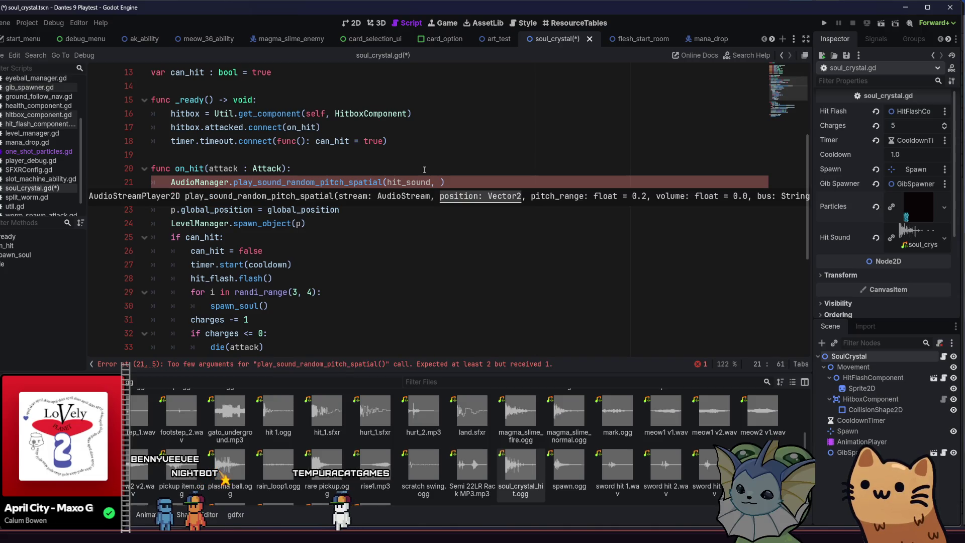
type("glob")
key("Return")
type(", ")
type("0.1, 1")
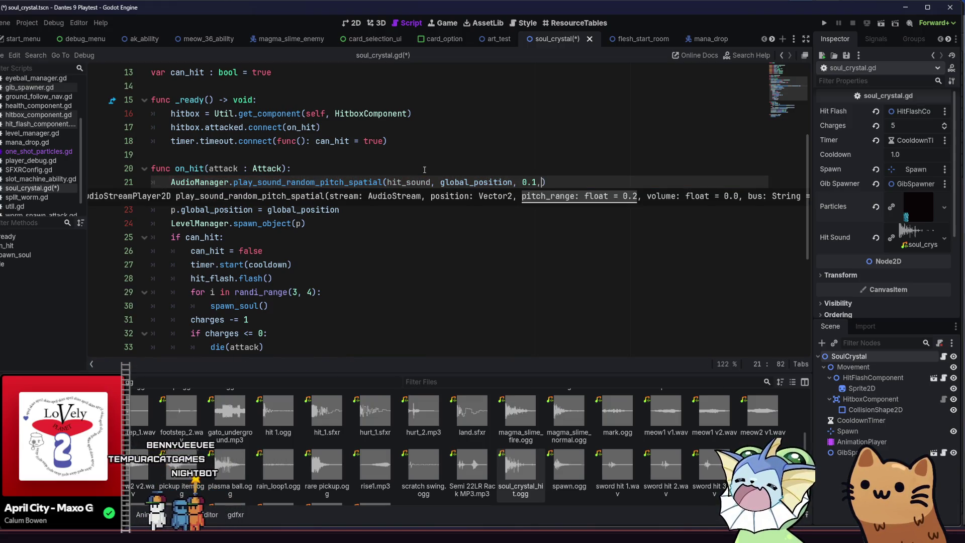
type(".2")
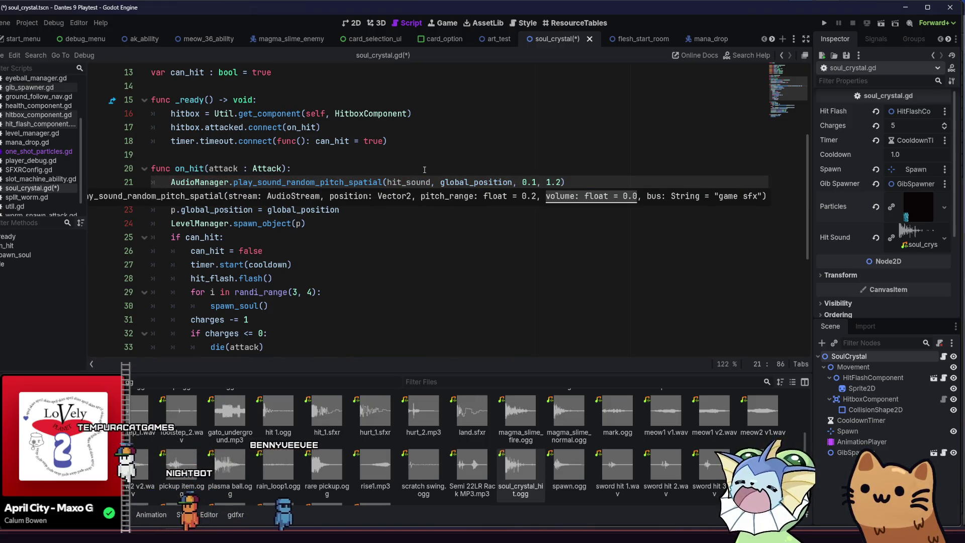
left_click(478, 163)
key("F5")
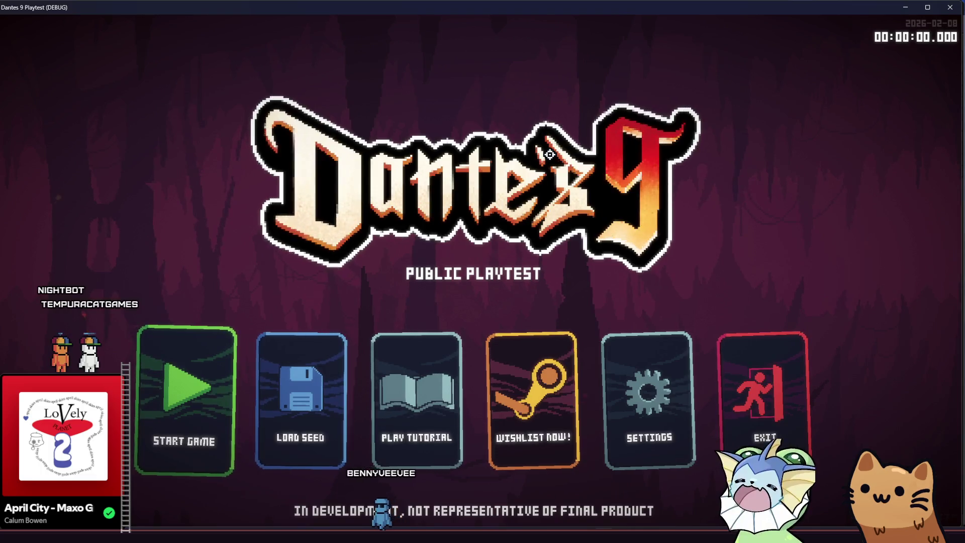
Start a new game and strike the crystal to hear its hit sound
left_click(185, 353)
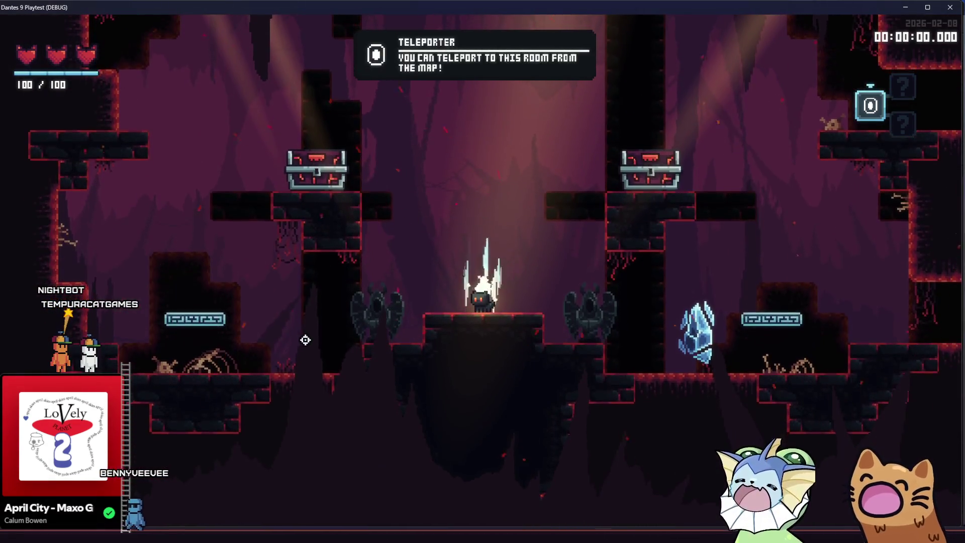
key("d")
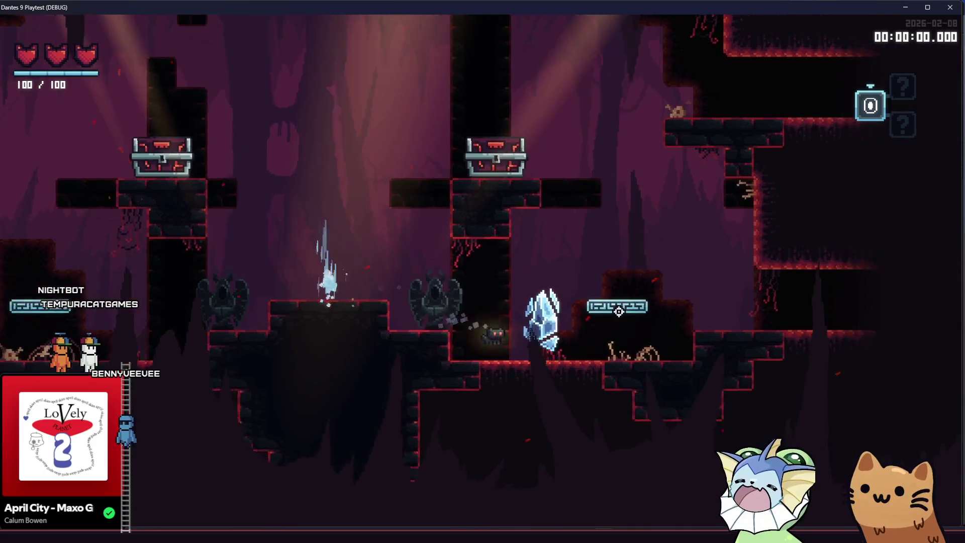
left_click(613, 302)
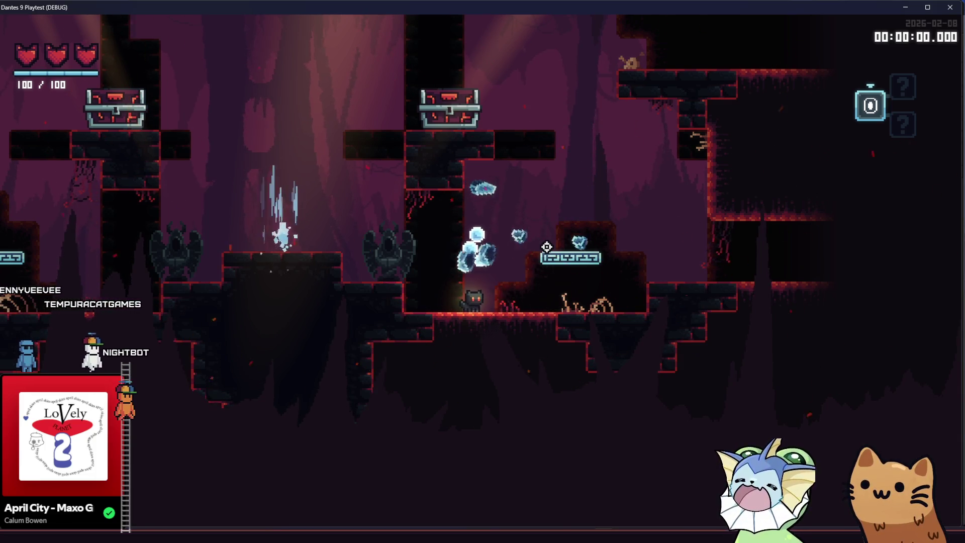
Raise the hit sound volume from 1.2 to 1.5 on line 21
key("F8")
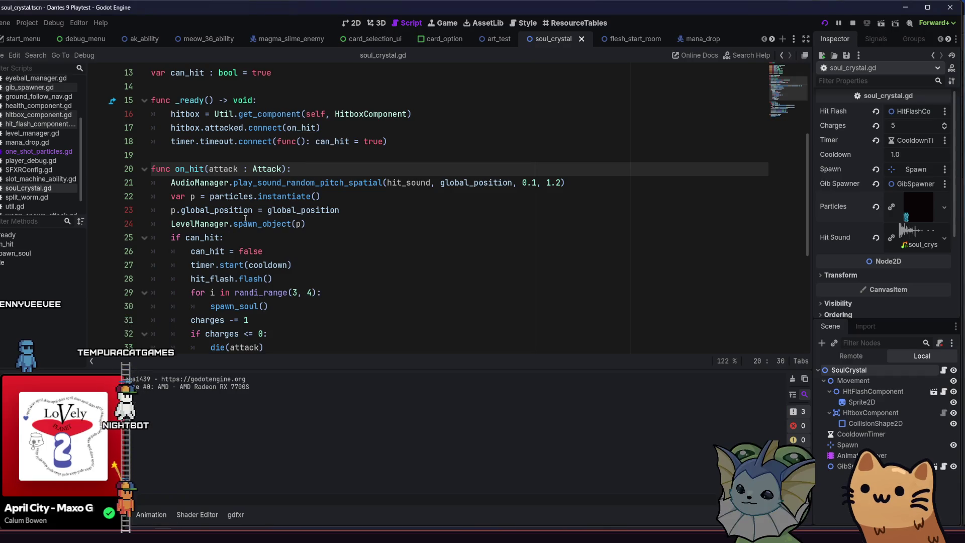
scroll(241, 223, "up", 4)
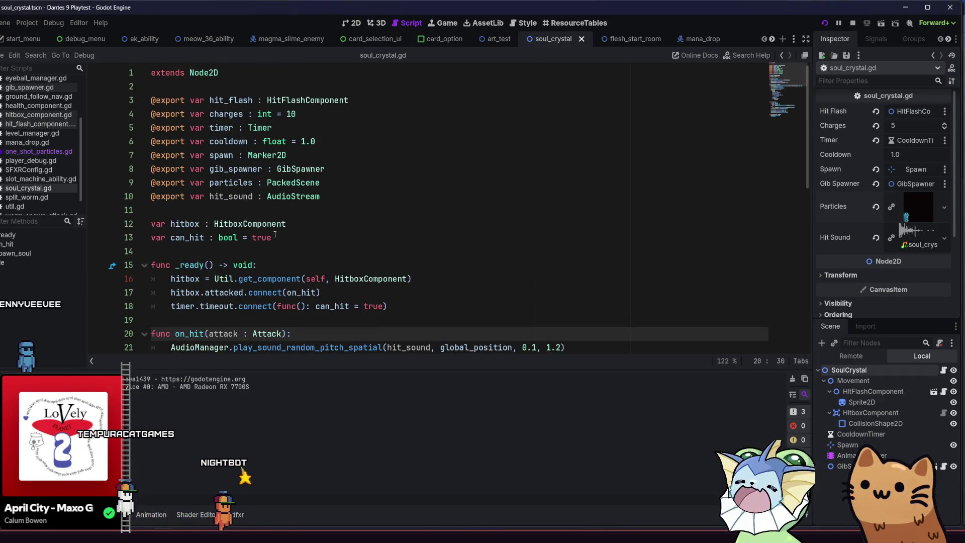
scroll(275, 235, "down", 5)
left_click(563, 141)
key("BackSpace")
type("5)")
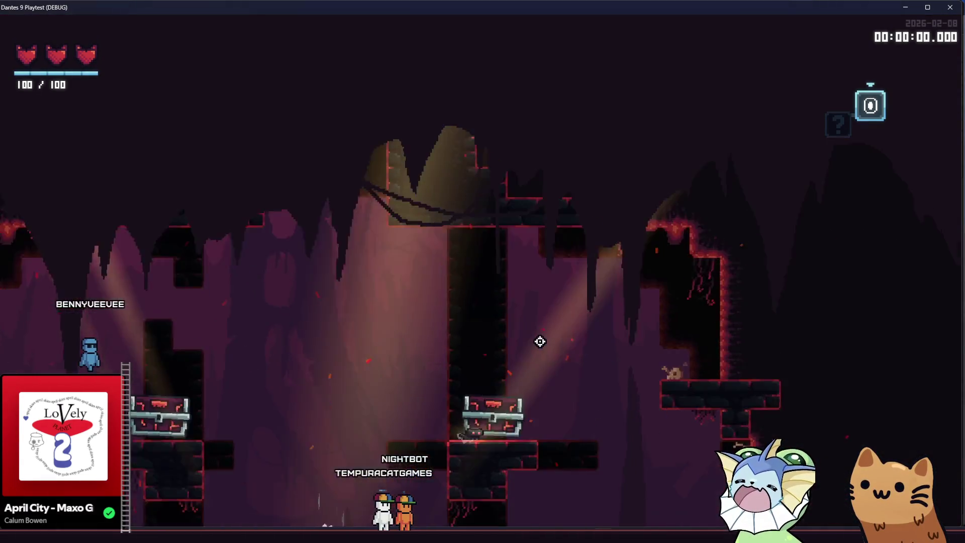
Hit the crystal again until it shatters, then close the playtest window
key("d")
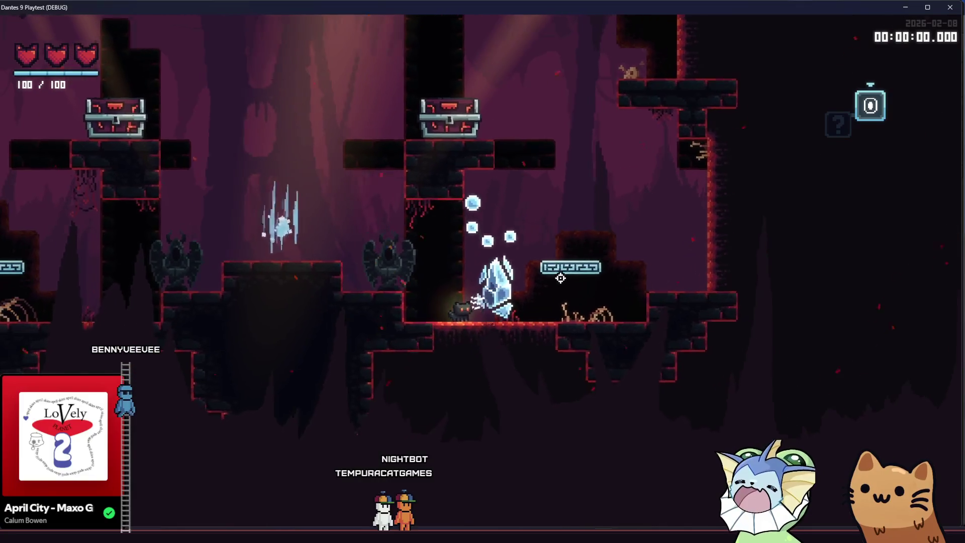
left_click(568, 277)
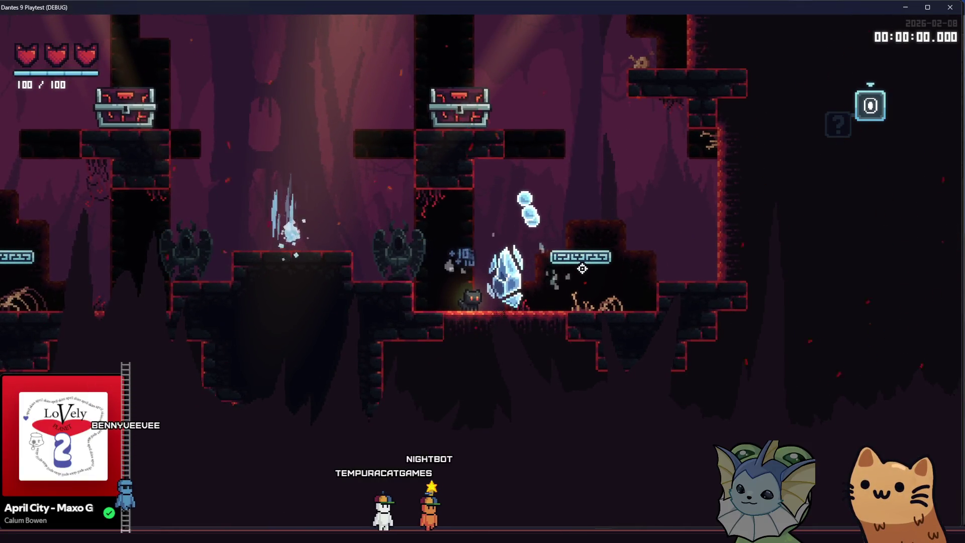
left_click(581, 266)
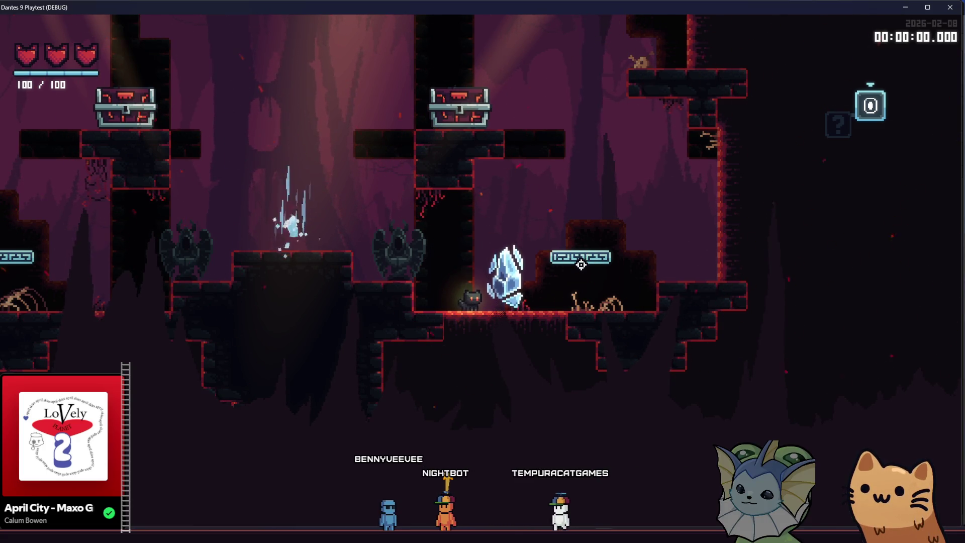
left_click(581, 265)
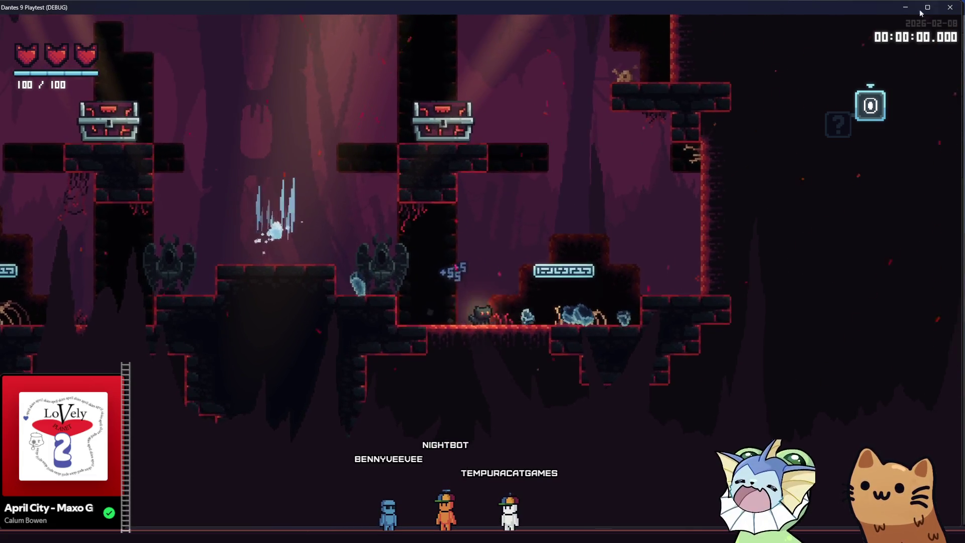
key("Left")
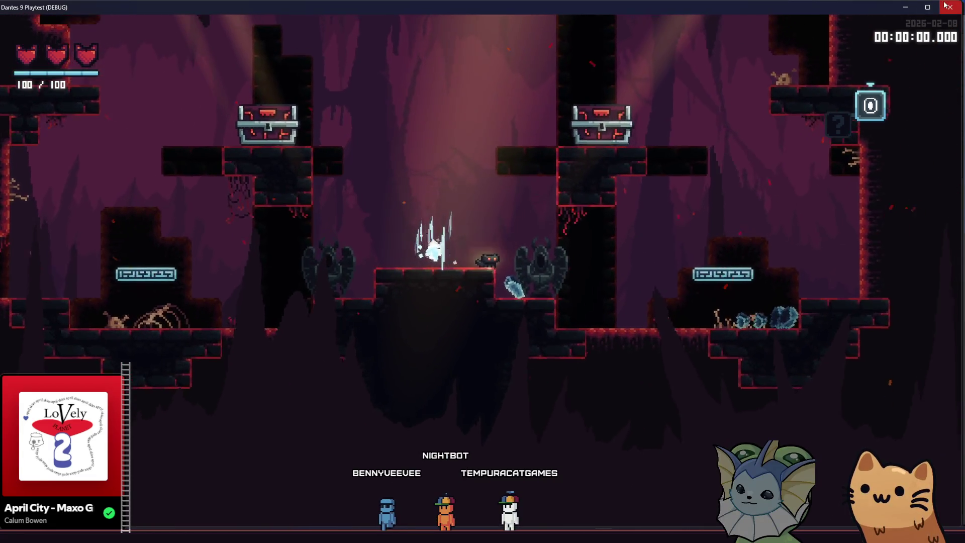
left_click(948, 7)
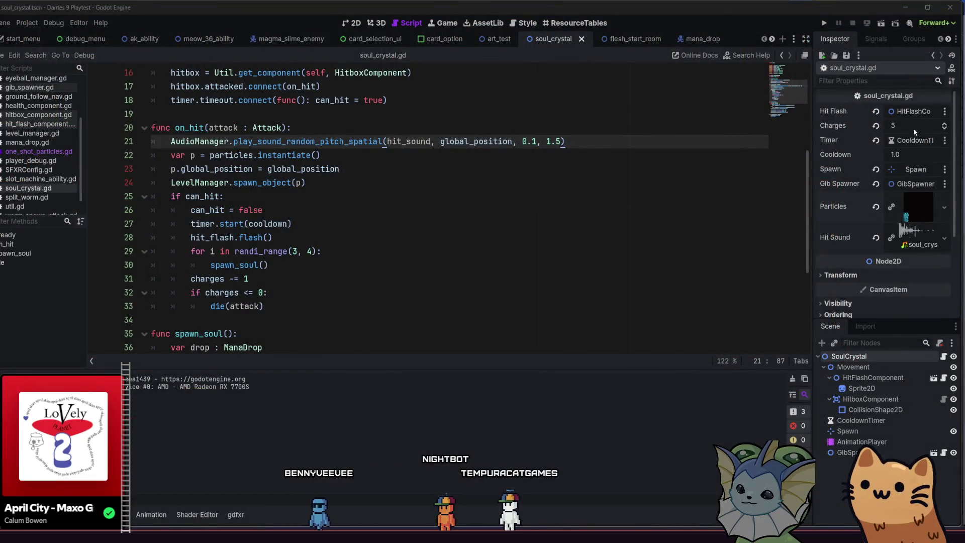
Set the soul crystal's Charges to 500 and run the project
type("0")
key("Return")
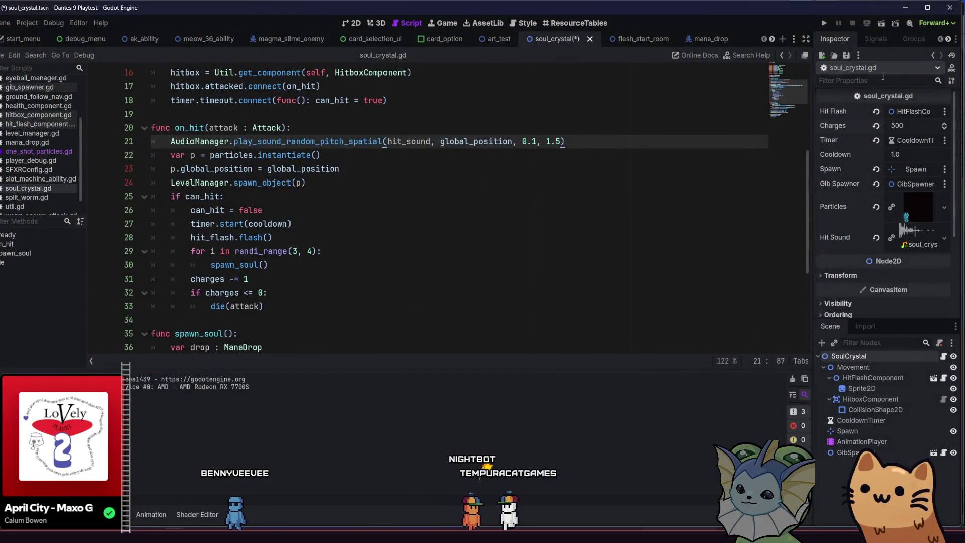
left_click(823, 24)
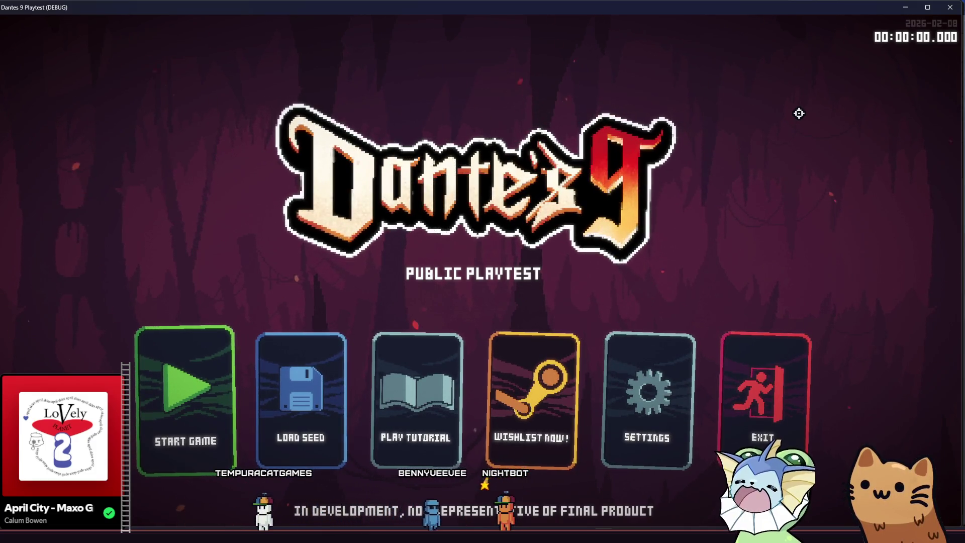
Start a new game and add an SMG card through the F1 debug menu
left_click(188, 353)
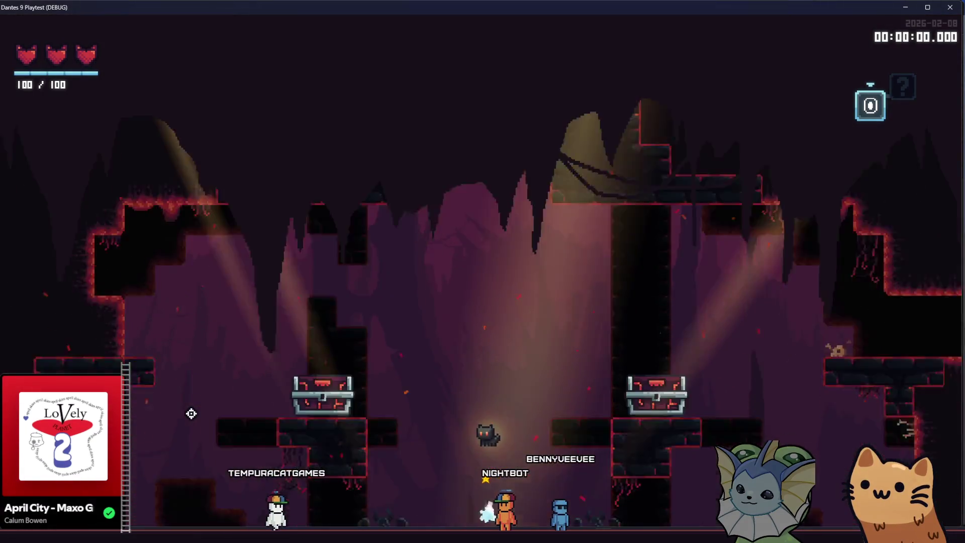
key("F1")
left_click(81, 125)
left_click(351, 90)
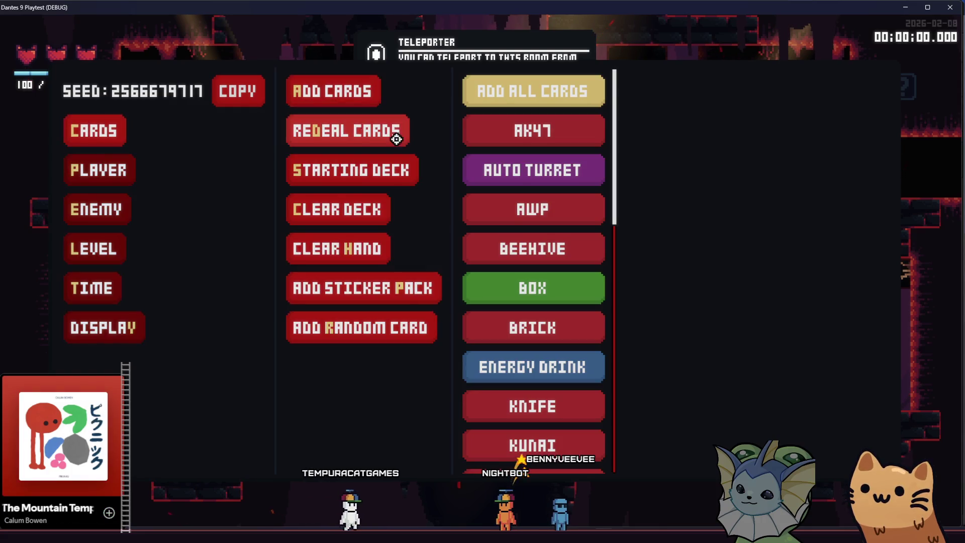
scroll(495, 229, "down", 5)
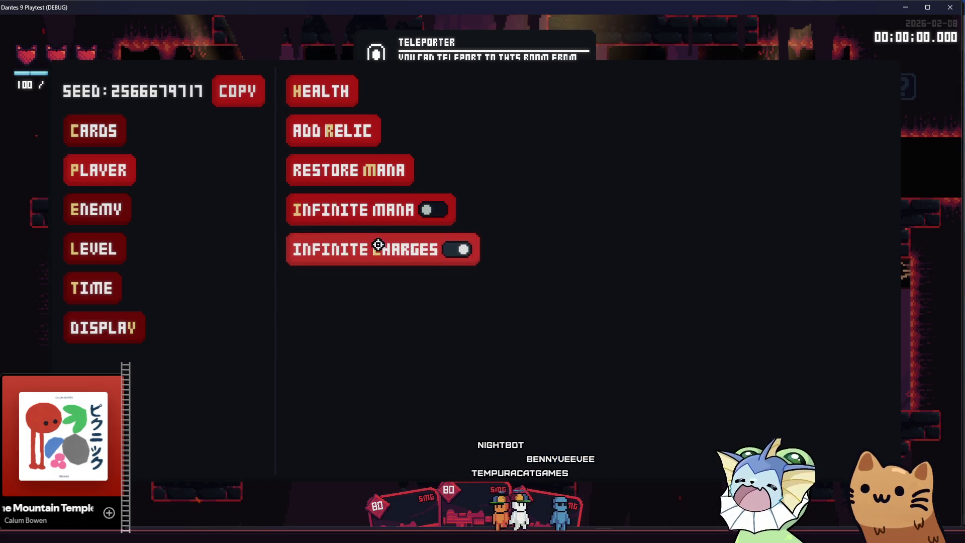
key("F1")
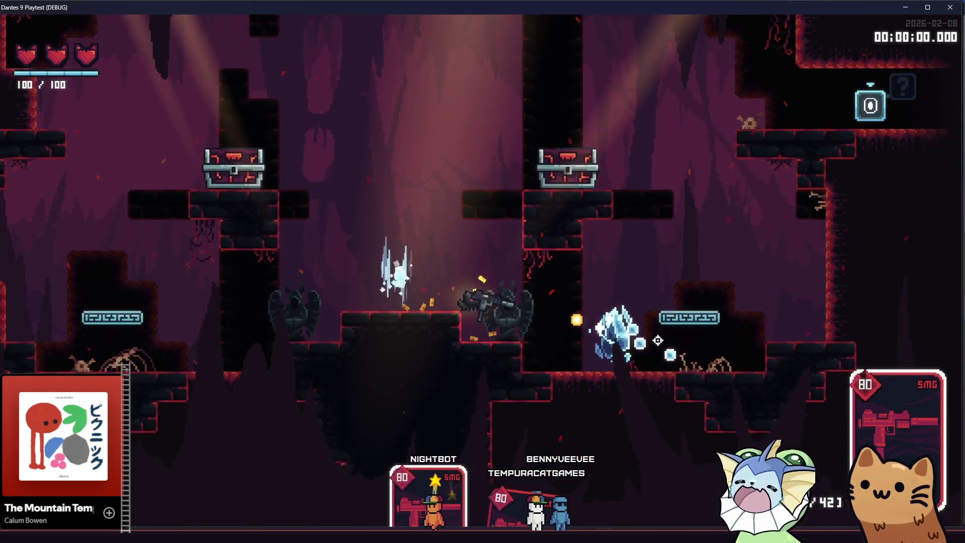
Fire the SMG at the soul crystal, then stop the playtest with F8
mouse_move(658, 340)
left_mouse_down()
mouse_move(666, 358)
mouse_move(685, 303)
mouse_move(706, 338)
mouse_move(689, 327)
mouse_move(694, 345)
mouse_move(242, 238)
mouse_move(255, 252)
left_mouse_up()
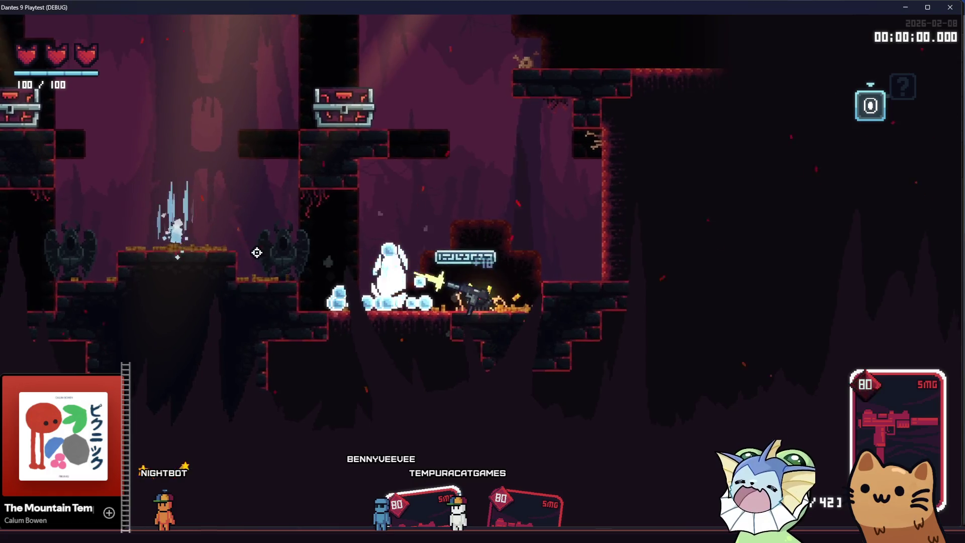
mouse_move(257, 252)
left_mouse_down()
mouse_move(675, 243)
mouse_move(610, 242)
left_mouse_up()
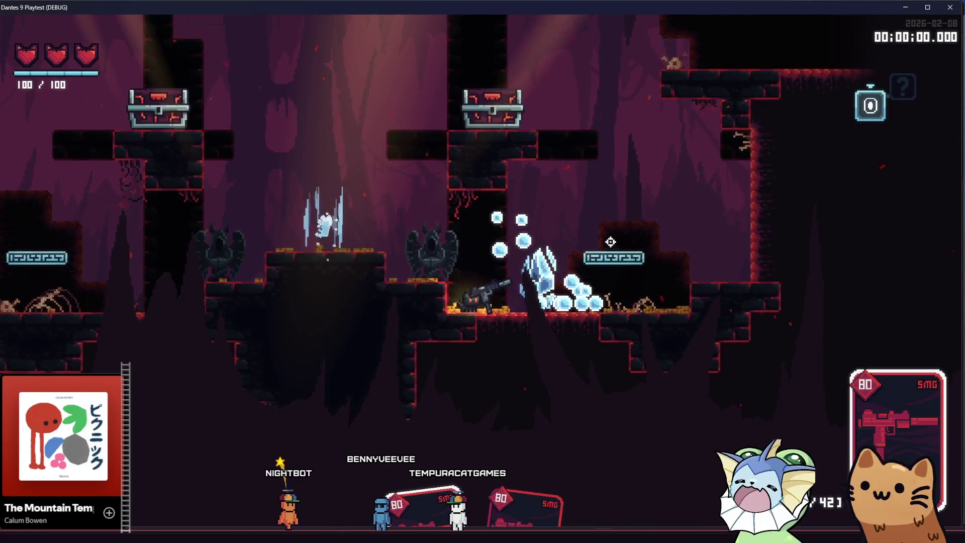
key("F8")
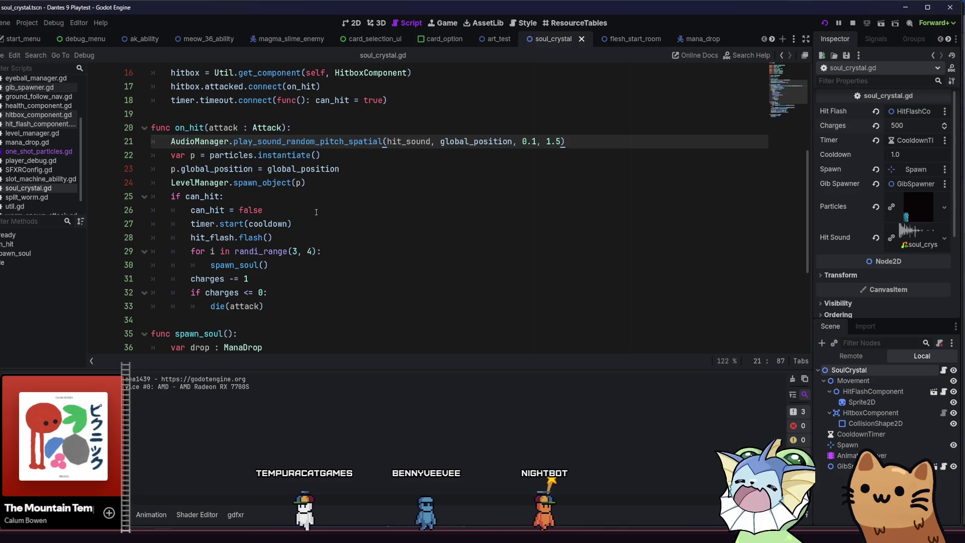
Delete the hit_flash.flash() call from on_hit and add a new line after line 23
left_click(318, 248)
mouse_move(282, 239)
left_mouse_down()
mouse_move(166, 223)
mouse_move(196, 238)
left_mouse_up()
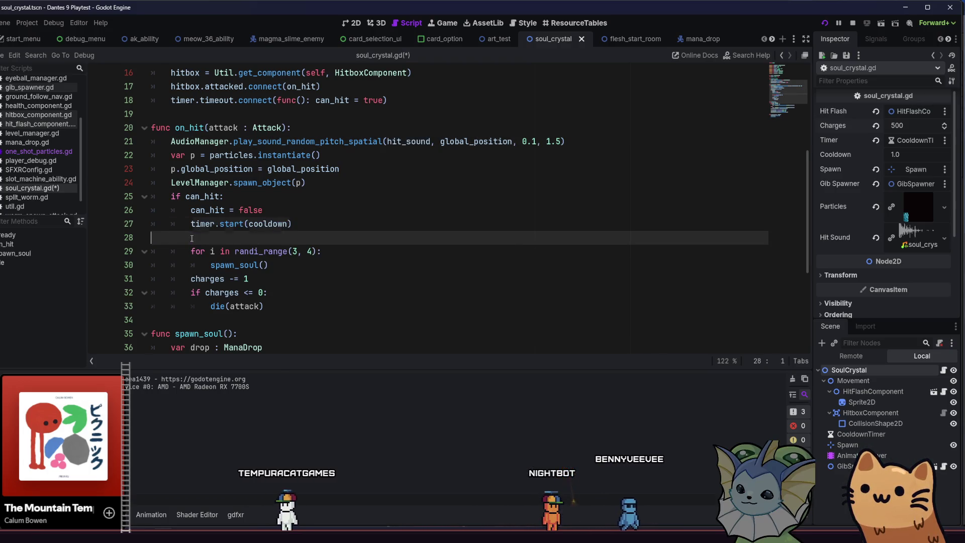
key("BackSpace")
left_click(410, 173)
key("Return")
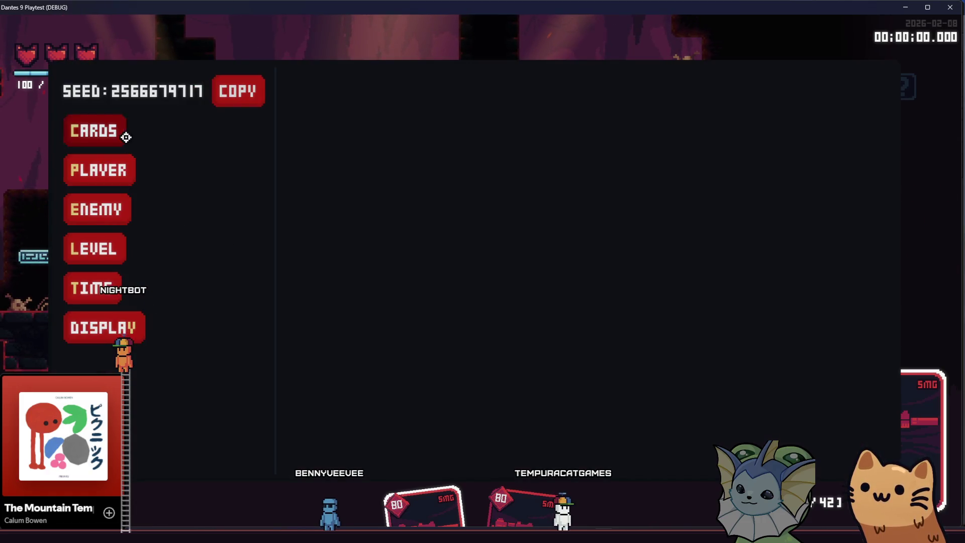
Add a Rusty Pistol card to the hand from the debug card menu
left_click(123, 134)
left_click(371, 90)
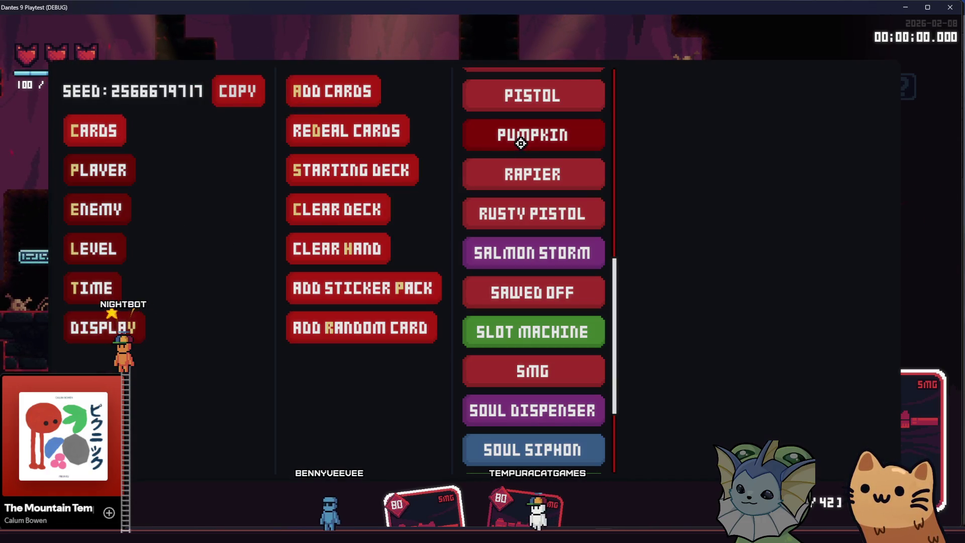
left_click(548, 201)
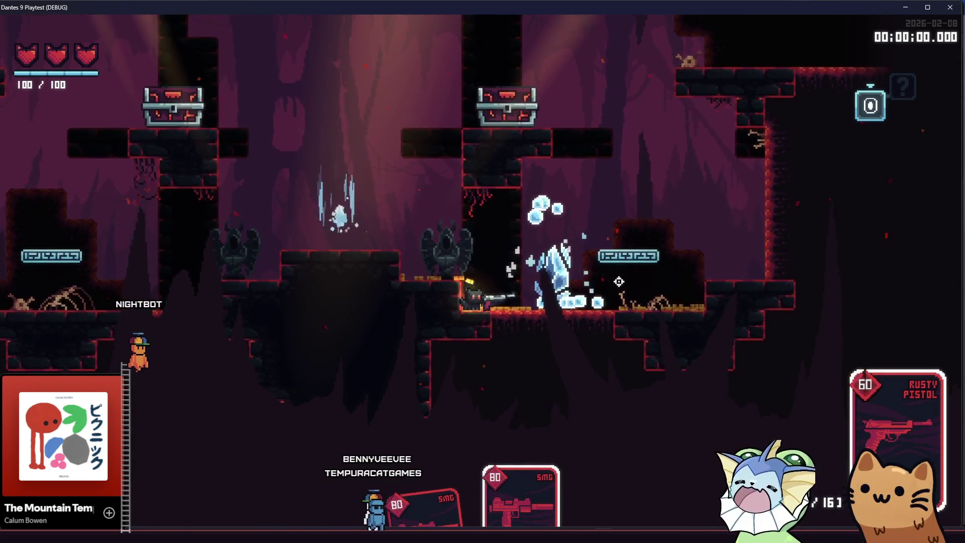
Walk left and right while firing the Rusty Pistol at the ice crystal
key("d")
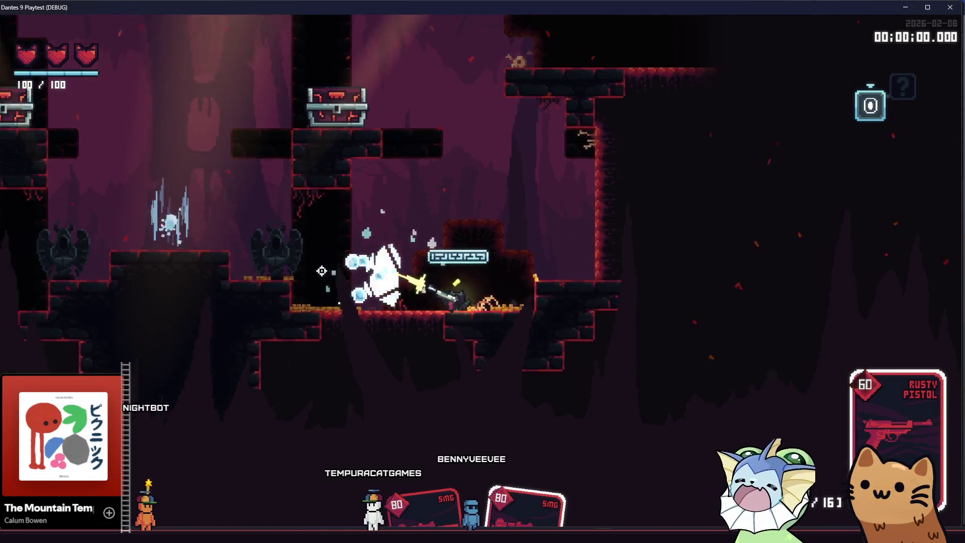
key("a")
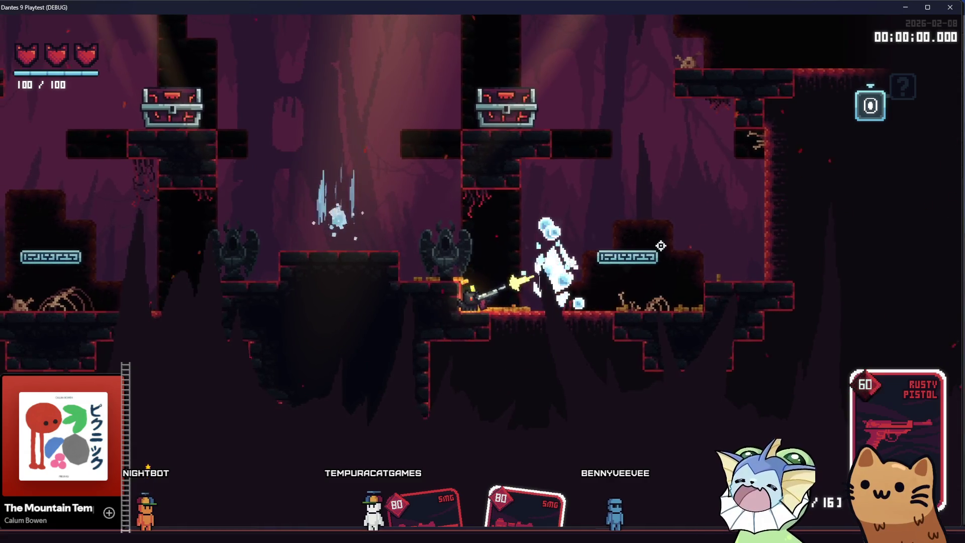
key("d")
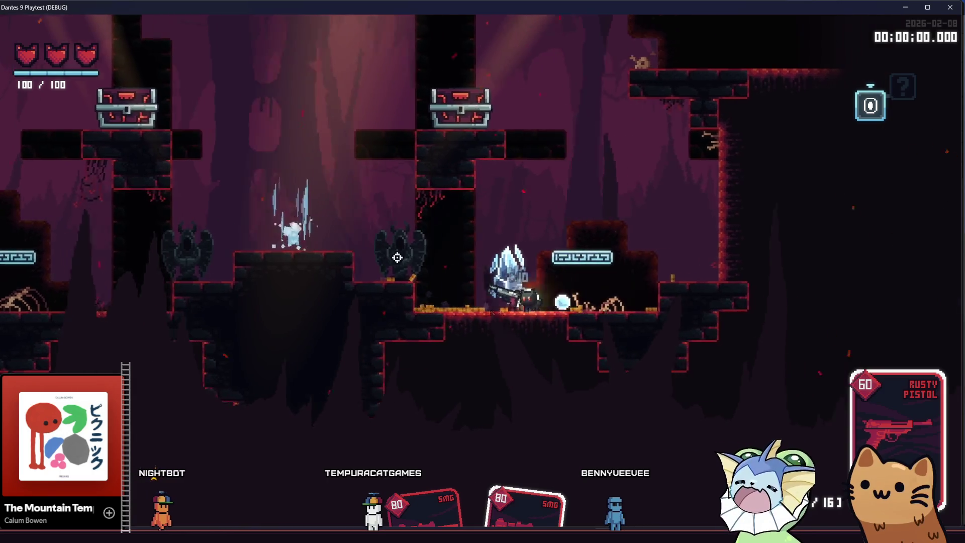
key("d")
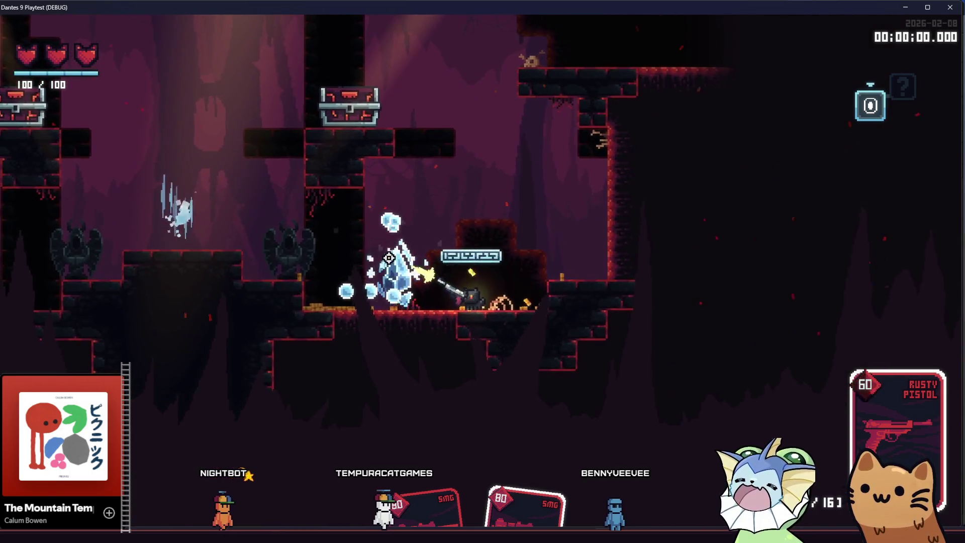
left_click_drag(389, 258, 376, 258)
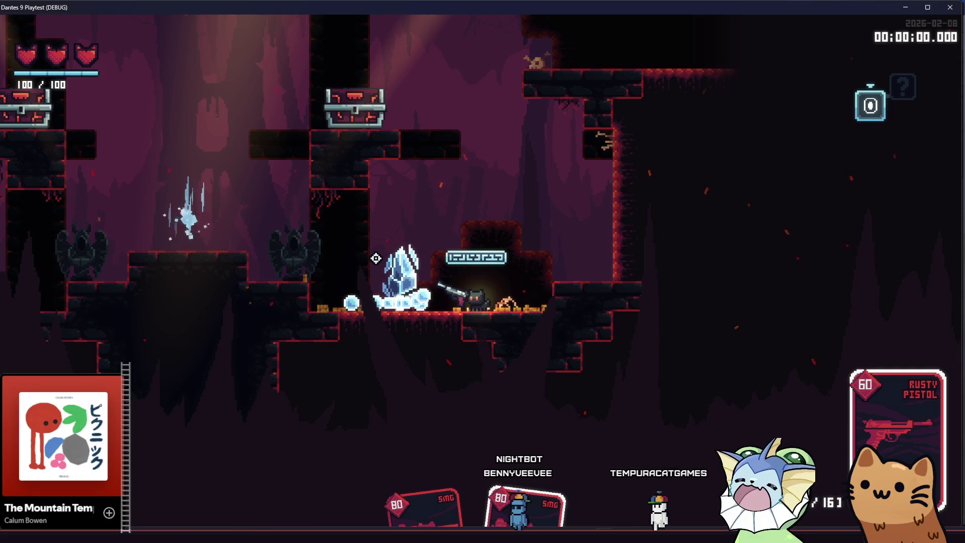
key("a")
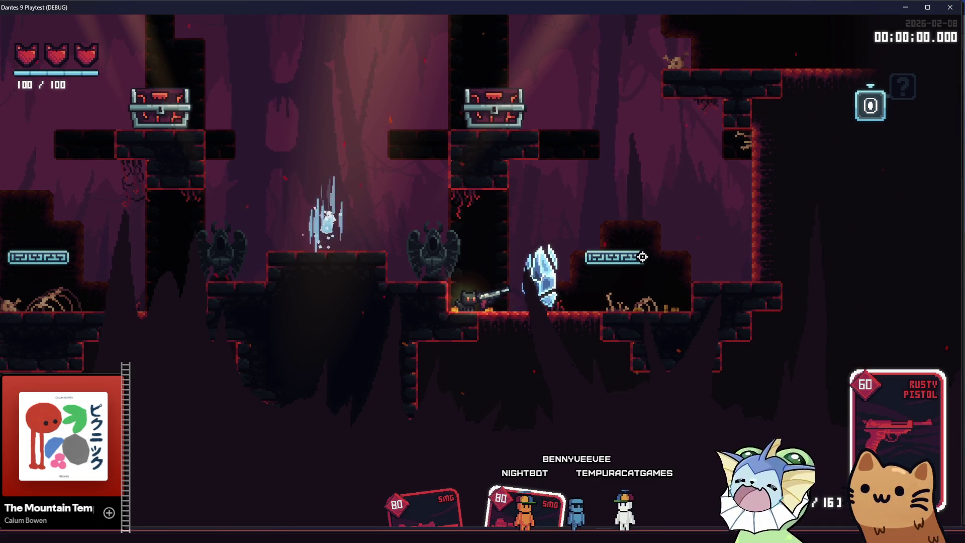
left_click(642, 257)
key("d")
key("a")
left_click(377, 260)
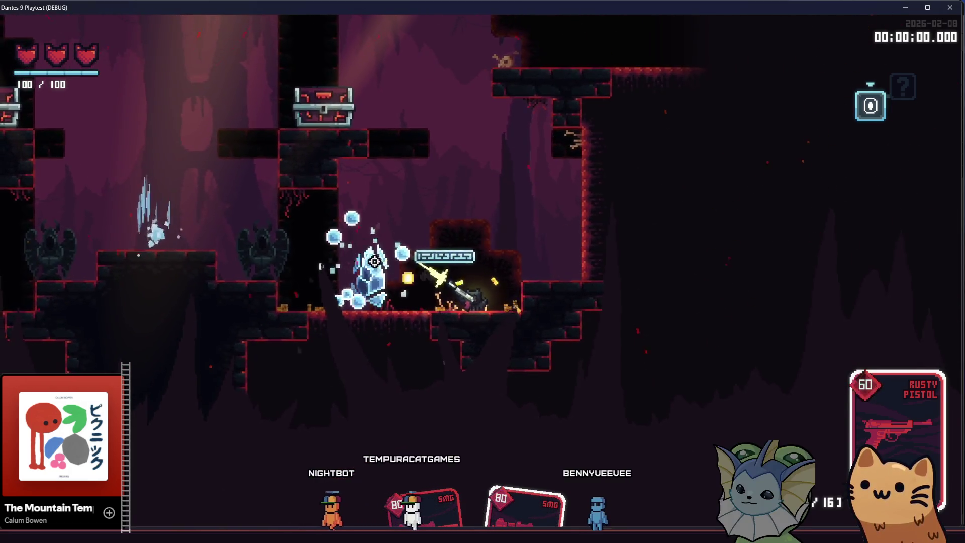
left_click(374, 261)
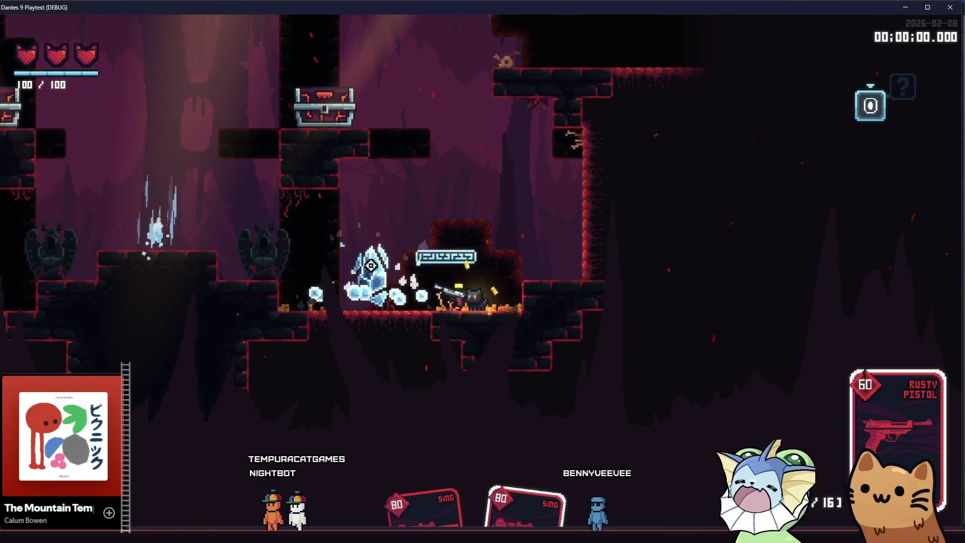
Keep shooting the crystal while moving and jumping, then switch to Audacity
key("a")
left_click(654, 244)
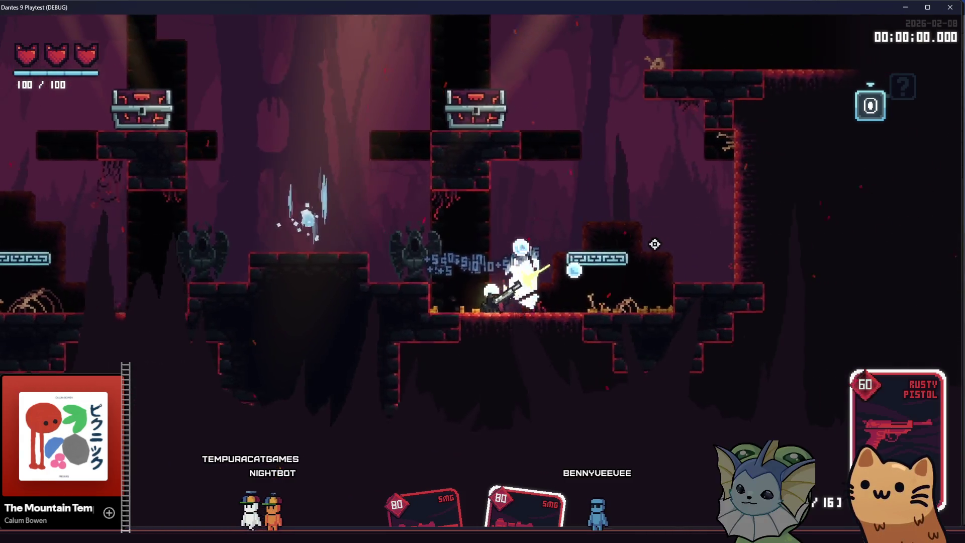
left_click(654, 244)
key("d")
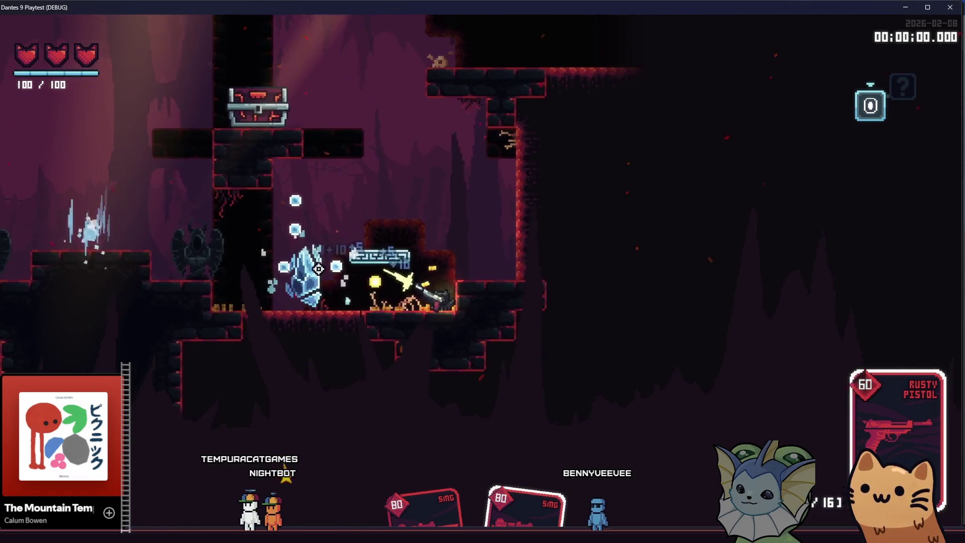
left_click(319, 269)
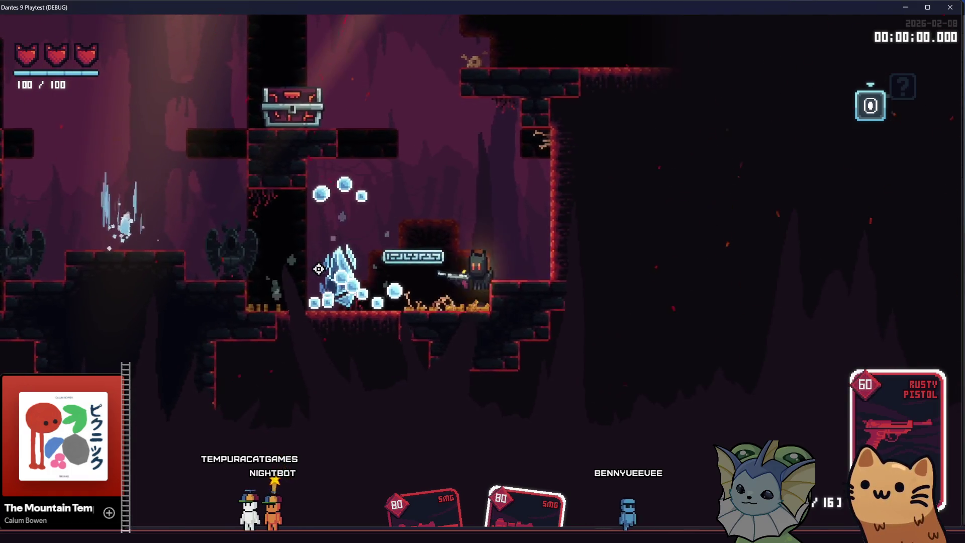
key("space")
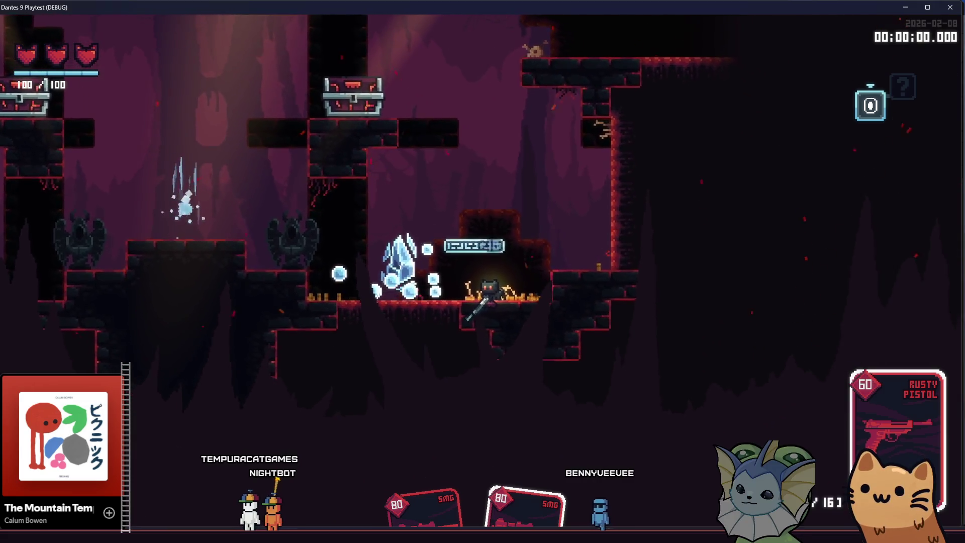
key("alt+Tab")
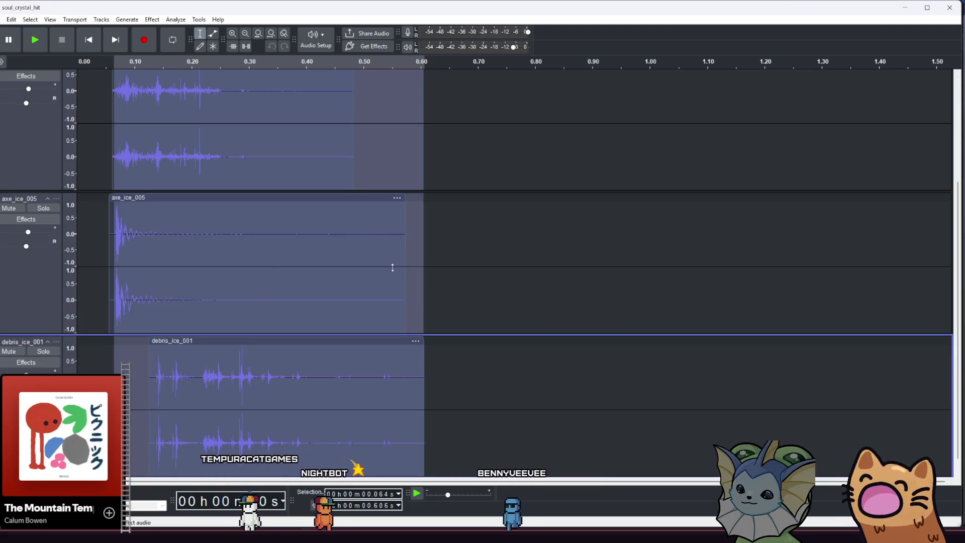
Select 0.064–0.274 s of bullet_impact_ice_06 and play it
scroll(392, 268, "up", 5)
left_click_drag(242, 151, 110, 149)
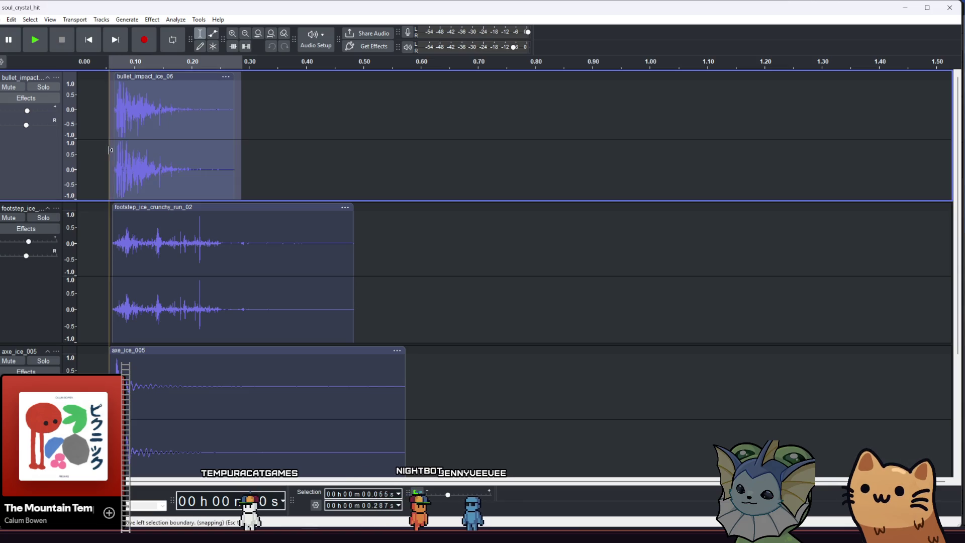
left_click_drag(234, 126, 115, 126)
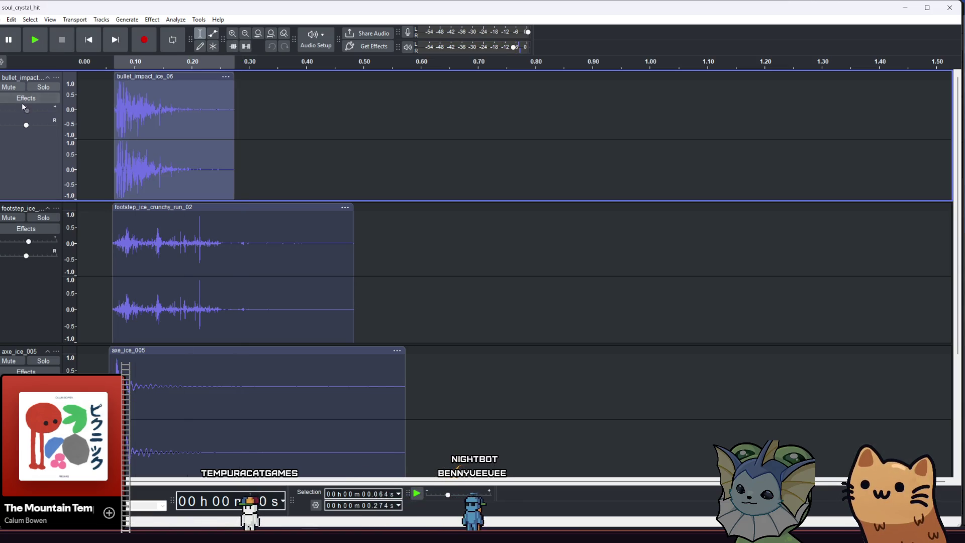
key("space")
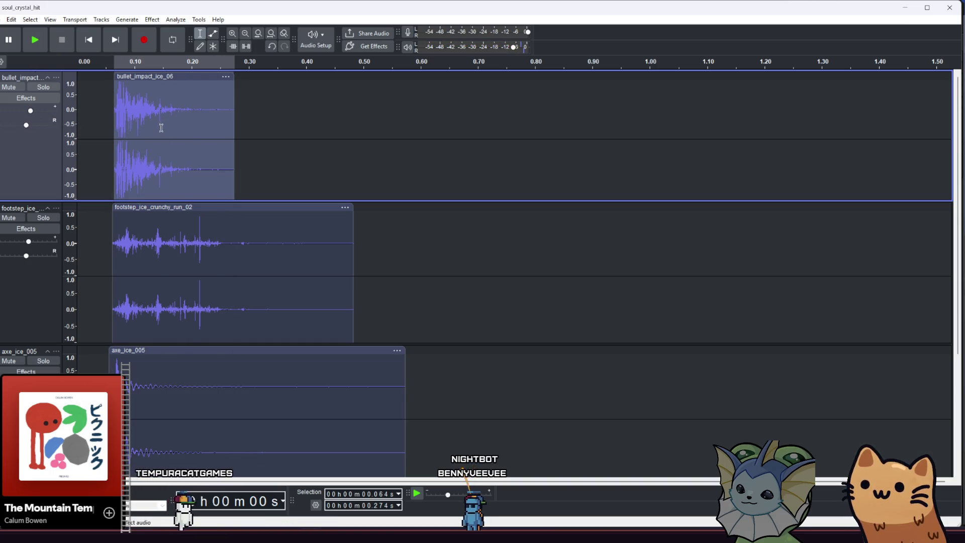
Apply a Filter Curve EQ lifting 1000–10000Hz to about +1dB, then play the result
left_click(152, 20)
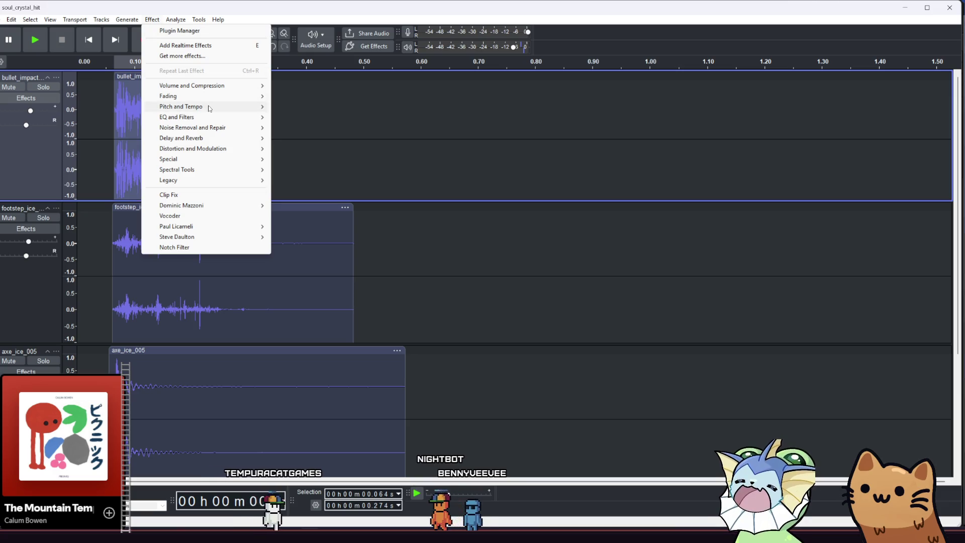
mouse_move(252, 117)
left_click(306, 129)
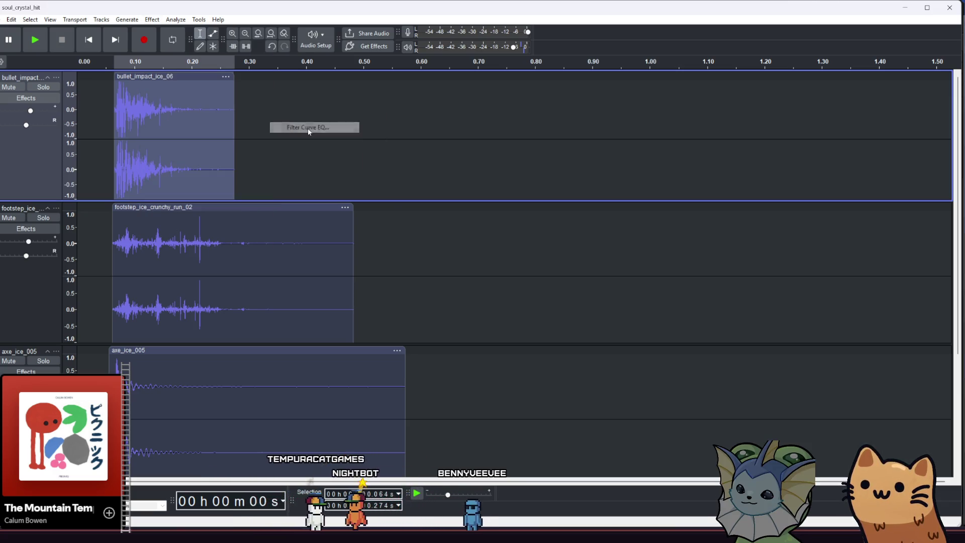
left_click_drag(633, 297, 637, 289)
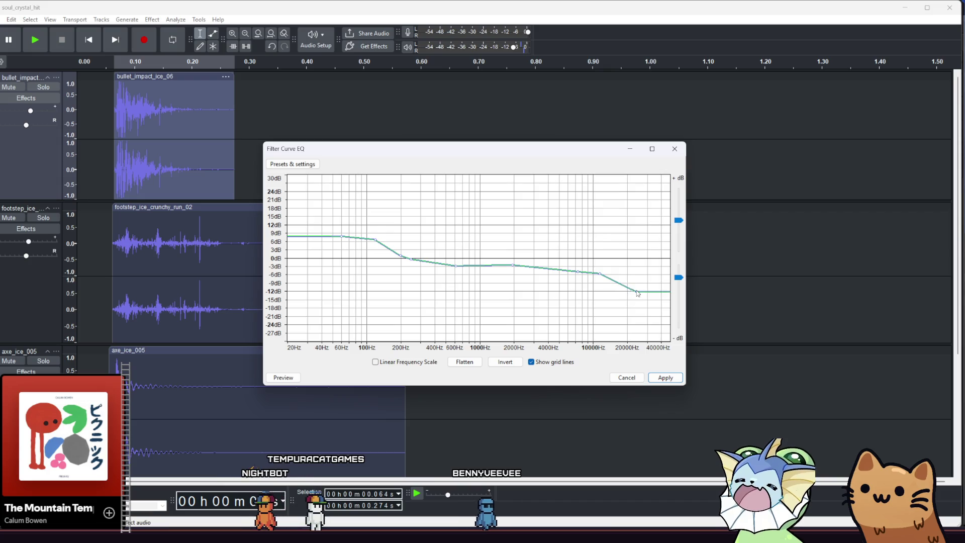
mouse_move(578, 272)
left_mouse_down()
mouse_move(578, 257)
mouse_move(605, 262)
left_mouse_up()
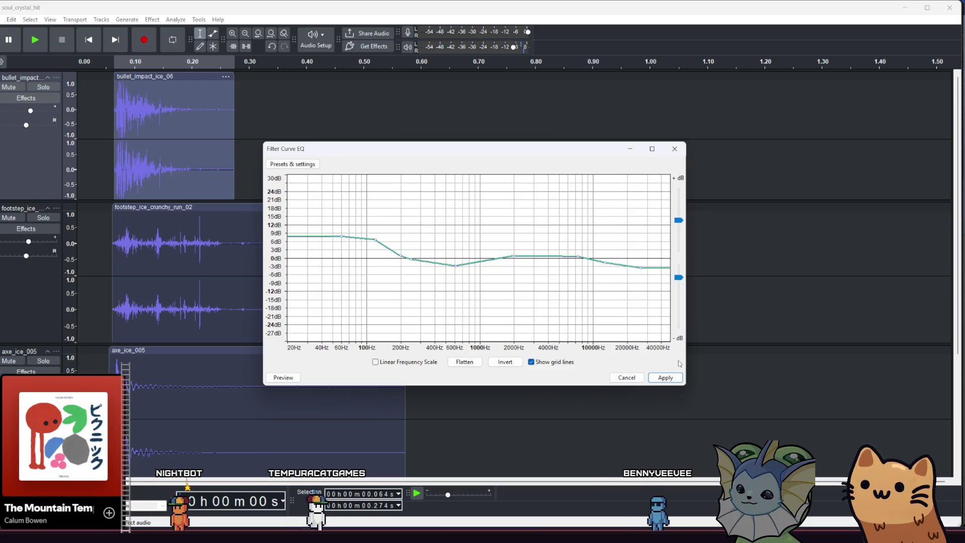
left_click(666, 378)
key("space")
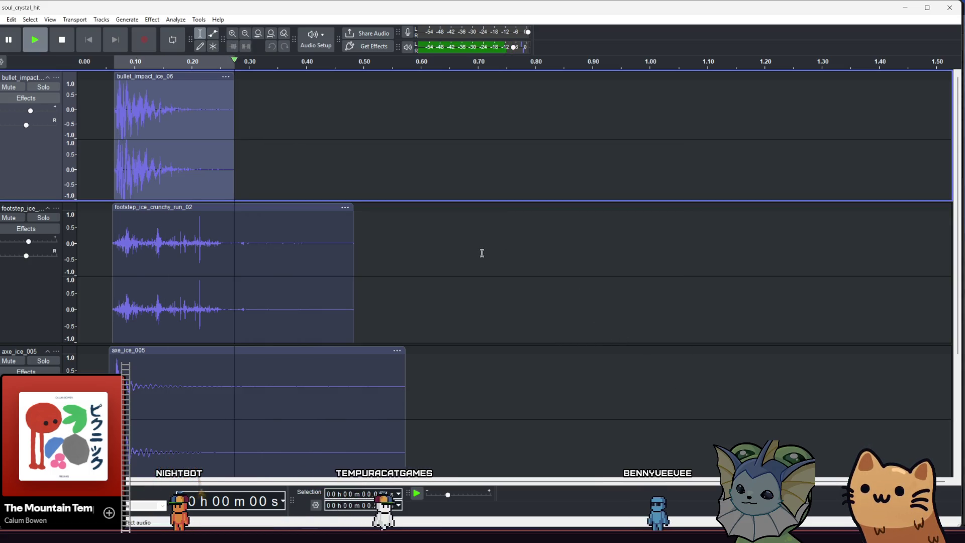
left_click(143, 98)
mouse_move(141, 78)
left_mouse_down()
mouse_move(214, 286)
mouse_move(211, 366)
left_mouse_up()
scroll(259, 274, "down", 1)
scroll(332, 191, "up", 1)
mouse_move(465, 144)
left_mouse_down()
mouse_move(112, 402)
mouse_move(111, 452)
left_mouse_up()
key("space")
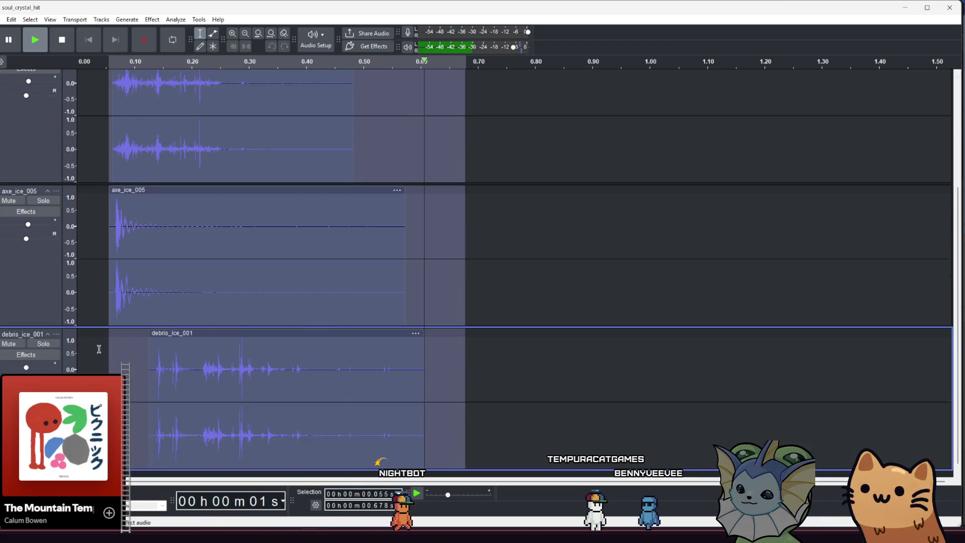
left_click_drag(113, 256, 314, 258)
key("space")
left_click(40, 201)
key("space")
key("space")
key("space")
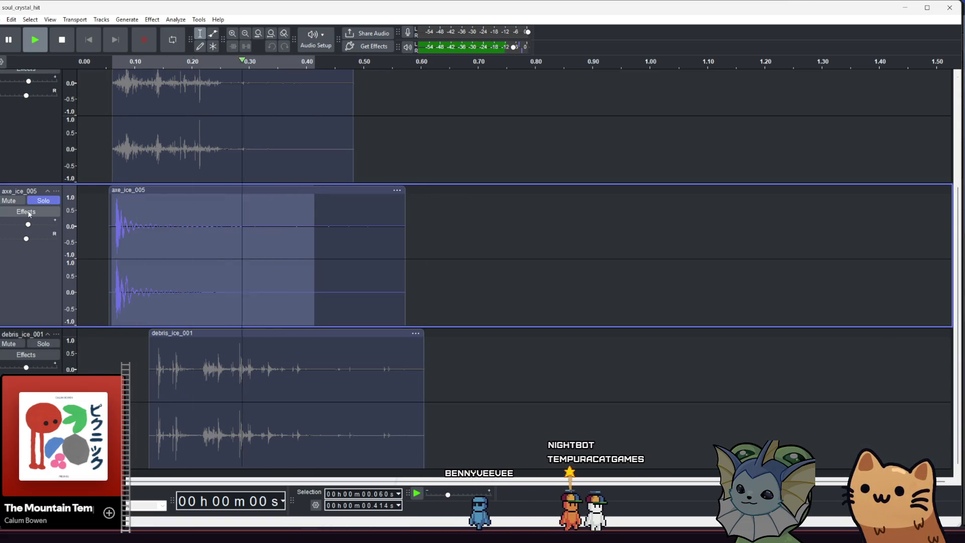
left_click(105, 236)
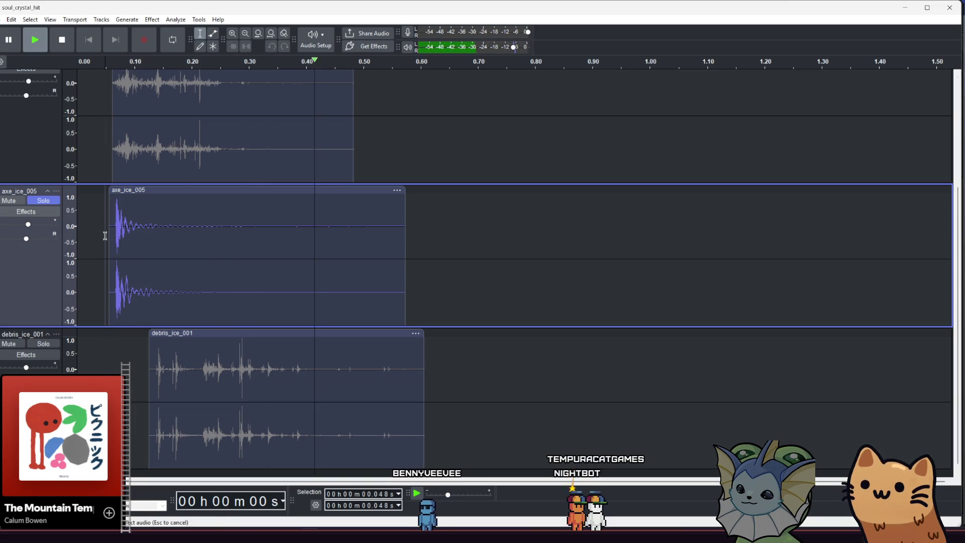
left_click_drag(110, 228, 426, 257)
key("space")
left_click(40, 201)
double_click(201, 227)
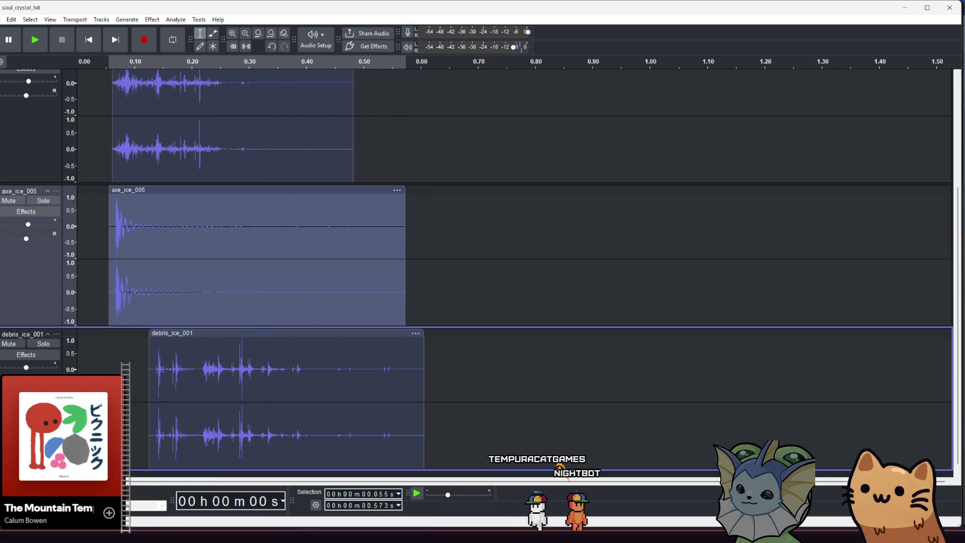
key("alt+Tab")
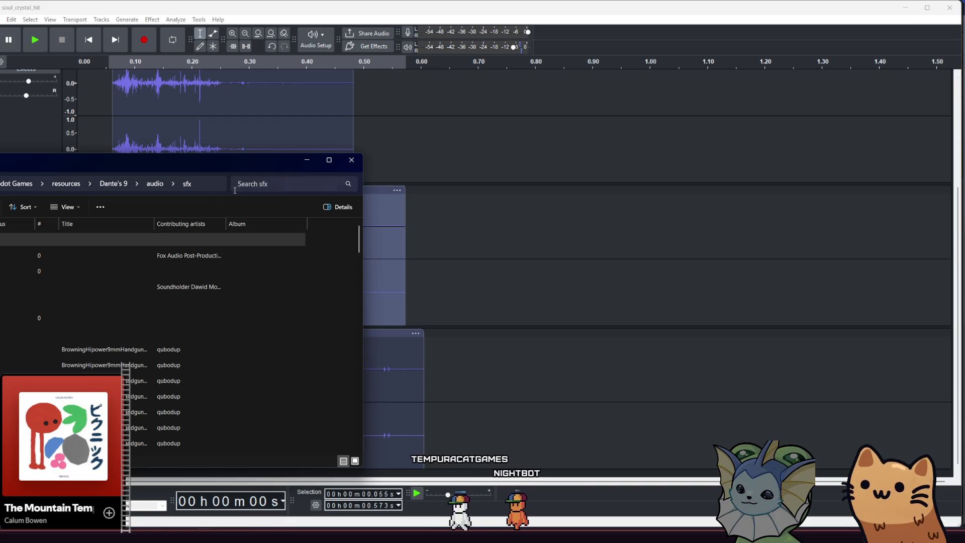
Search the gdc_audio sound library for 'impact'
left_click(243, 190)
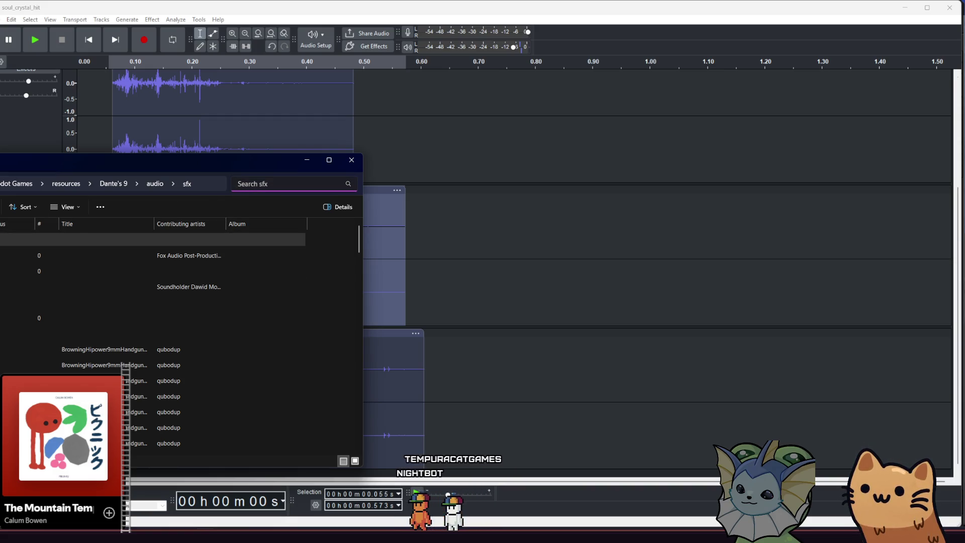
key("alt+Left")
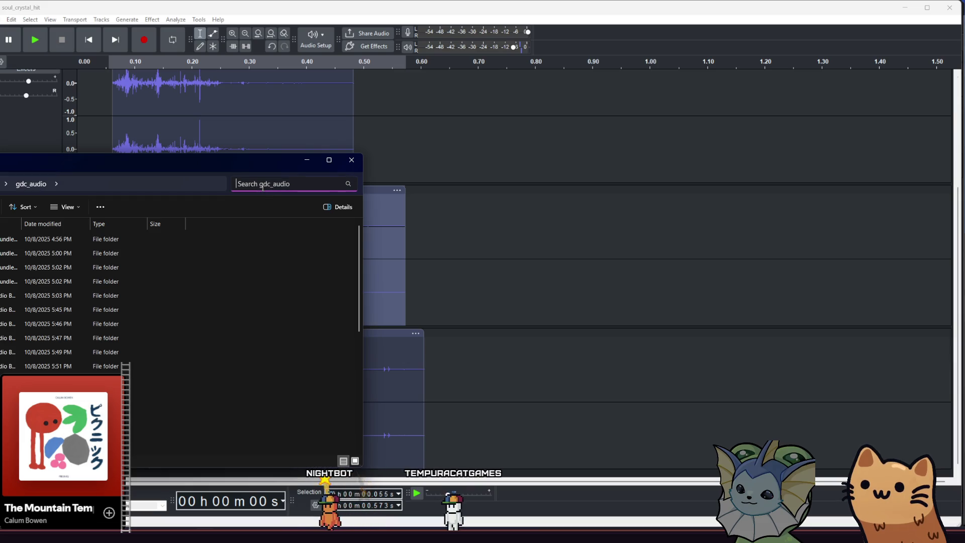
type("pact")
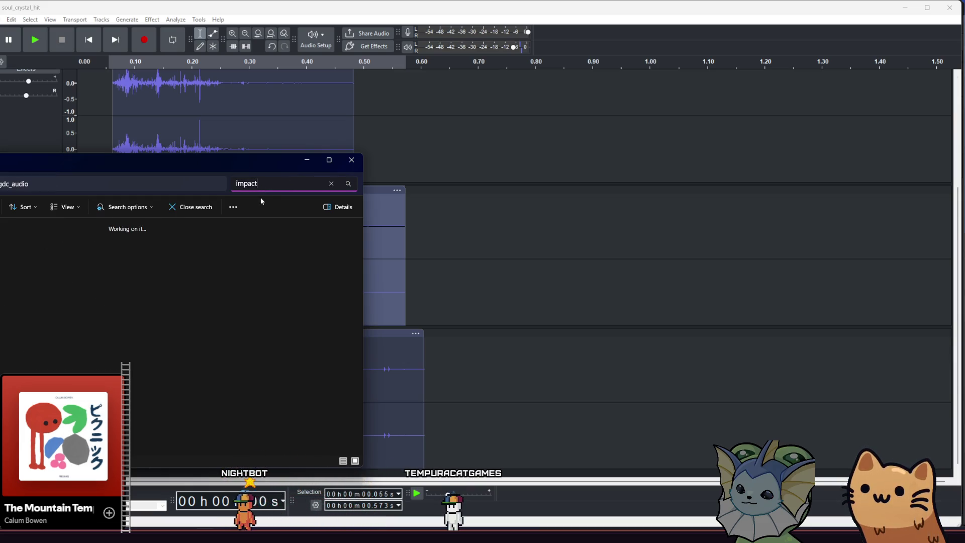
scroll(80, 327, "down", 2)
scroll(80, 327, "up", 3)
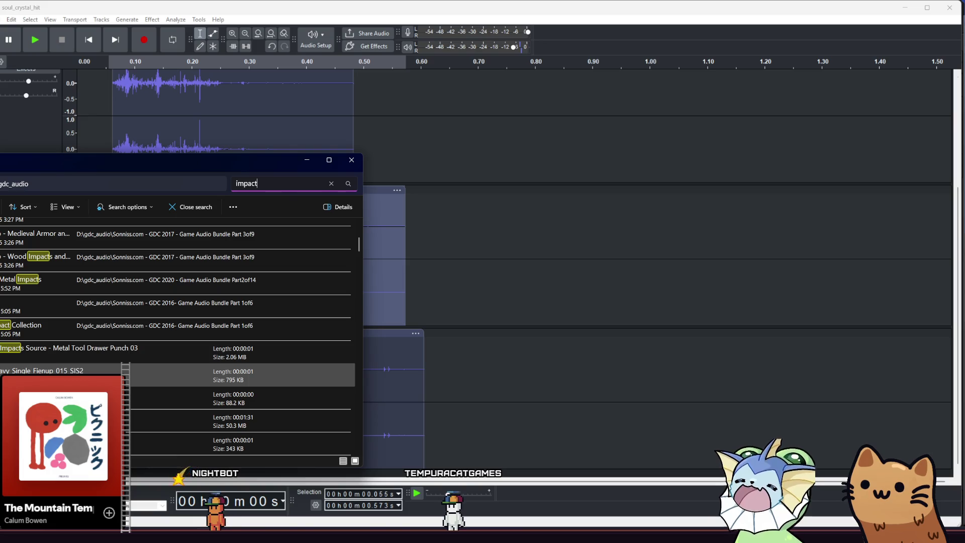
Open the heavy ice-impact debris sound from the results and minimize Audacity
double_click(75, 380)
left_click(39, 131)
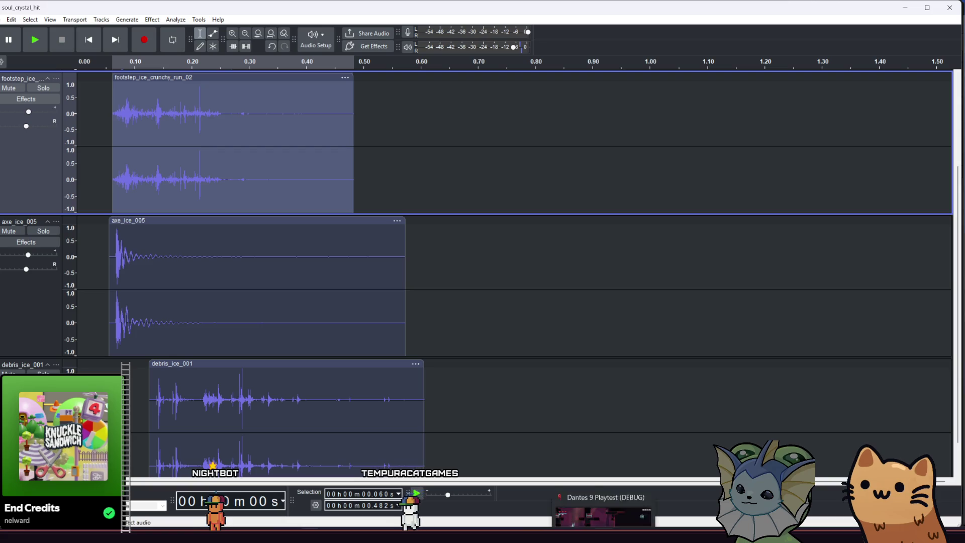
left_click(952, 9)
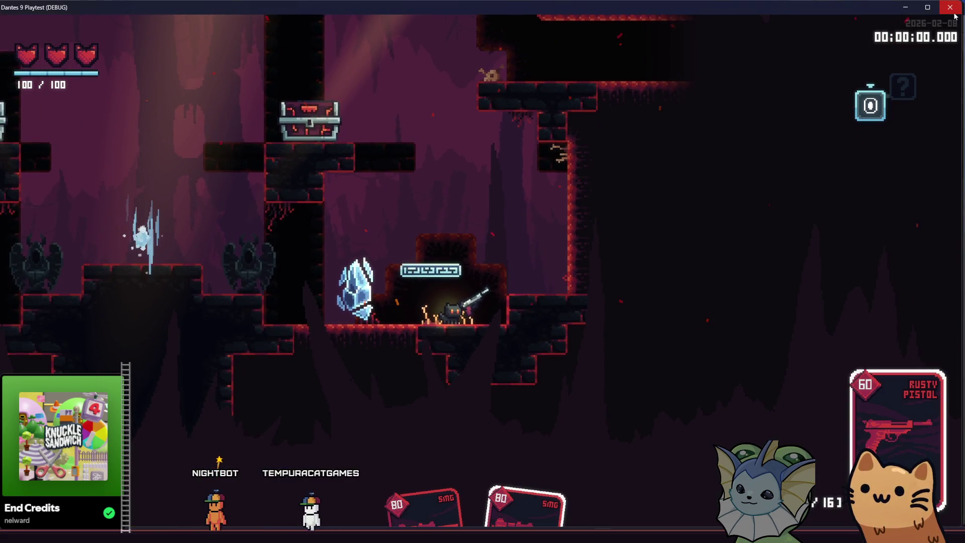
Close the Dante's 9 playtest, audition Ice_Impact_Debris_Heavy_Single in Media Player, then minimize it
left_click(954, 12)
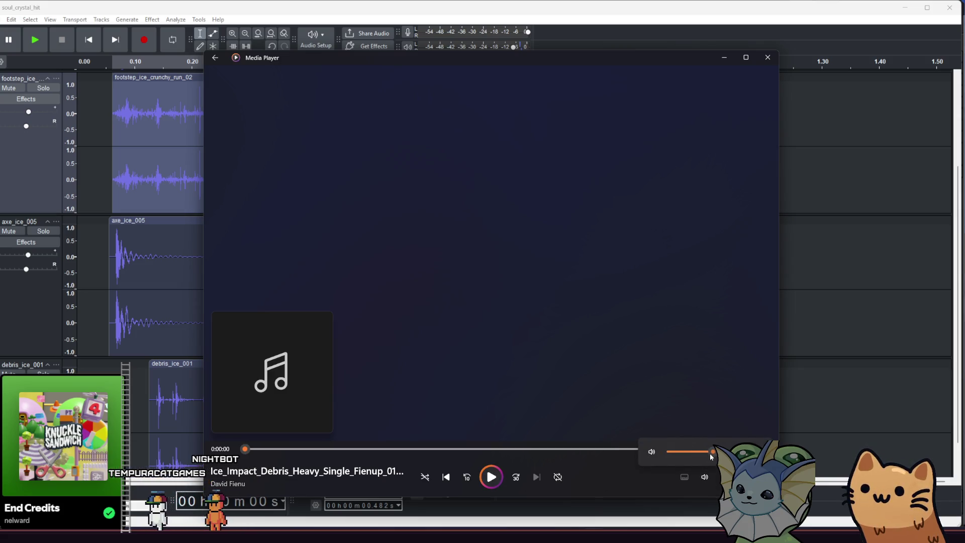
left_click(491, 477)
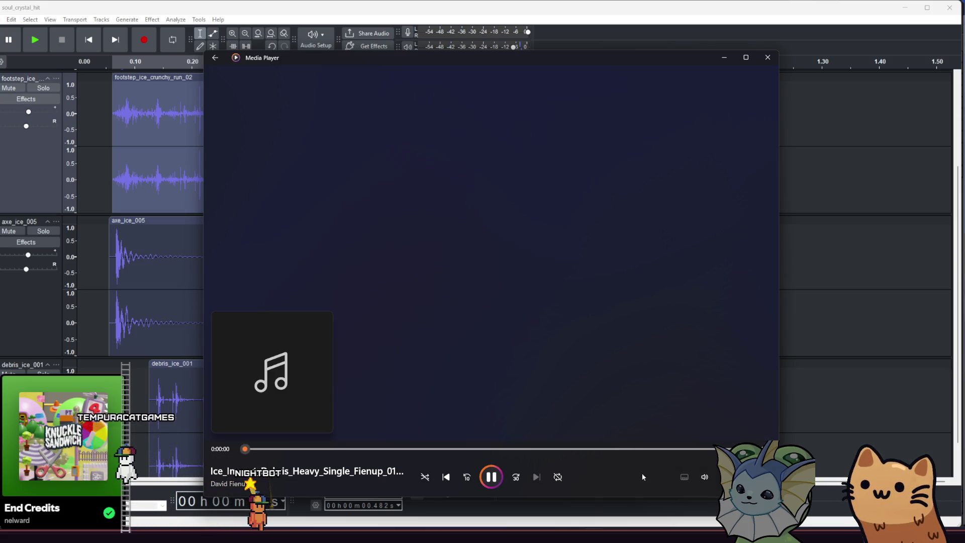
left_click(703, 476)
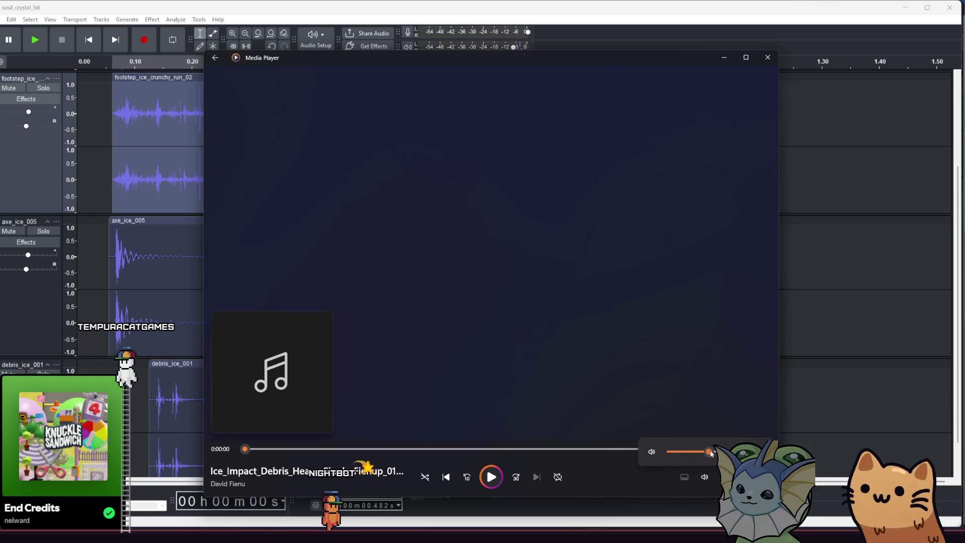
left_click(589, 464)
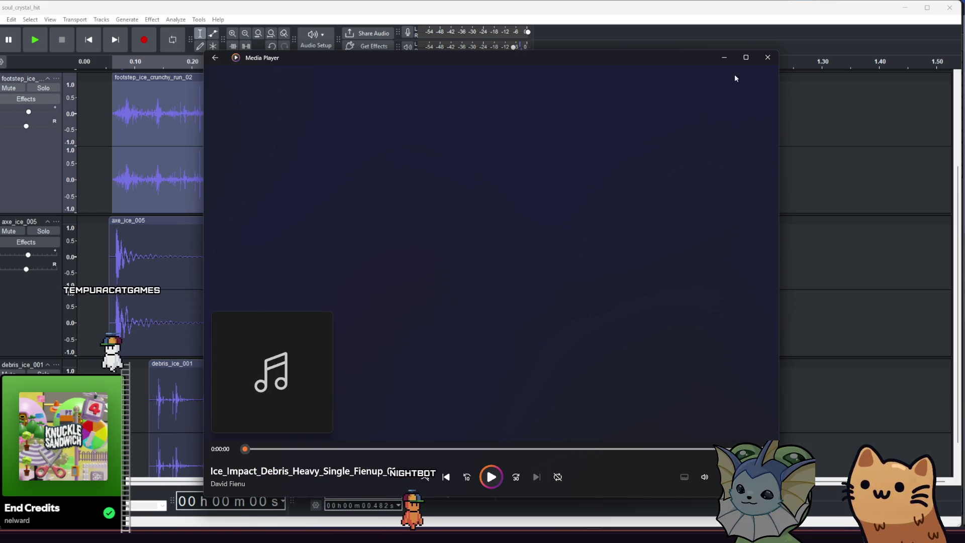
left_click(724, 57)
Audition a short and then a longer selection of the ice-impact clip
scroll(253, 313, "down", 5)
left_click_drag(263, 367, 508, 367)
key("space")
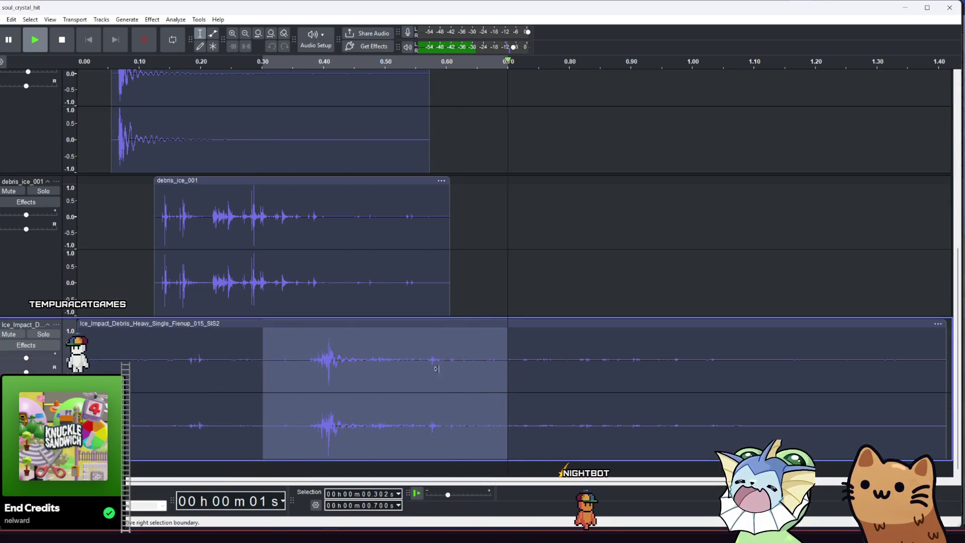
scroll(444, 369, "down", 1)
left_click_drag(160, 362, 548, 361)
key("space")
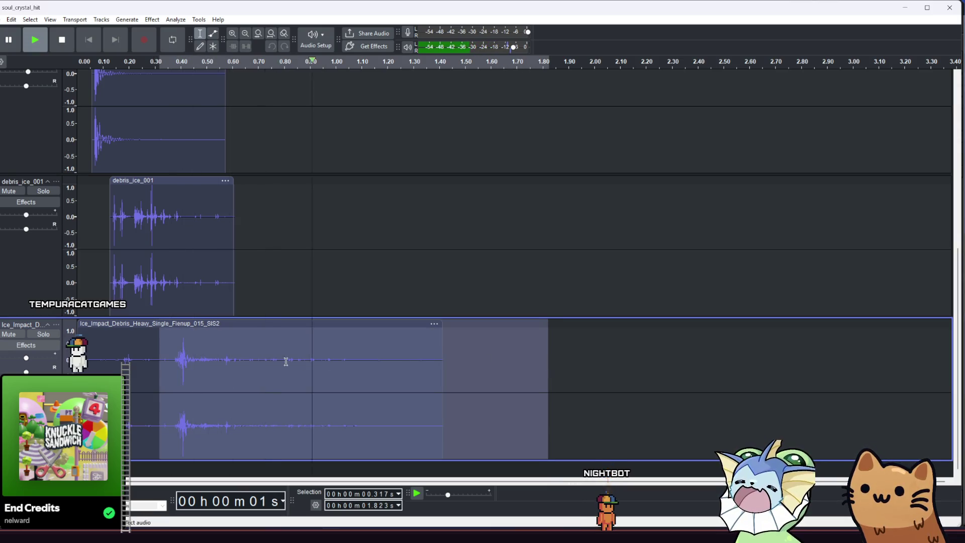
left_click(287, 362)
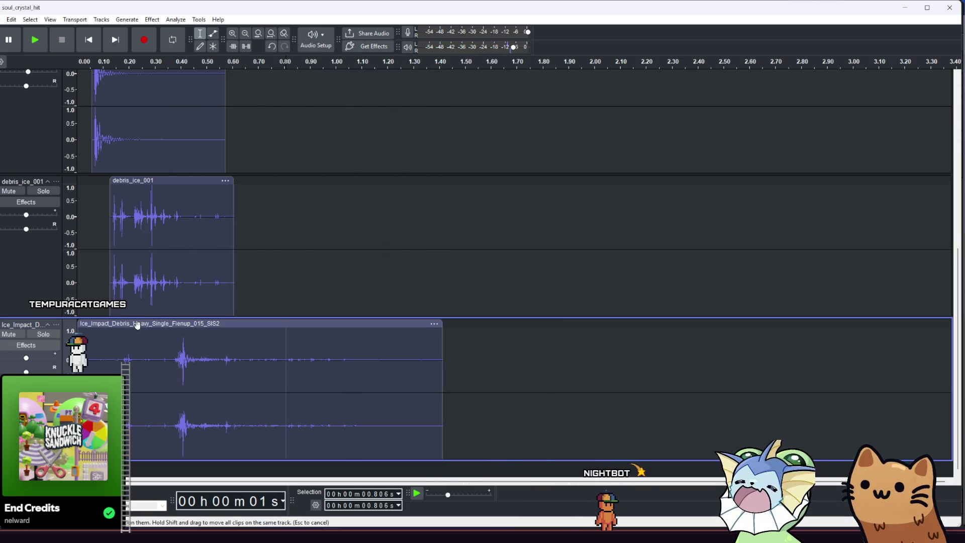
Trim the ice-impact clip to its first hit and line it up with the other layers
mouse_move(95, 326)
left_mouse_down()
mouse_move(173, 326)
mouse_move(103, 319)
mouse_move(119, 324)
left_mouse_up()
scroll(103, 318, "up", 1, "ctrl")
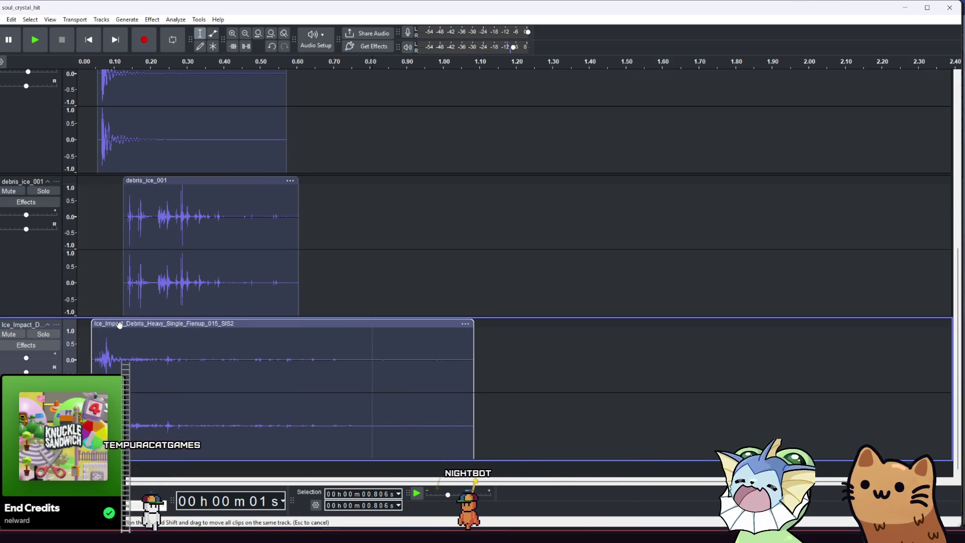
left_click_drag(102, 361, 572, 360)
key("space")
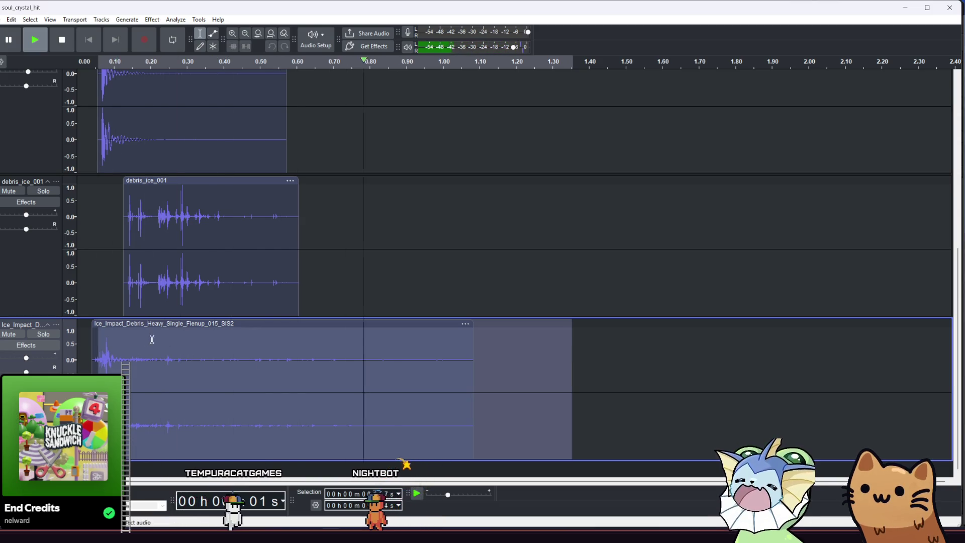
left_click(141, 341)
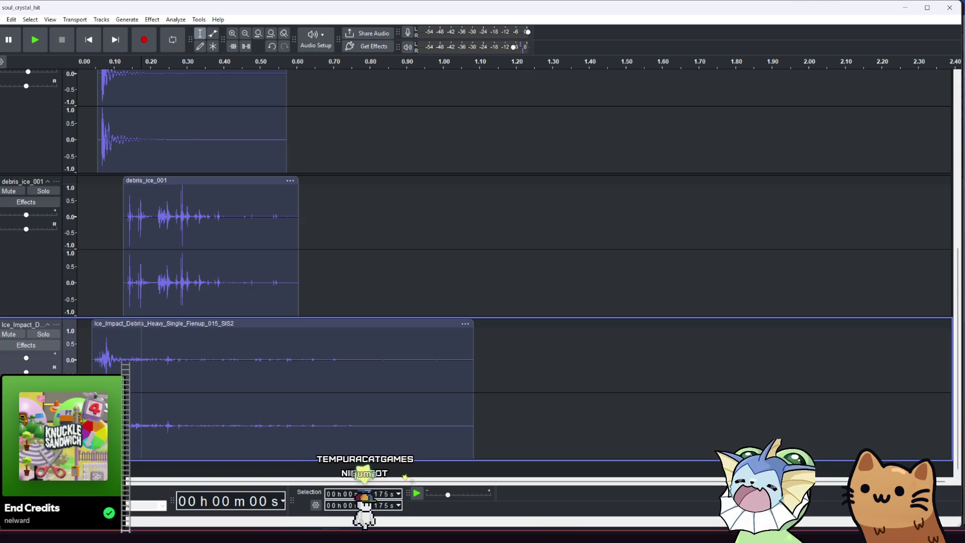
Raise the ice-impact track gain to +3 dB and play the combined mix
left_click_drag(26, 358, 30, 358)
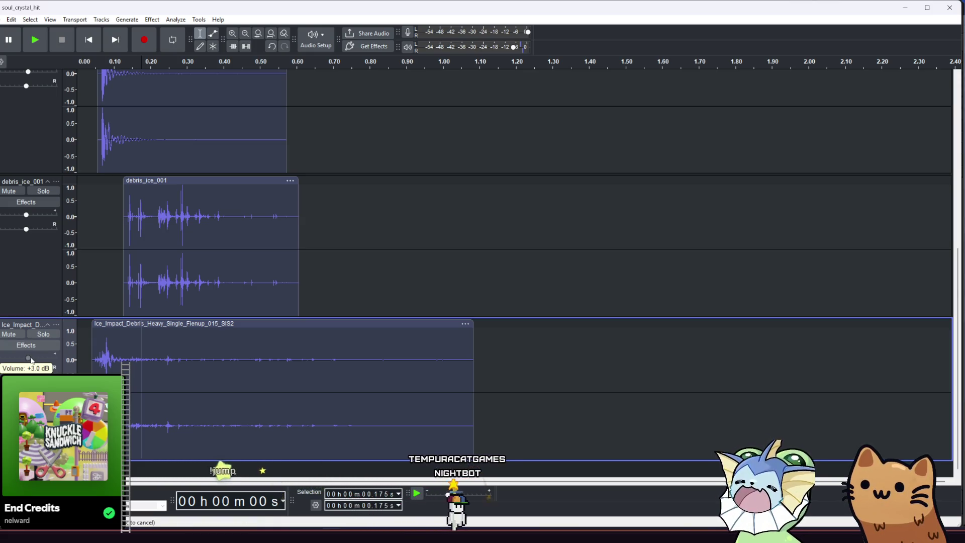
key("space")
left_click_drag(563, 387, 76, 374)
key("space")
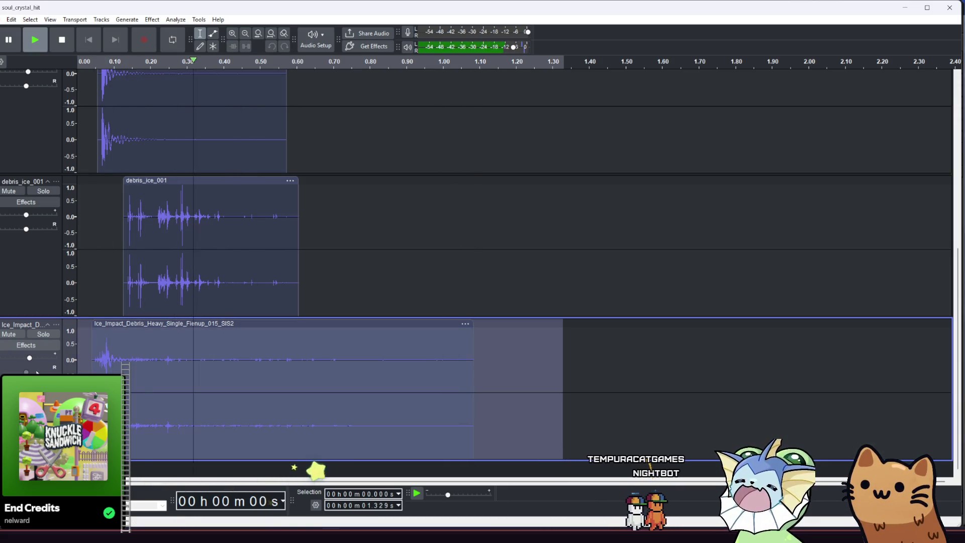
key("space")
Cut the ice-impact clip's tail short, ending near 0.62 s
left_click(447, 357)
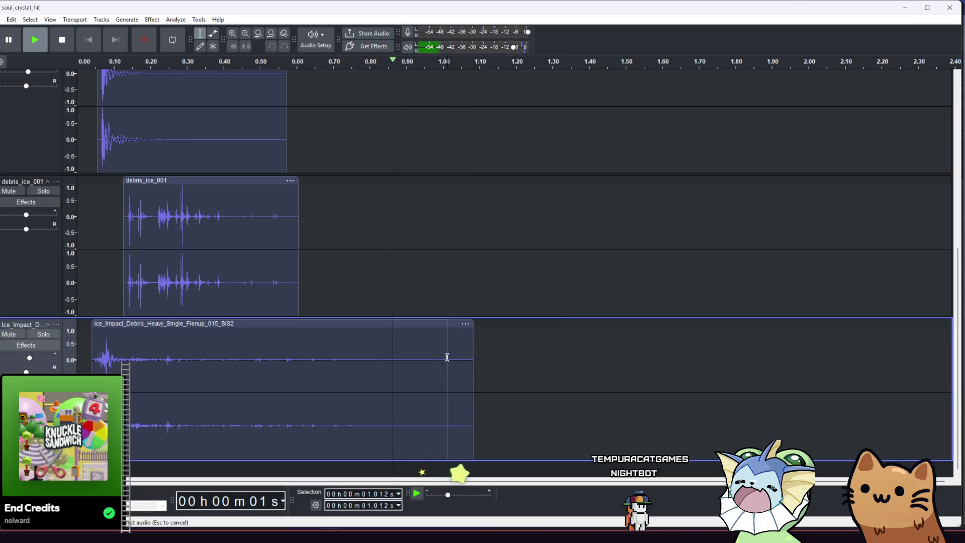
mouse_move(472, 327)
left_mouse_down()
mouse_move(361, 330)
mouse_move(140, 361)
left_mouse_up()
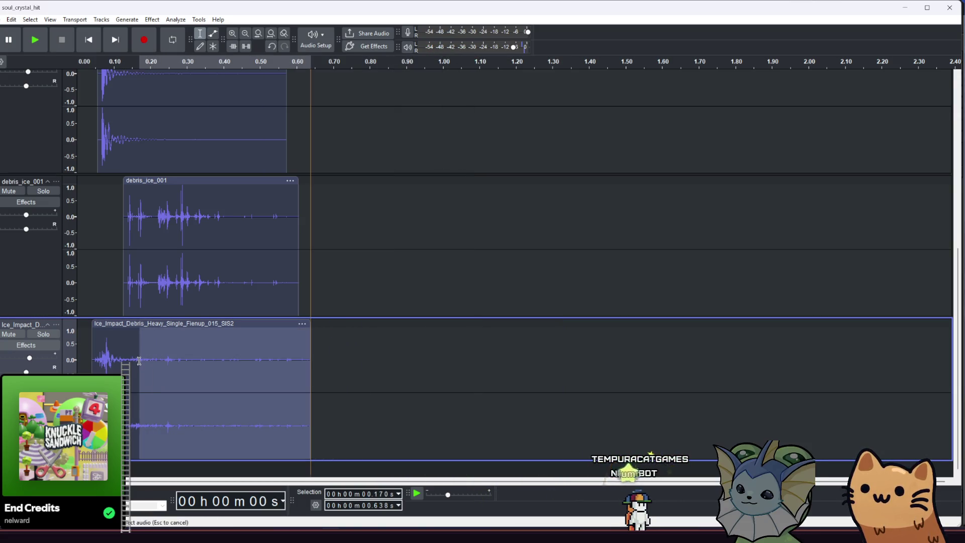
left_click(151, 20)
Fade out the end of the ice-impact clip and play the whole mix
mouse_move(251, 97)
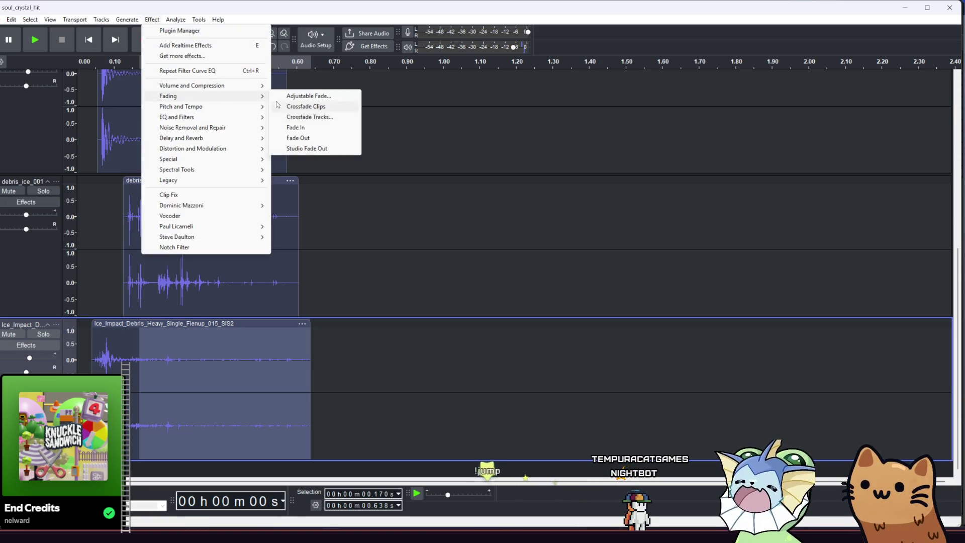
left_click(302, 138)
key("ctrl+a")
key("space")
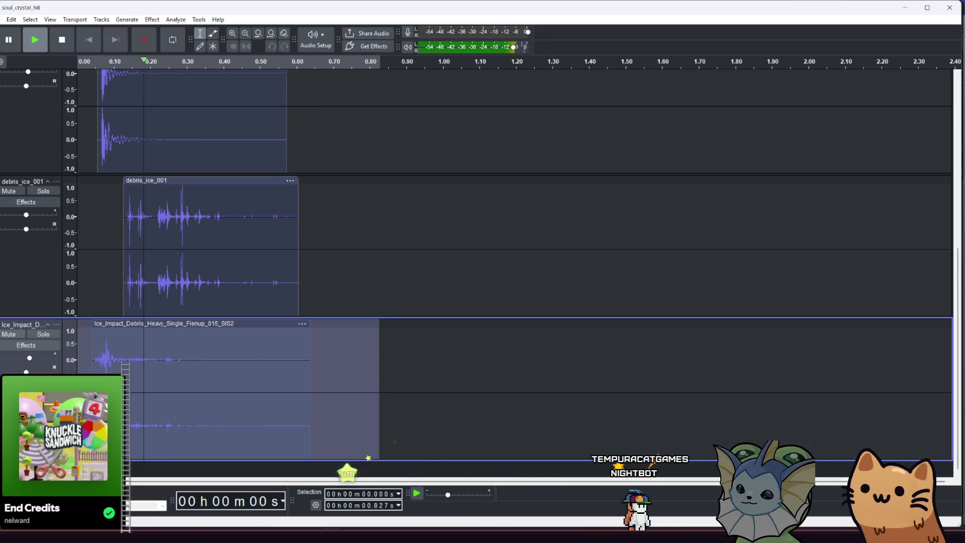
key("space")
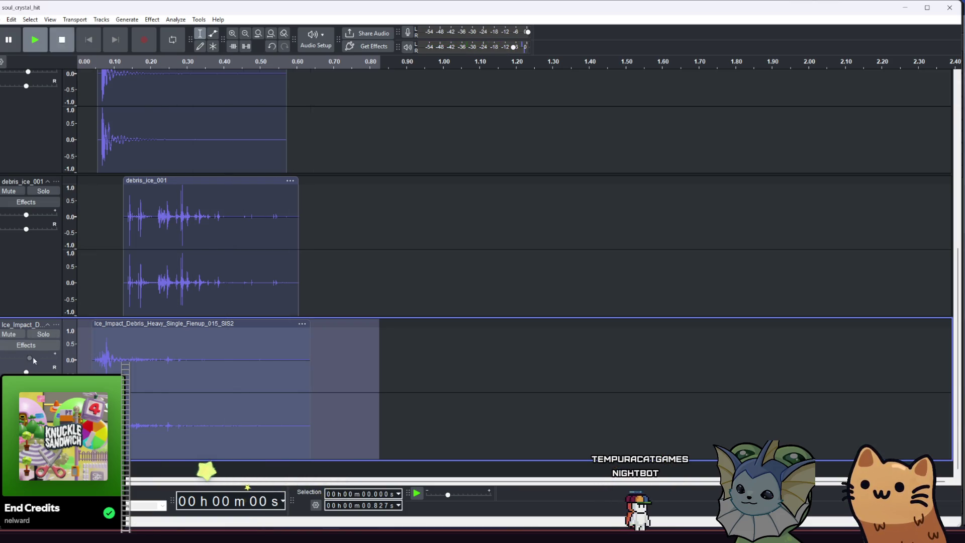
Readjust the ice-impact gain, then cancel Amplify without applying the 3 dB value
left_click_drag(33, 358, 26, 357)
left_click(29, 353)
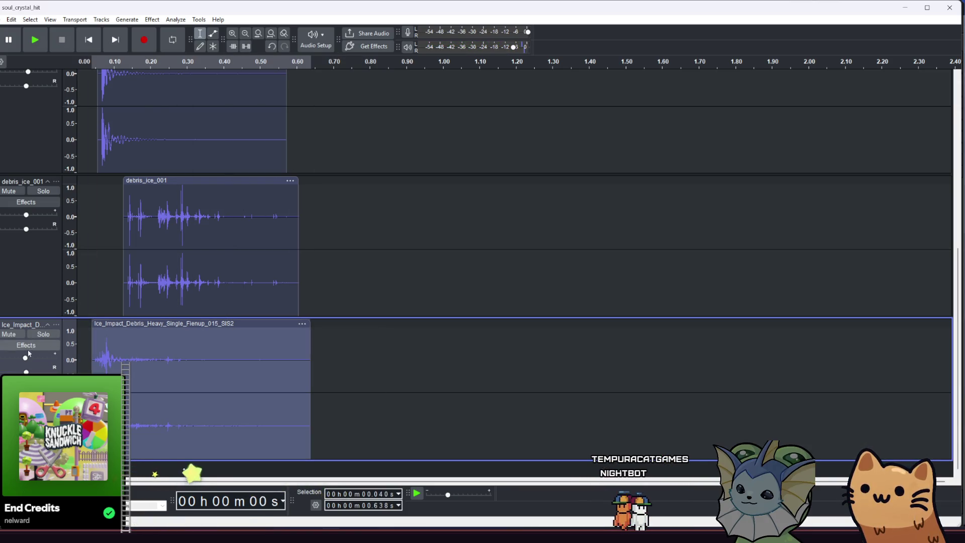
left_click(152, 19)
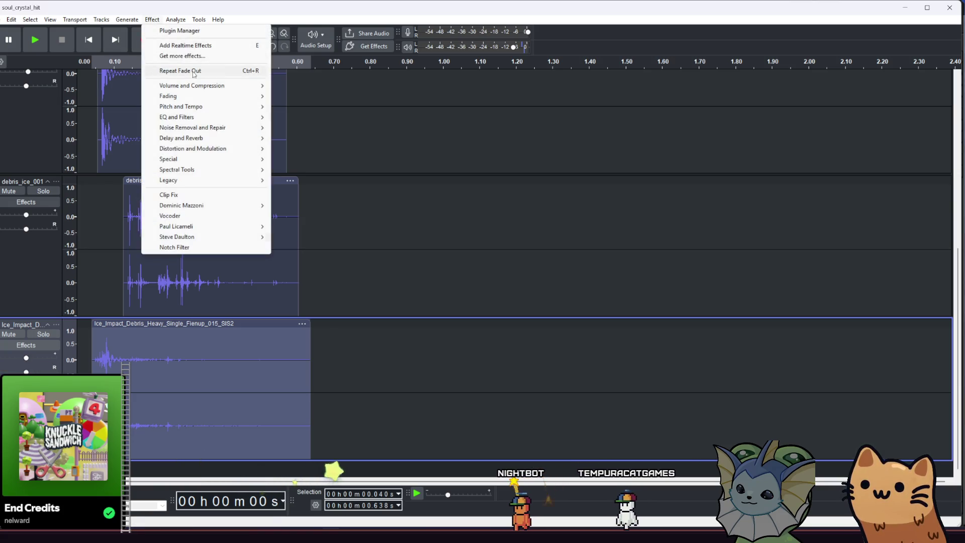
mouse_move(211, 85)
left_click(296, 86)
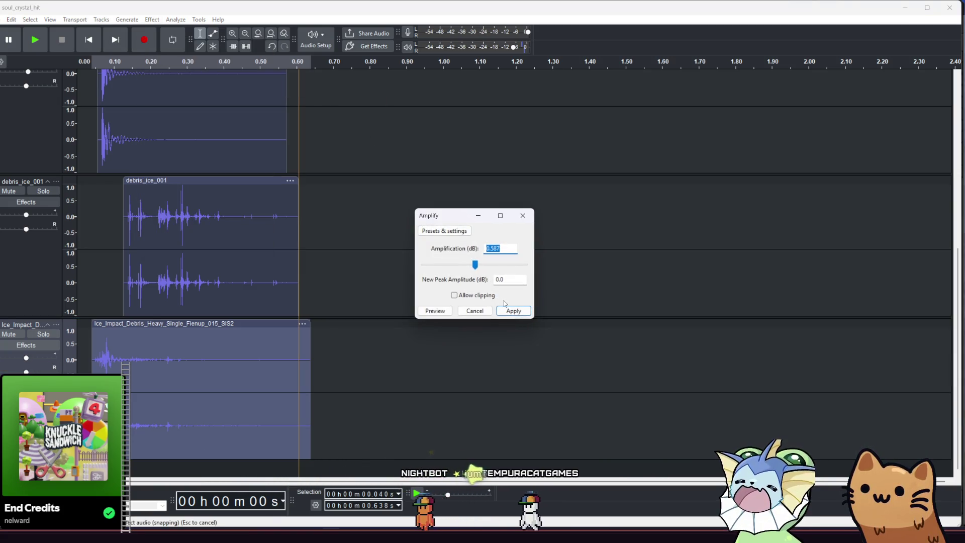
type("3")
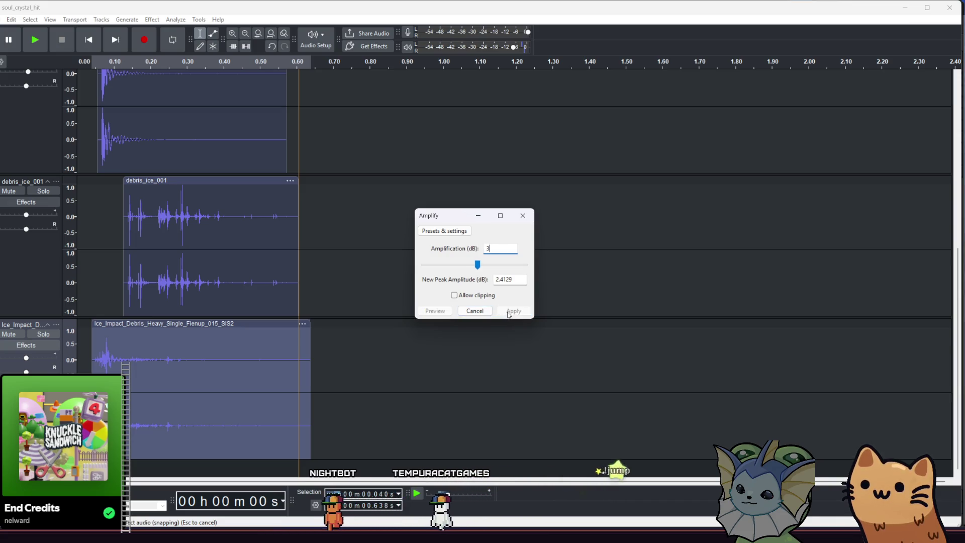
left_click(528, 216)
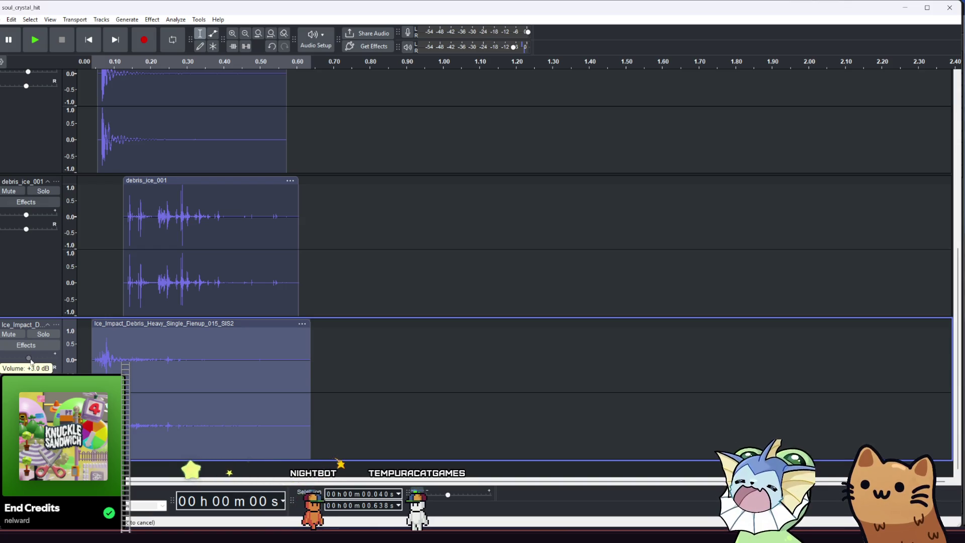
Replay the layered hit sound from the start
key("space")
key("space")
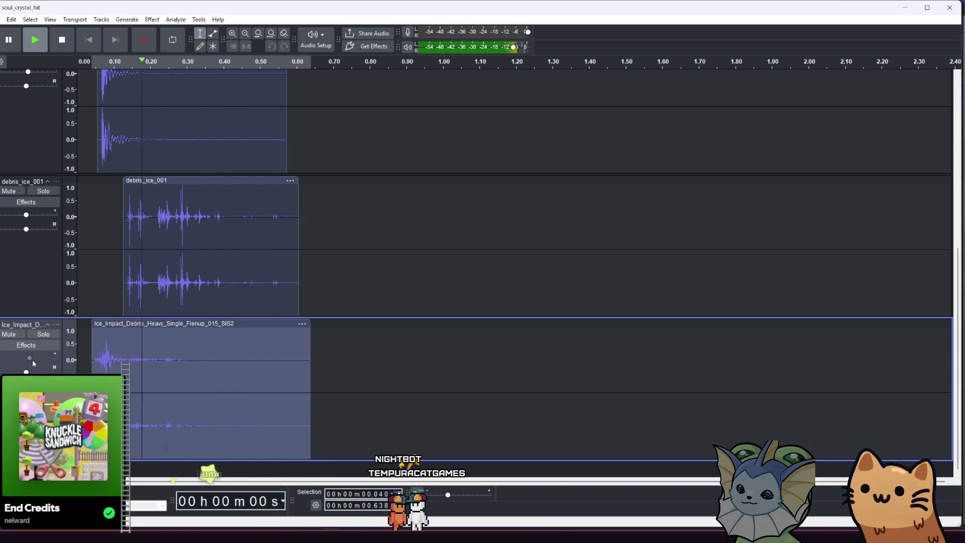
key("space")
key("space")
left_click(152, 19)
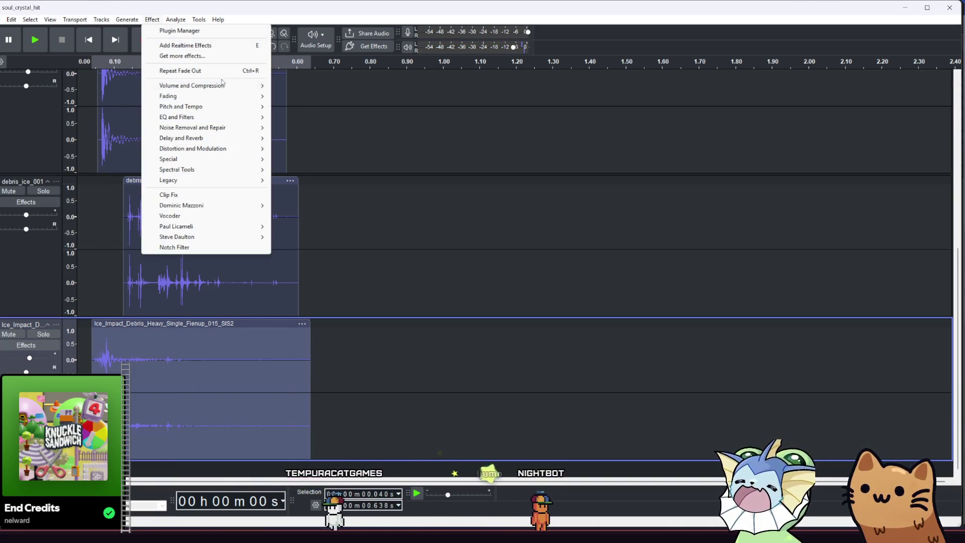
Apply the Filter Curve EQ to the selection and preview the equalized hit
mouse_move(254, 117)
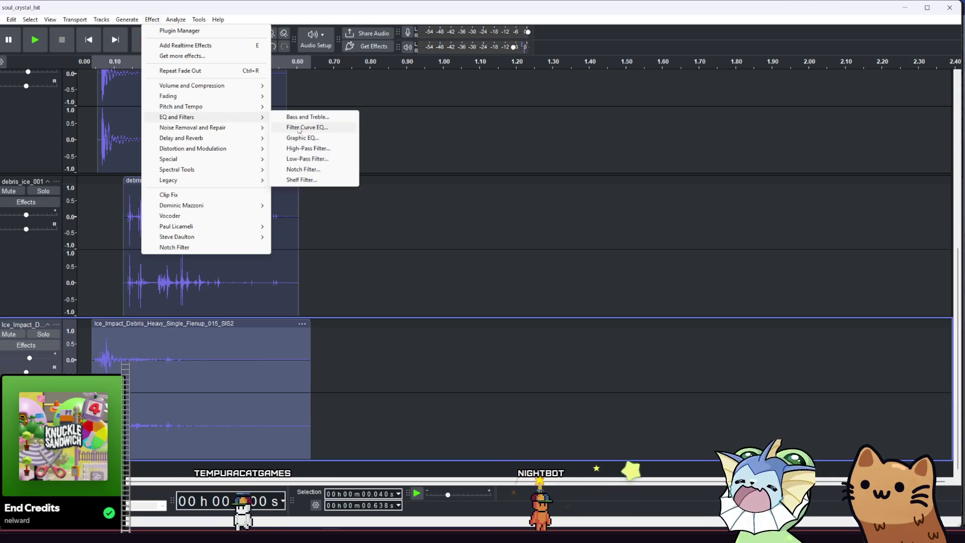
left_click(304, 127)
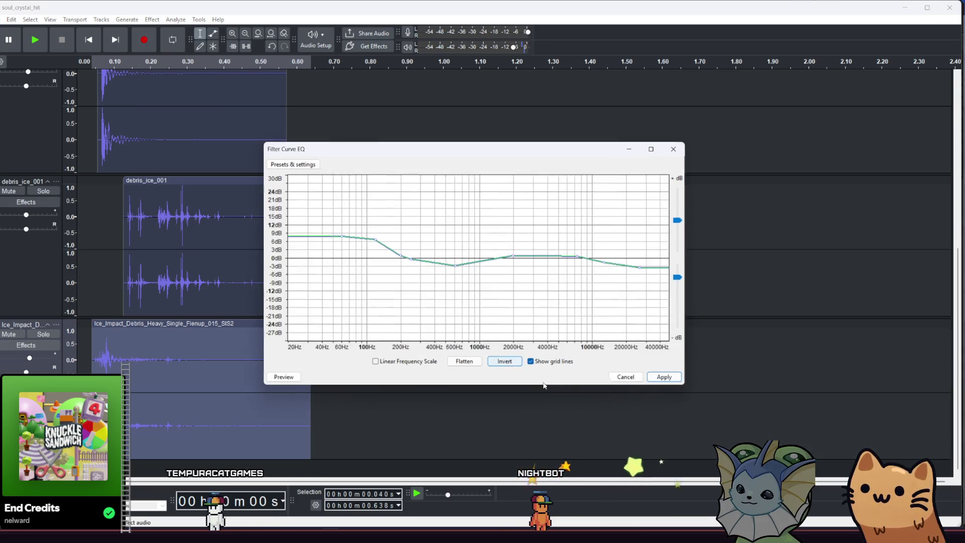
left_click(670, 378)
key("space")
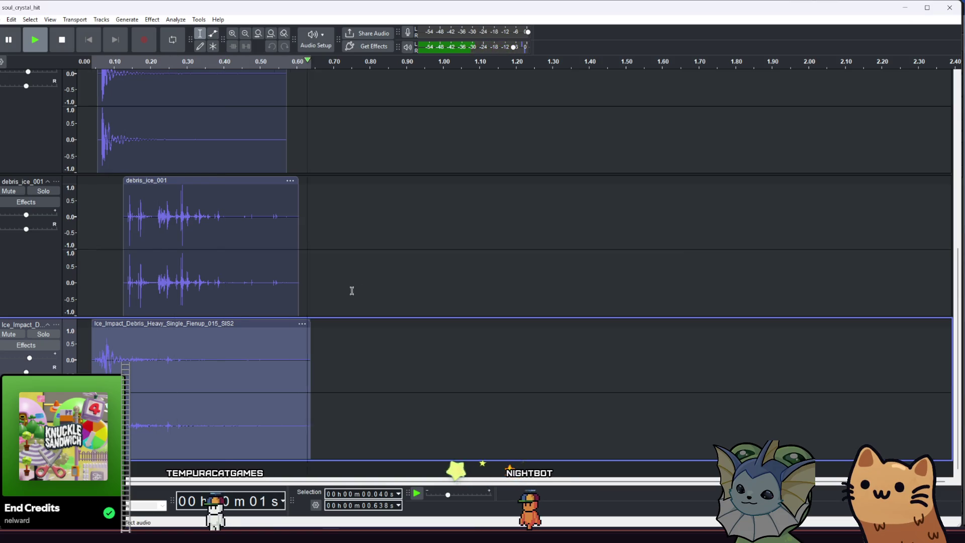
key("space")
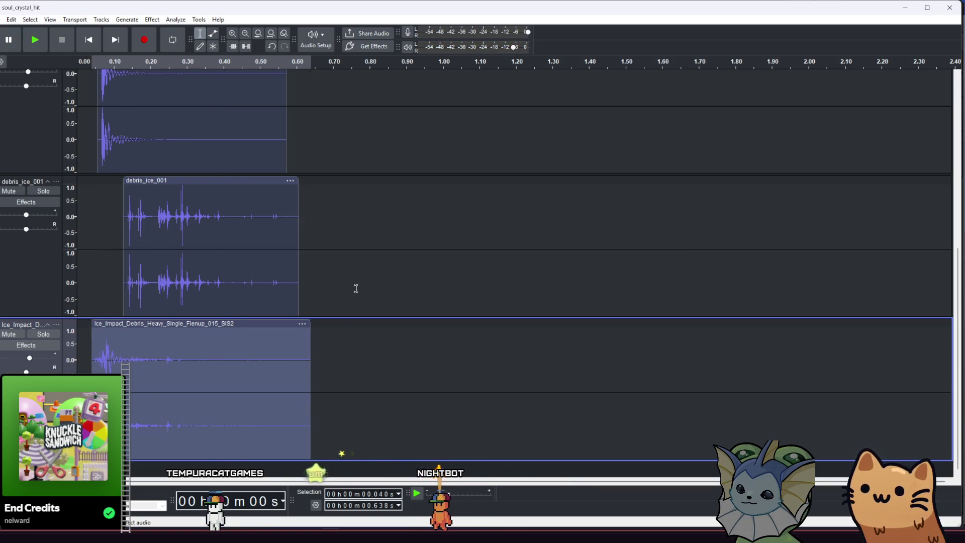
Export the audio as soul_crystal_hit.ogg, replacing the existing file
key("alt+f")
left_click(83, 113)
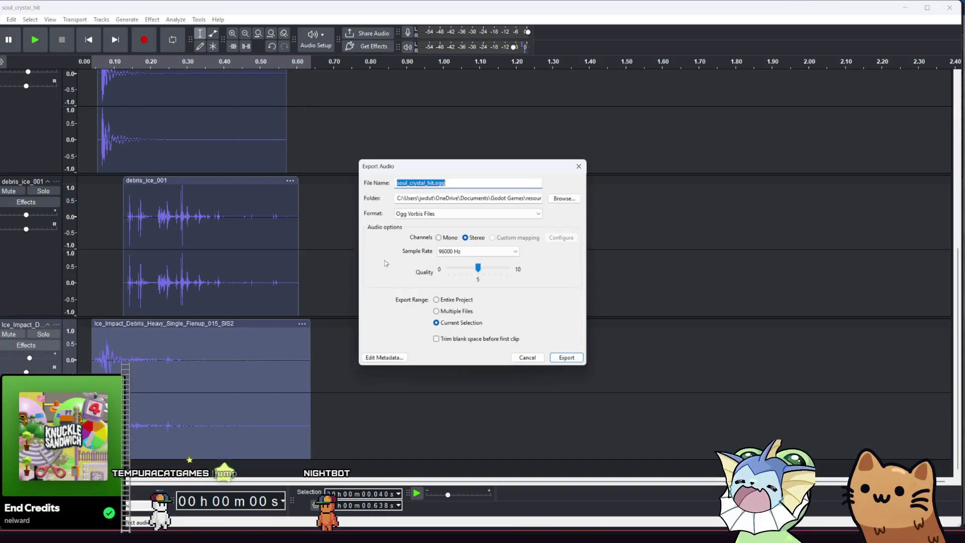
key("Return")
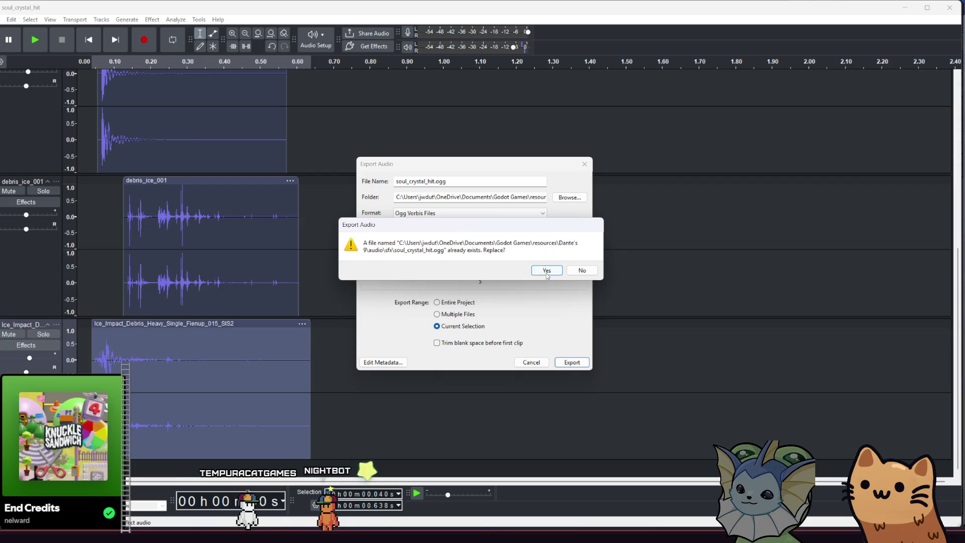
left_click(547, 271)
key("alt+Tab")
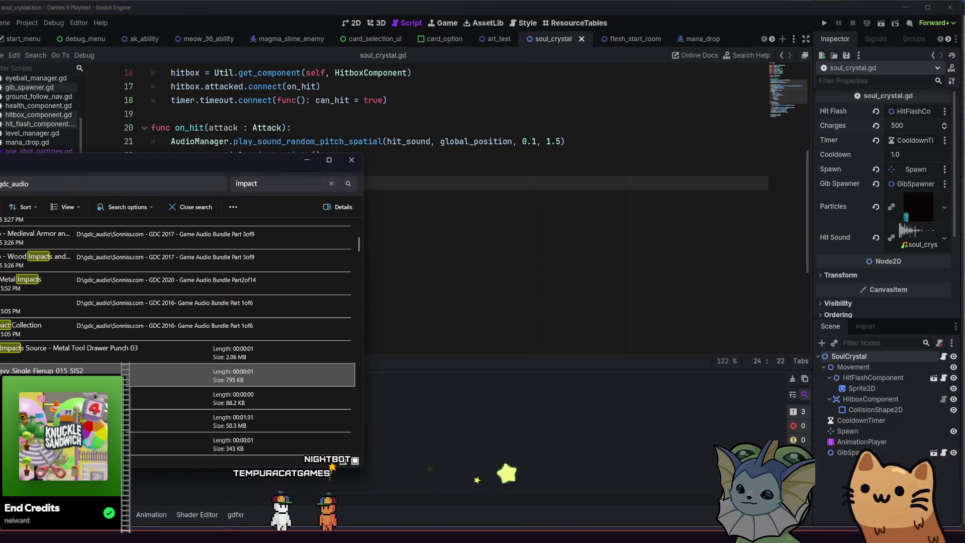
Let Godot reimport the audio, return Explorer to the Dante's 9 sfx folder, and go back to Audacity
left_click(142, 523)
key("alt+Tab")
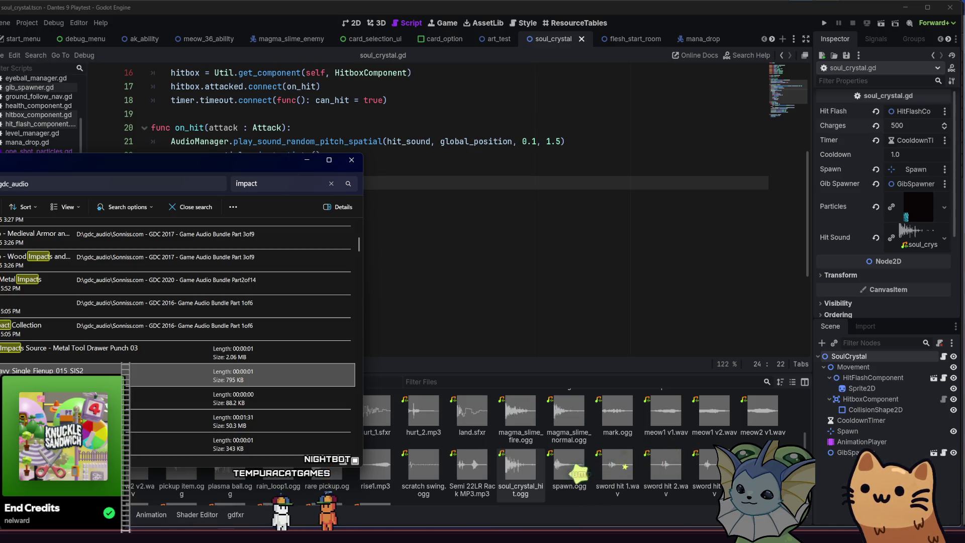
key("alt+Left")
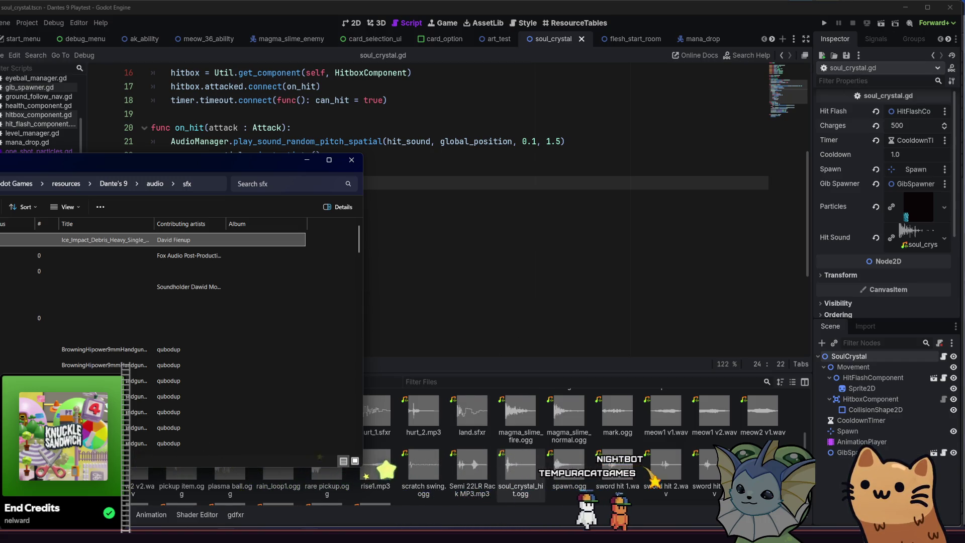
left_click(334, 536)
left_click(312, 394)
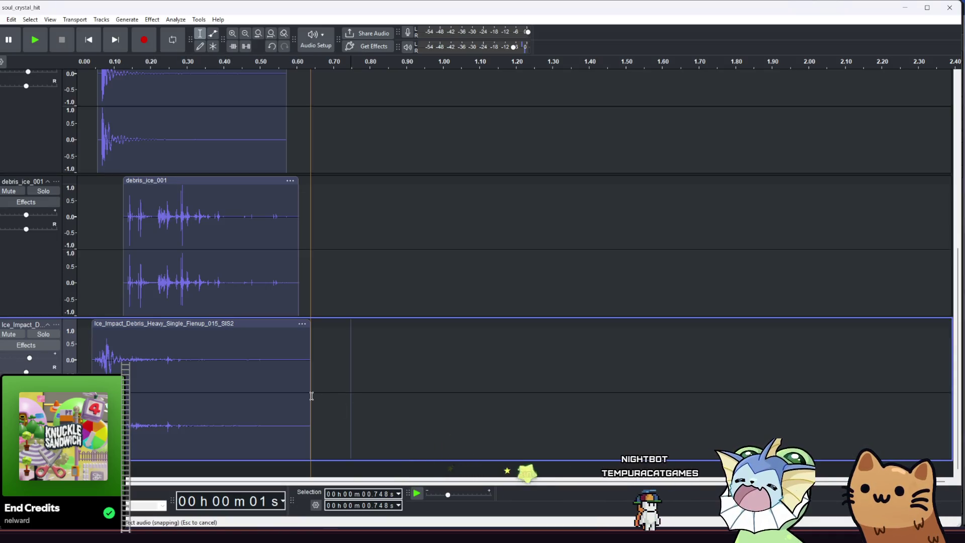
Trim the start of the Ice Impact clip slightly later
mouse_move(164, 286)
left_mouse_down()
mouse_move(121, 151)
mouse_move(92, 140)
mouse_move(110, 218)
left_mouse_up()
scroll(111, 219, "down", 5)
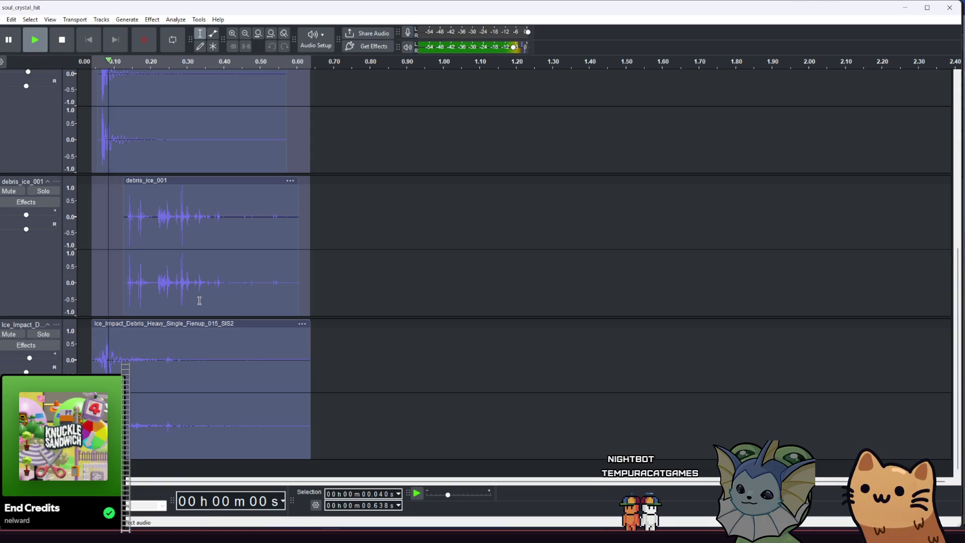
left_click(146, 342)
left_click_drag(93, 328, 99, 330)
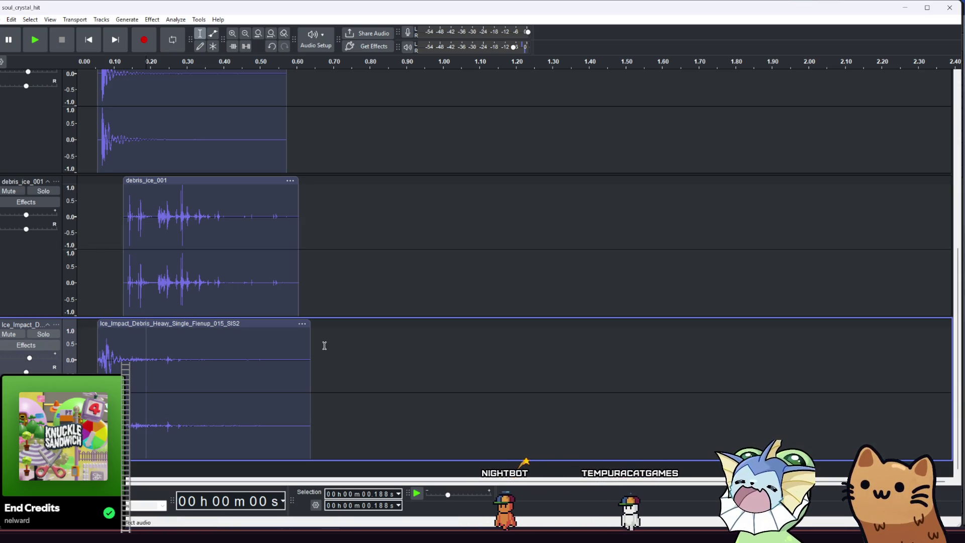
Select 0.055–0.638 s across tracks and re-export it over soul_crystal_hit.ogg
mouse_move(313, 344)
left_mouse_down()
mouse_move(103, 226)
mouse_move(96, 139)
left_mouse_up()
scroll(103, 226, "up", 5)
scroll(99, 146, "up", 2)
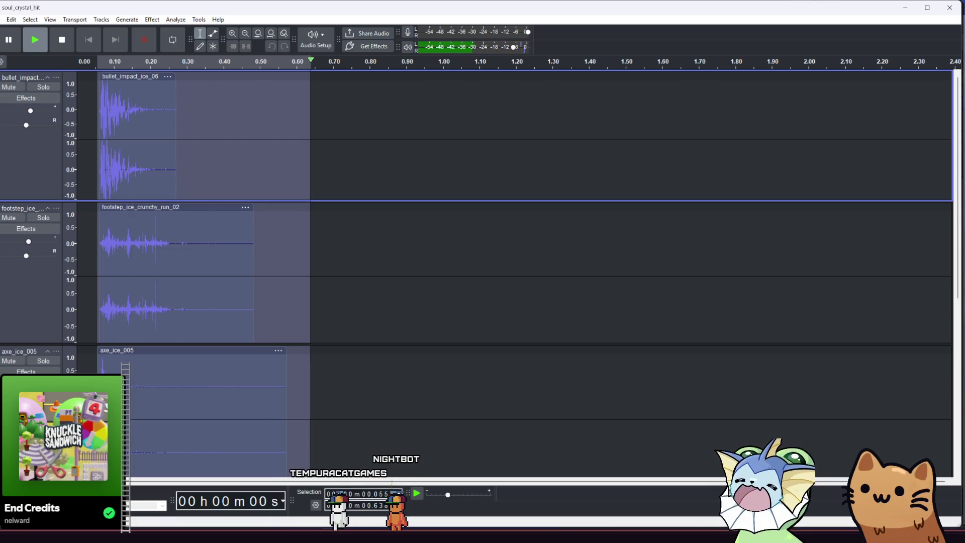
key("alt+f")
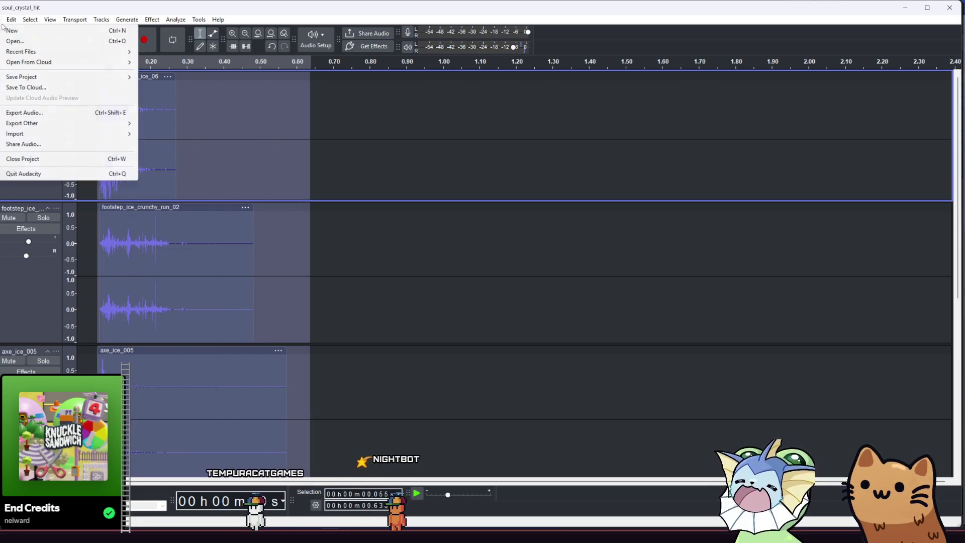
left_click(89, 111)
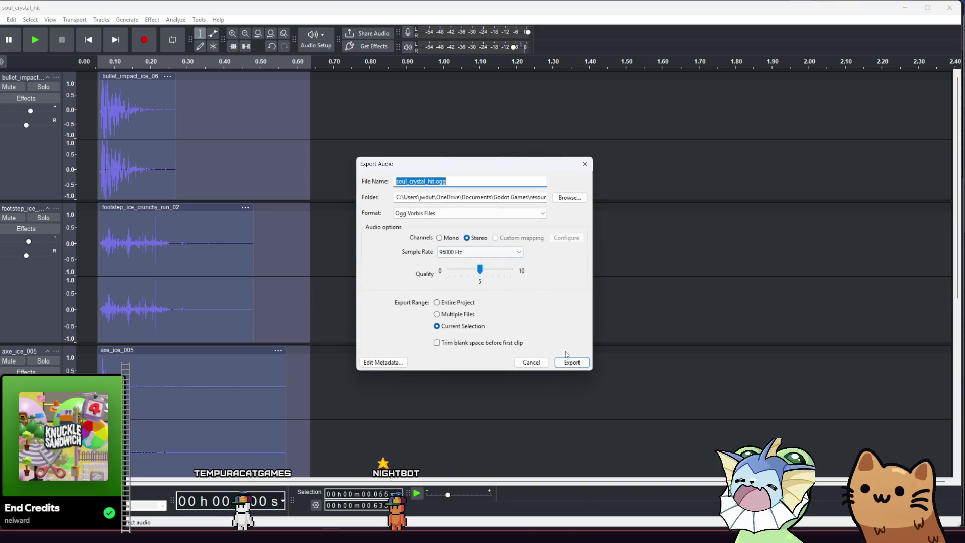
left_click(567, 362)
left_click(547, 271)
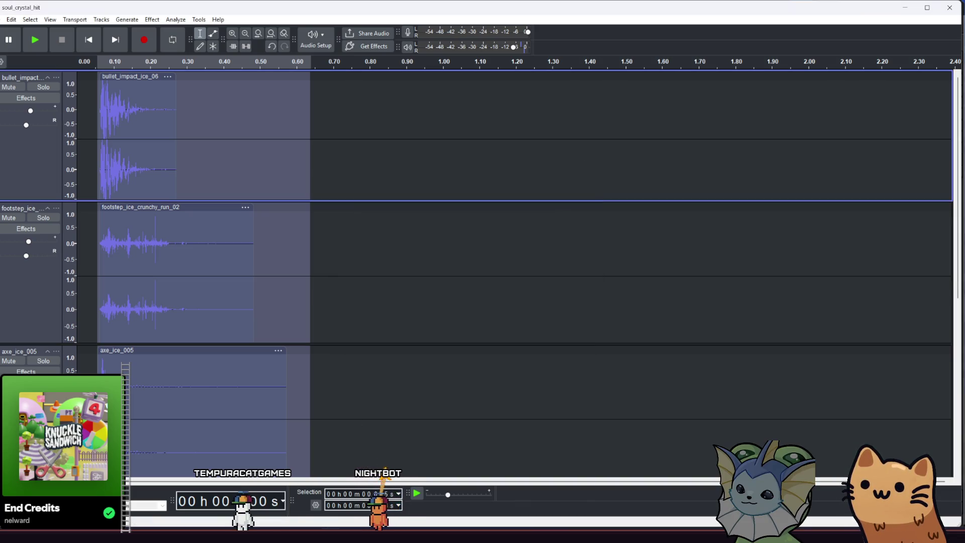
key("alt+Tab")
key("alt+Tab")
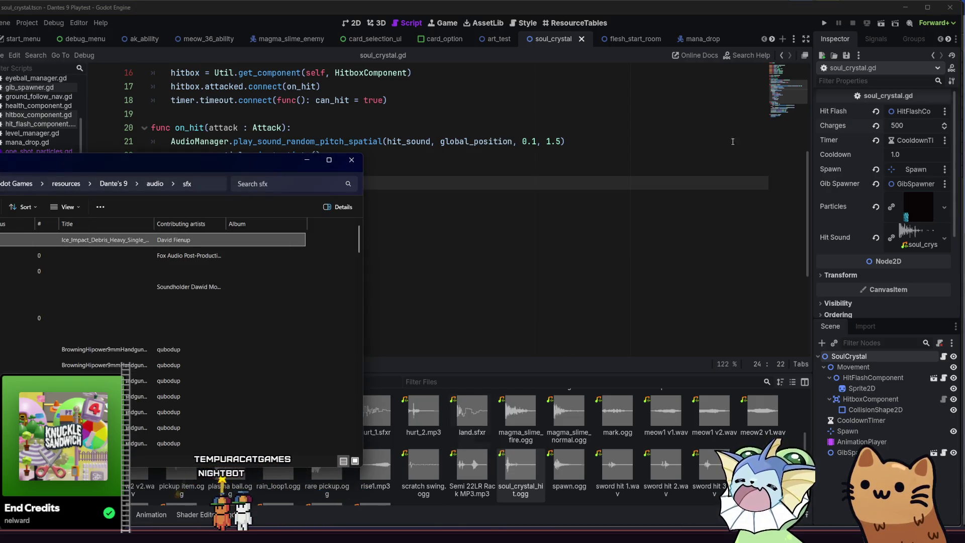
Run the project from Godot and start a new game in the Dante's 9 playtest
left_click(826, 23)
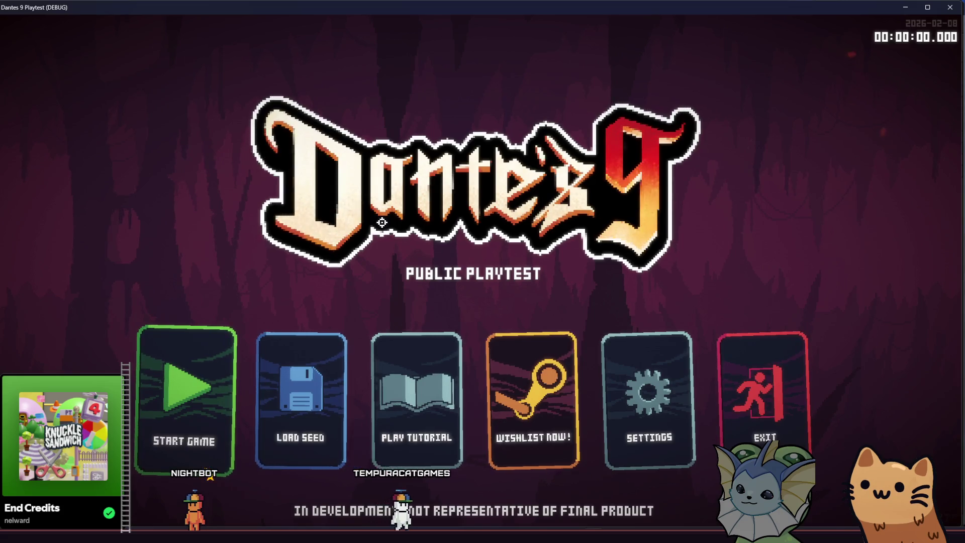
left_click(194, 381)
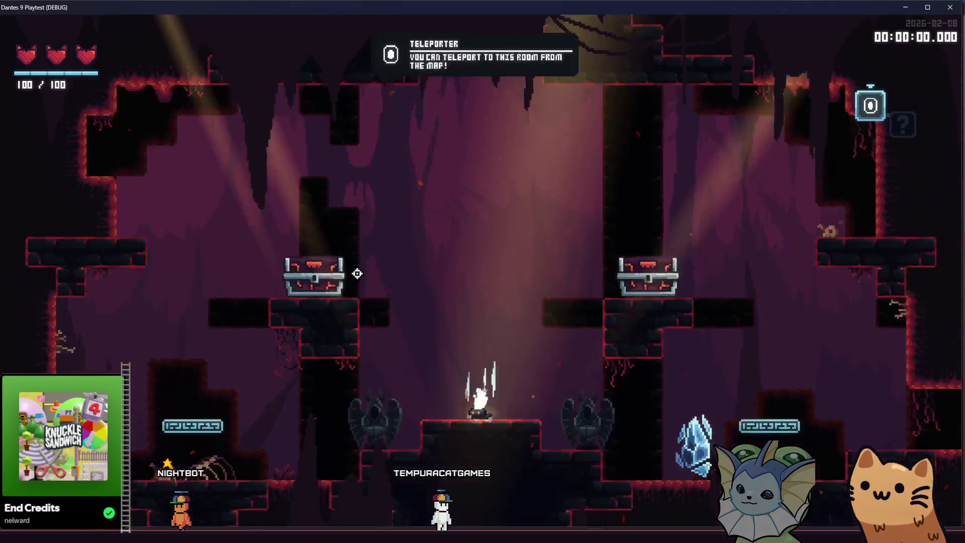
Add the AK47 card to the hand through the F1 debug menu
key("F1")
left_click(123, 140)
left_click(304, 101)
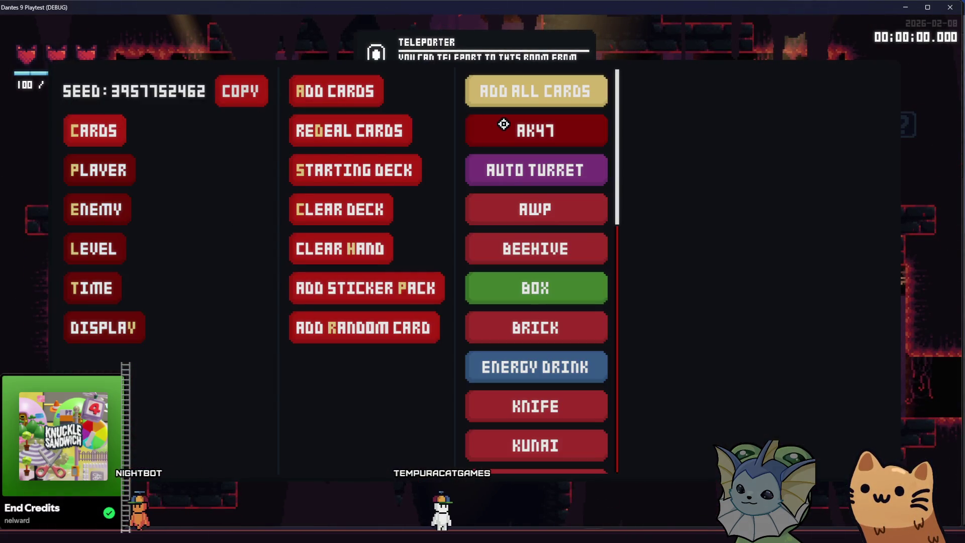
left_click(502, 127)
key("F1")
Strike the soul crystal repeatedly to hear its hit sound
key("a")
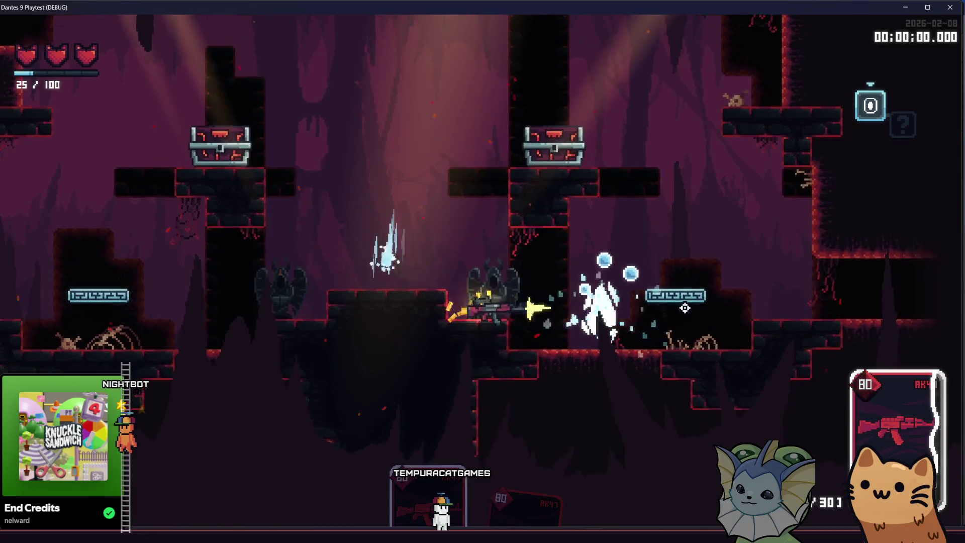
key("a")
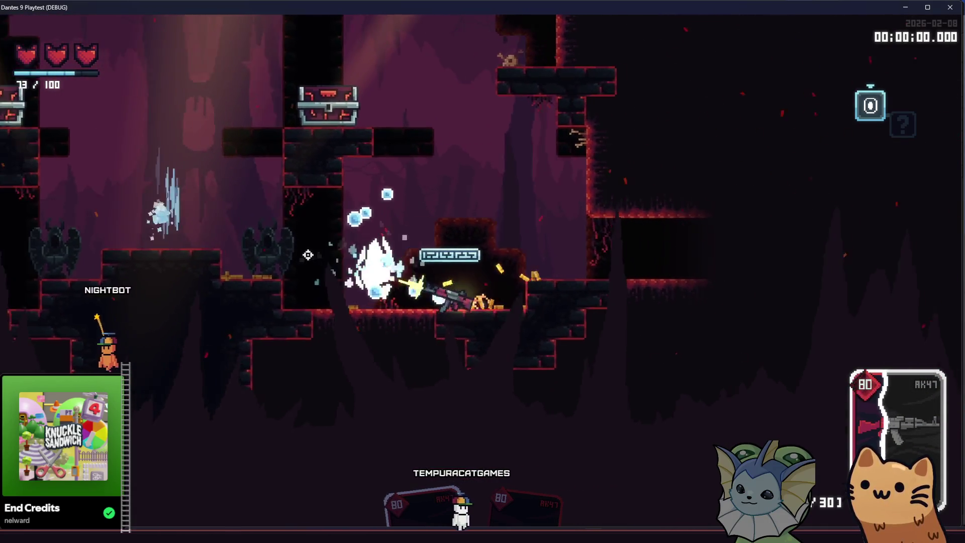
key("a")
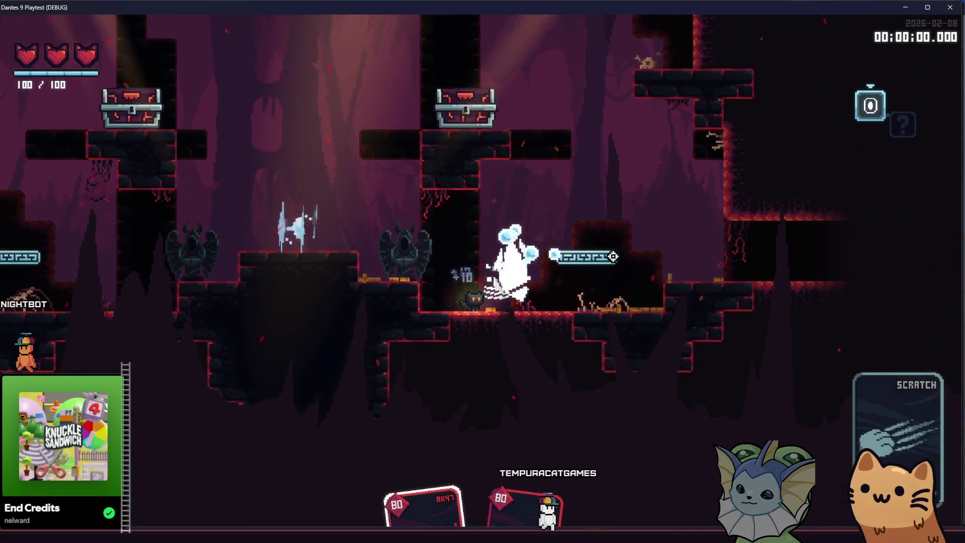
key("d")
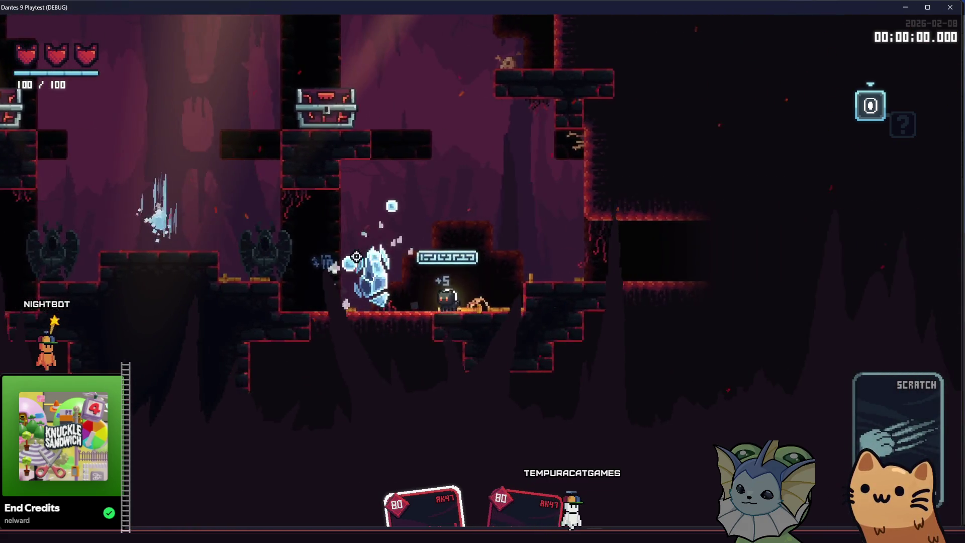
key("a")
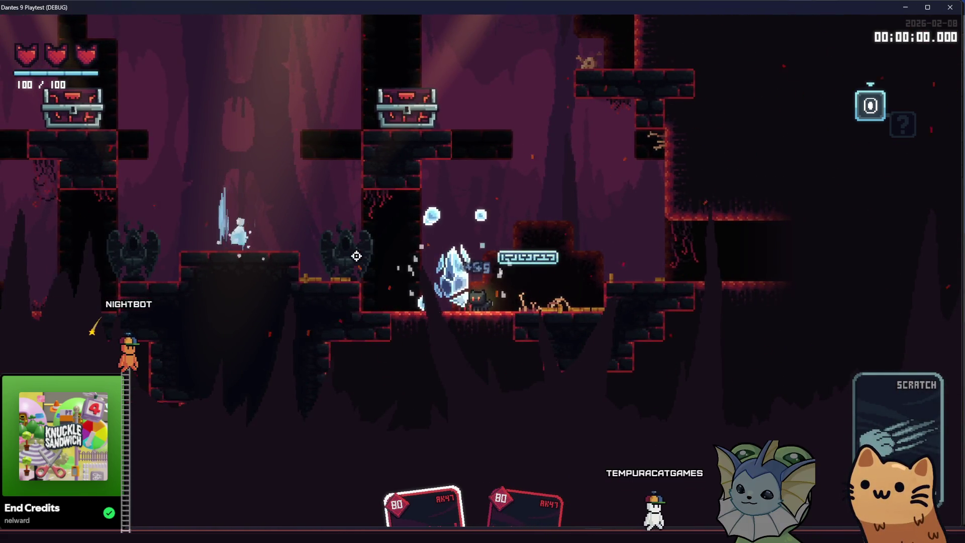
key("d")
key("a")
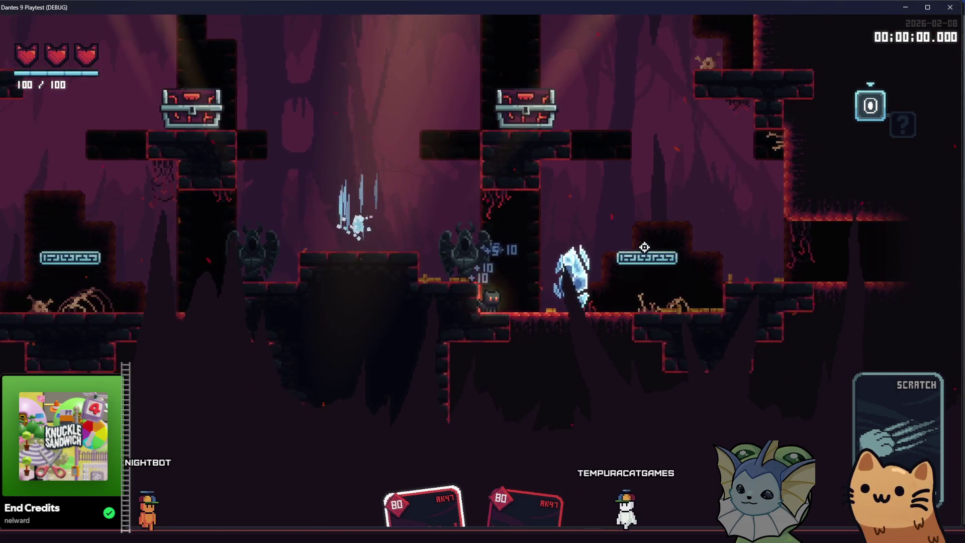
key("d")
Check the SYSTEM > AUDIO volume settings twice, equipping the AK47 in between
key("Tab")
left_click(570, 49)
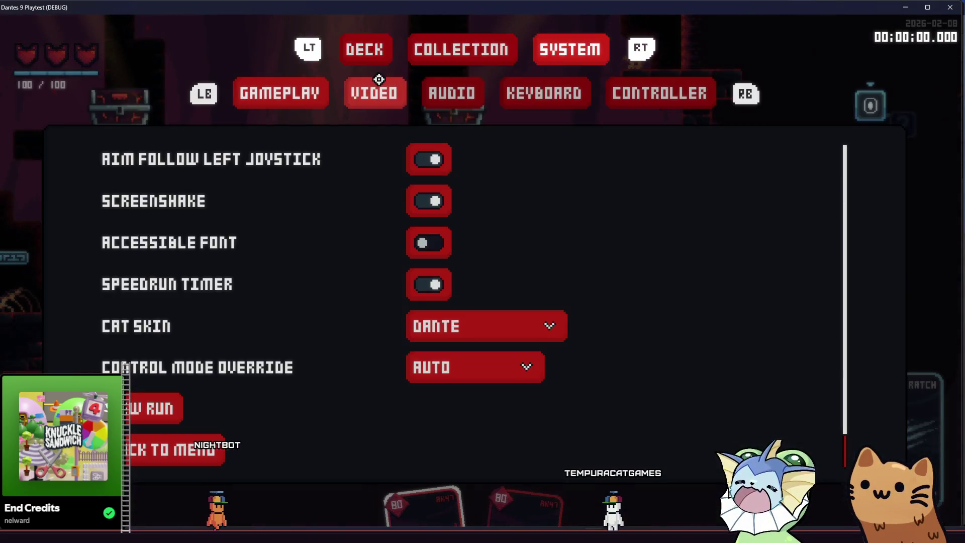
left_click(452, 93)
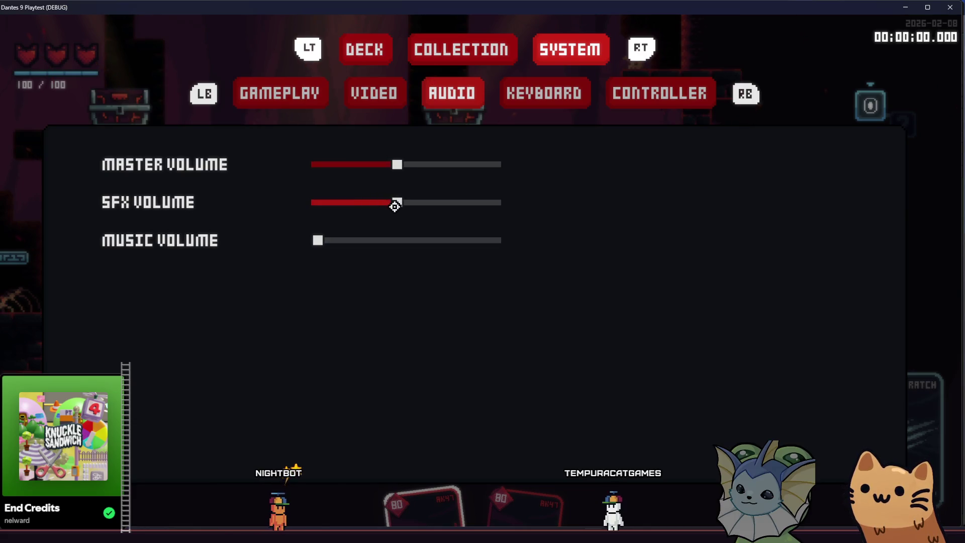
key("Escape")
key("d")
key("1")
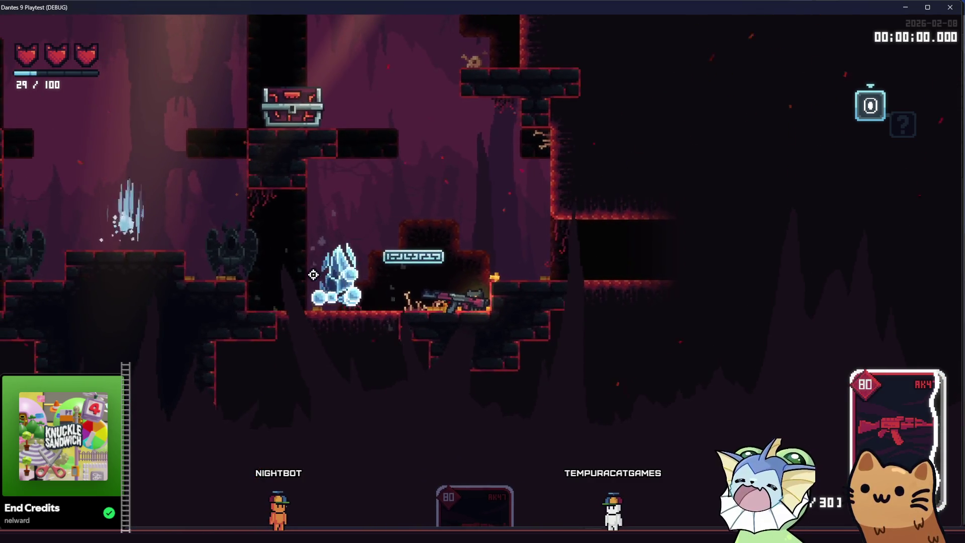
key("Escape")
left_click(570, 35)
left_click(472, 96)
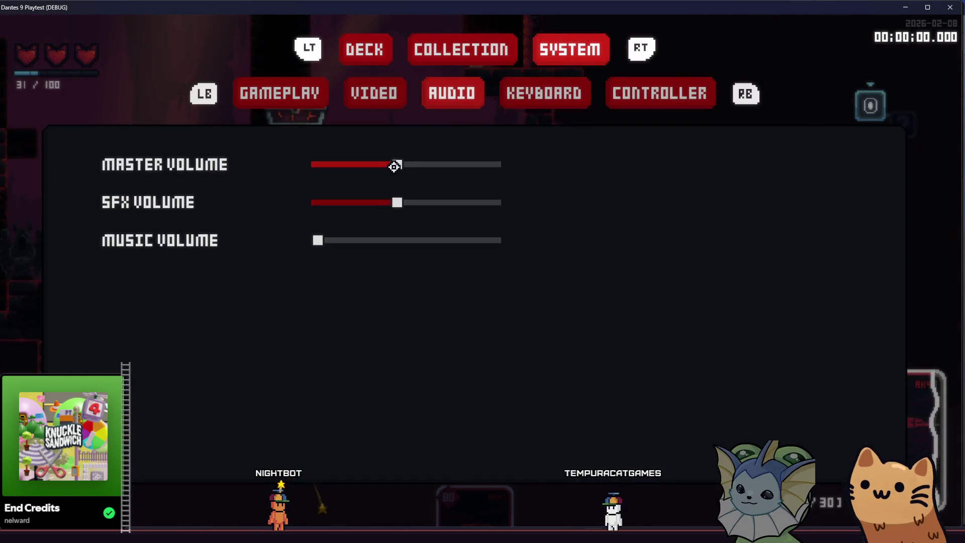
key("Escape")
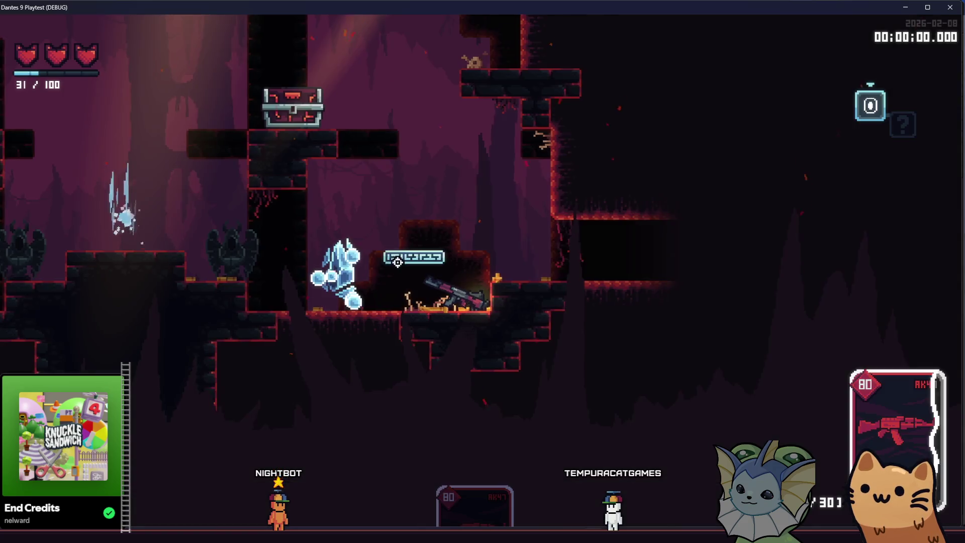
Move into the next room and fight the ghost enemy with the AK47 and SCRATCH
key("d")
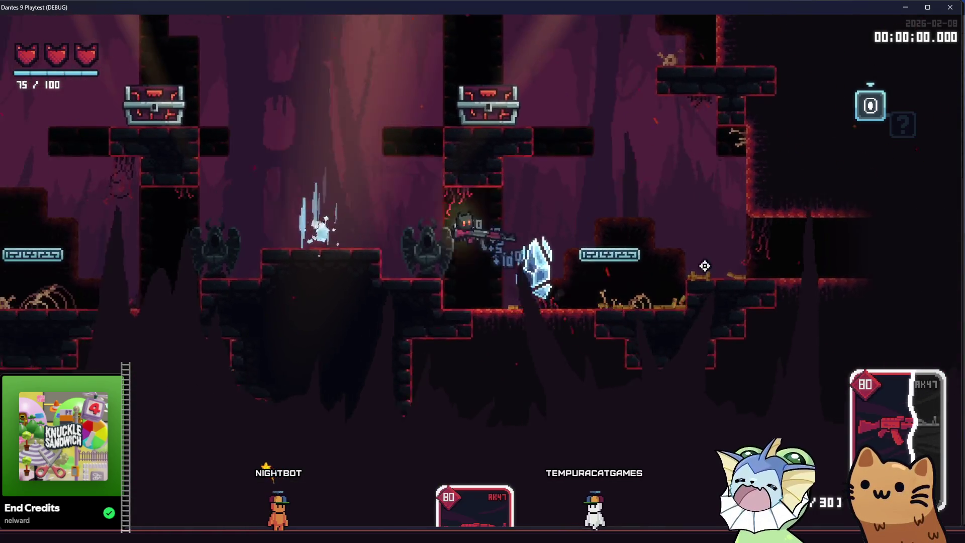
left_click(779, 291)
left_click(708, 340)
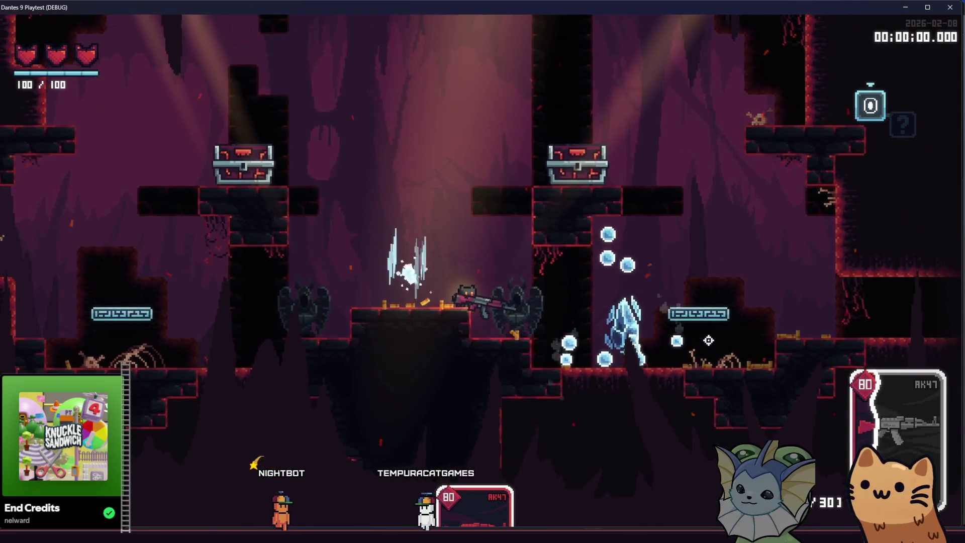
left_click(708, 340)
left_click(708, 340)
key("d")
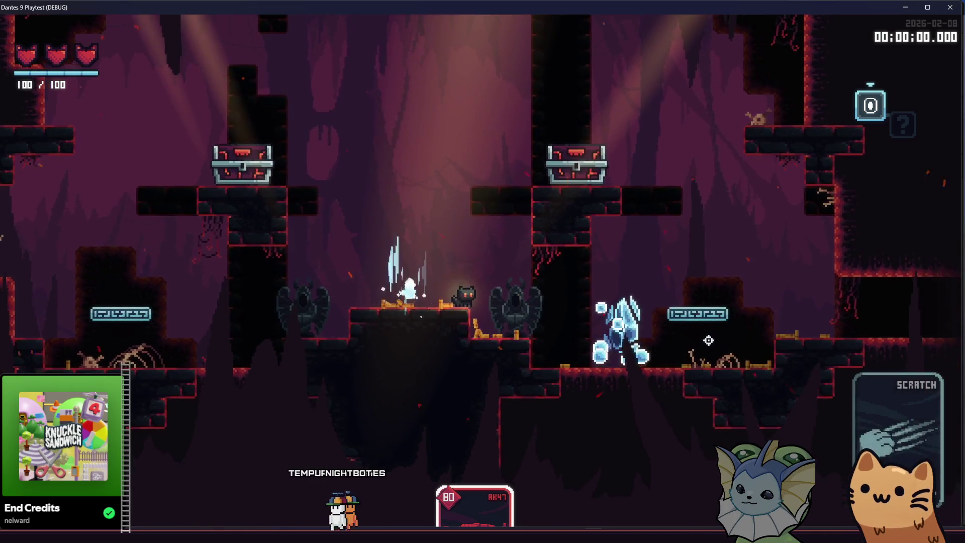
left_click(652, 330)
left_click(386, 305)
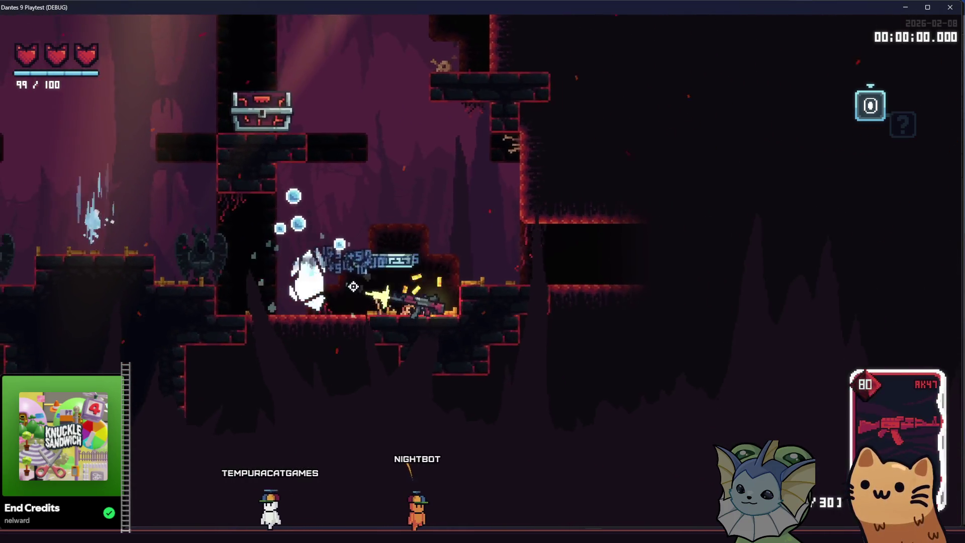
left_click(353, 287)
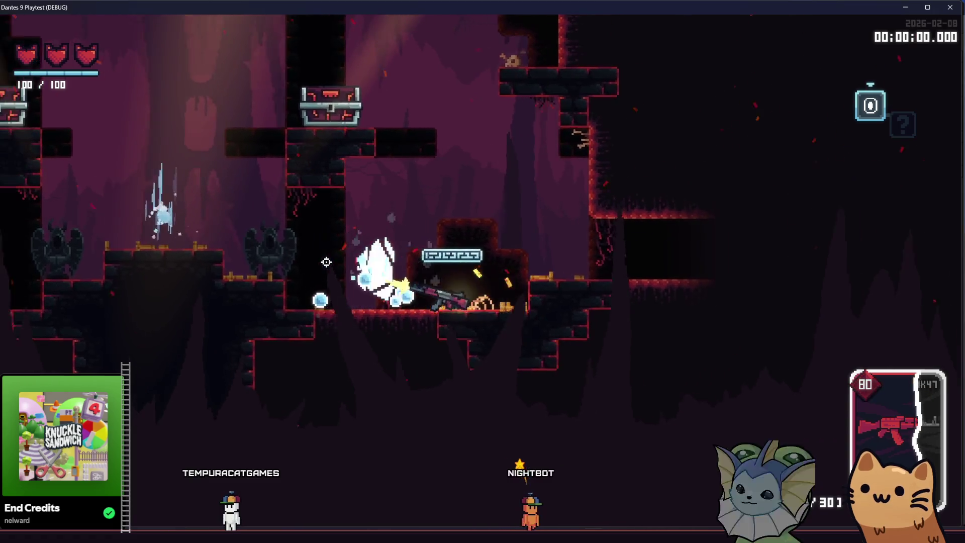
Shoot the ice crystal from both sides, then stop the run with F8
key("a")
left_click(663, 234)
left_click(664, 235)
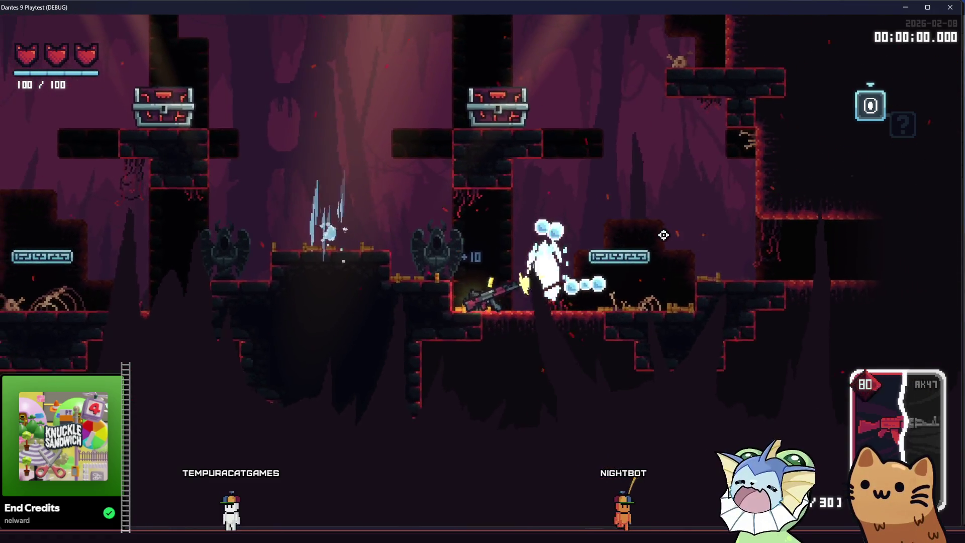
key("d")
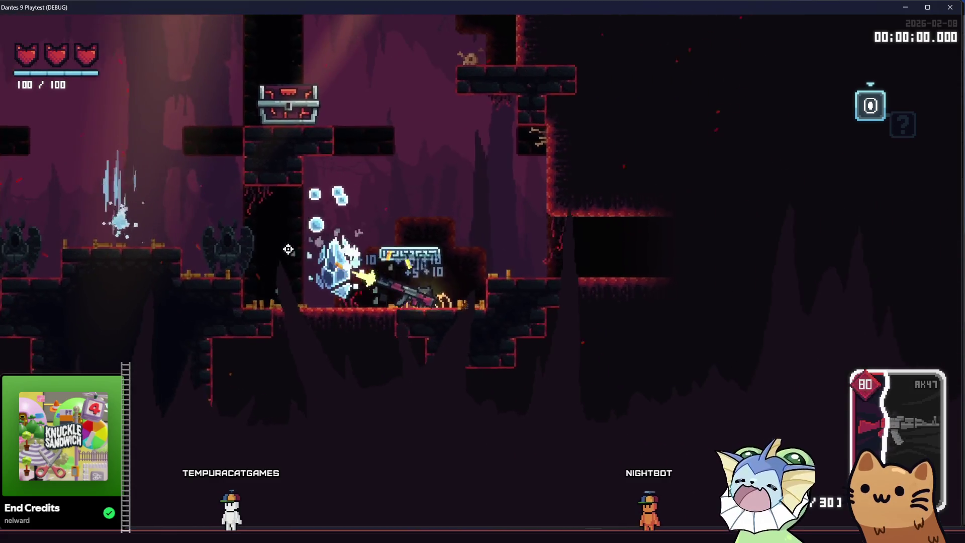
left_click(286, 248)
left_click(280, 250)
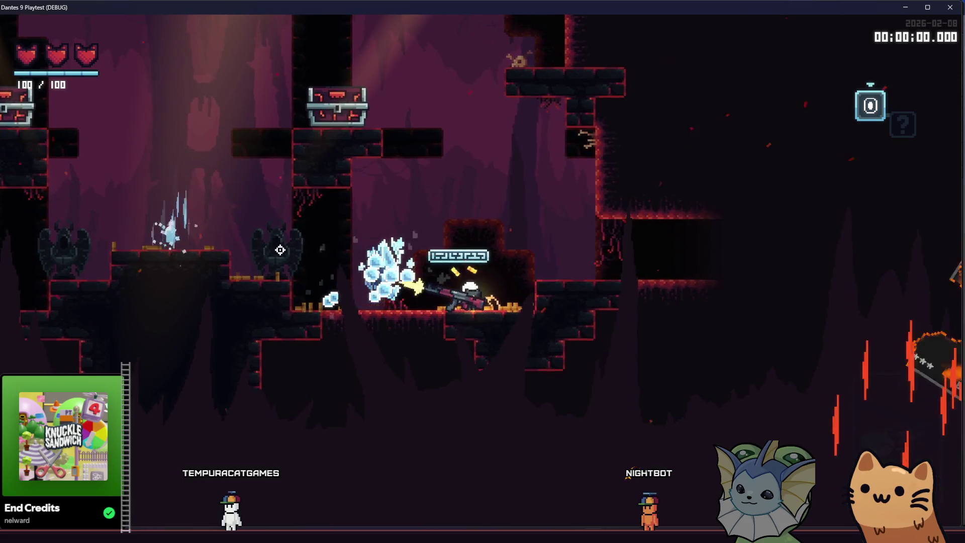
key("F8")
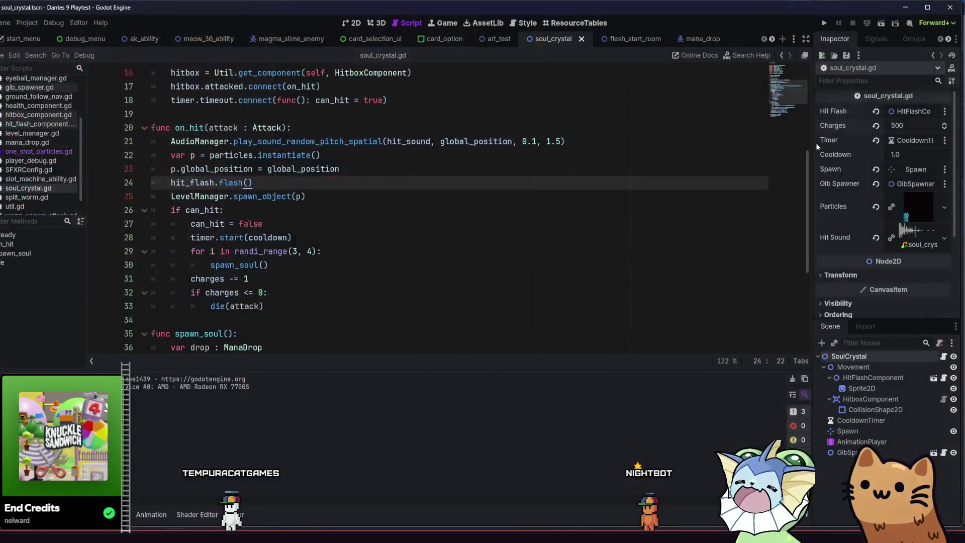
Set the soul crystal's Charges to 5, save the scene and launch the Dante's 9 playtest
key("Delete")
key("Delete")
key("ctrl+s")
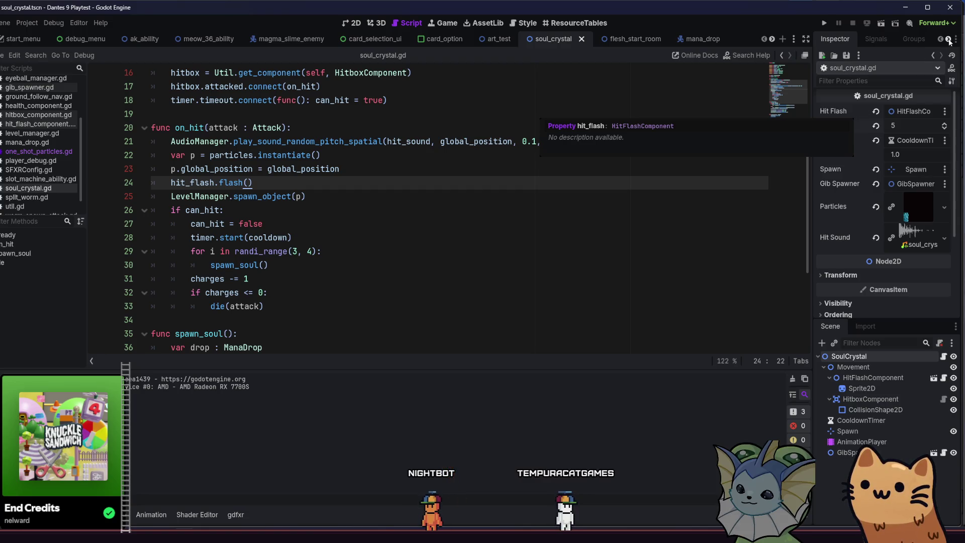
left_click(825, 23)
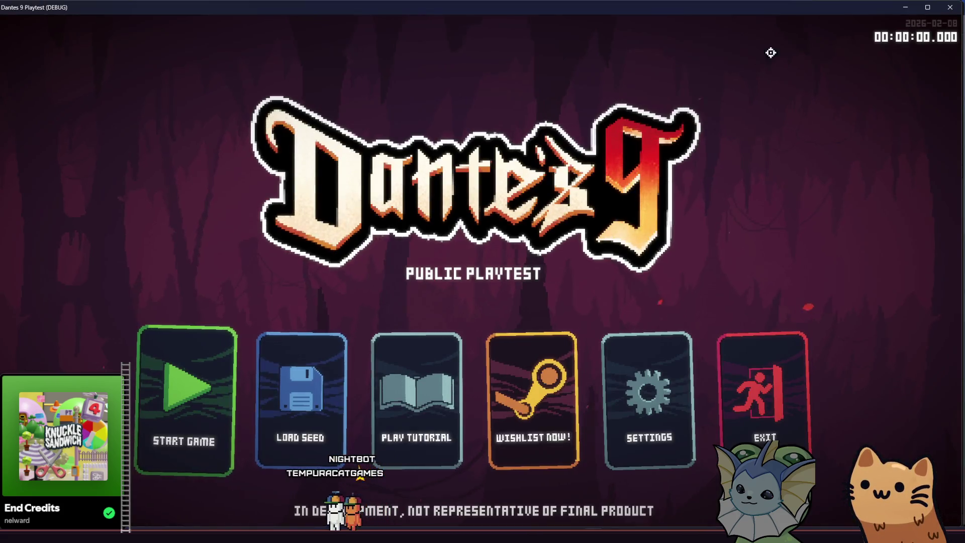
Start a new game, walk right to the soul crystal and begin shooting it
left_click(168, 368)
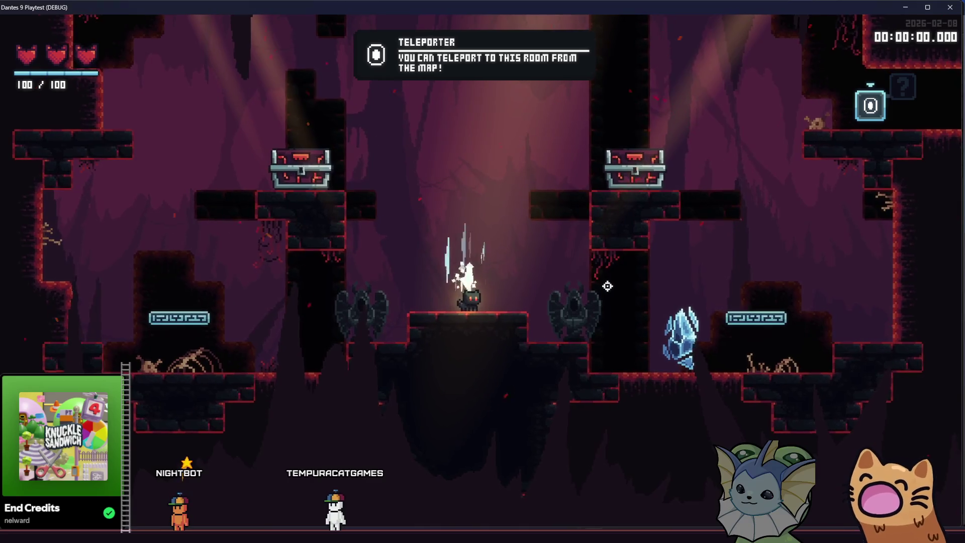
key("d")
key("d")
left_click(593, 271)
left_click(597, 244)
left_click(601, 227)
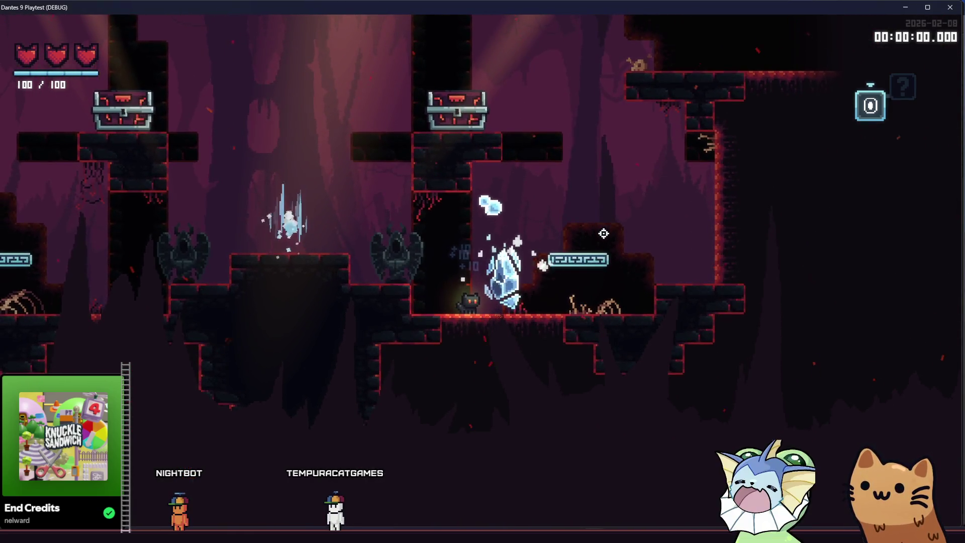
left_click(604, 237)
Keep shooting until the crystal shatters into shards, then stop the game with F8
left_click(607, 243)
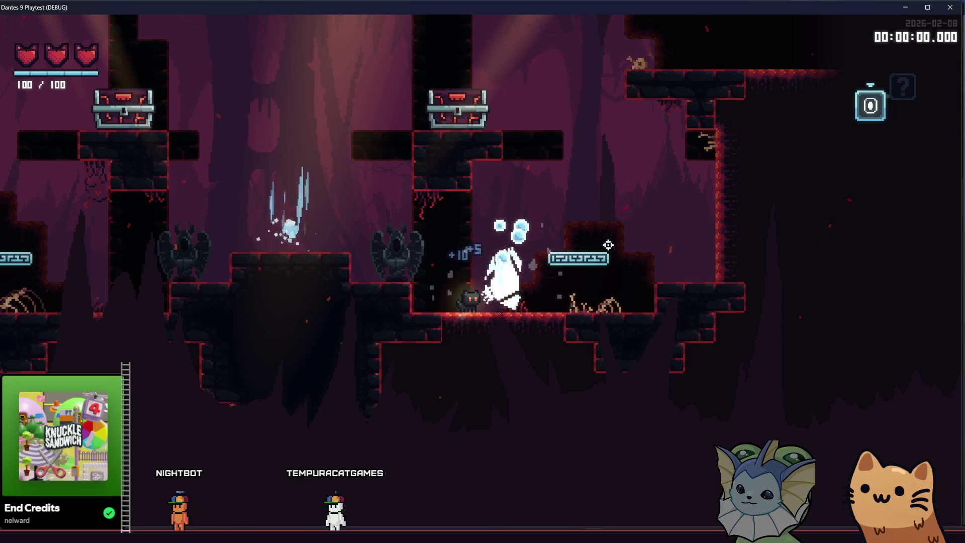
left_click(605, 253)
left_click(596, 254)
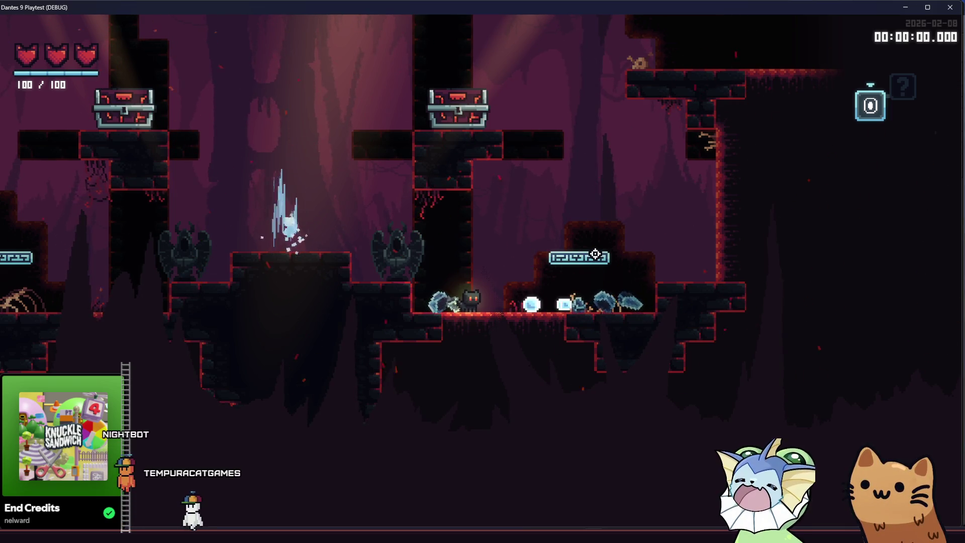
key("d")
key("d")
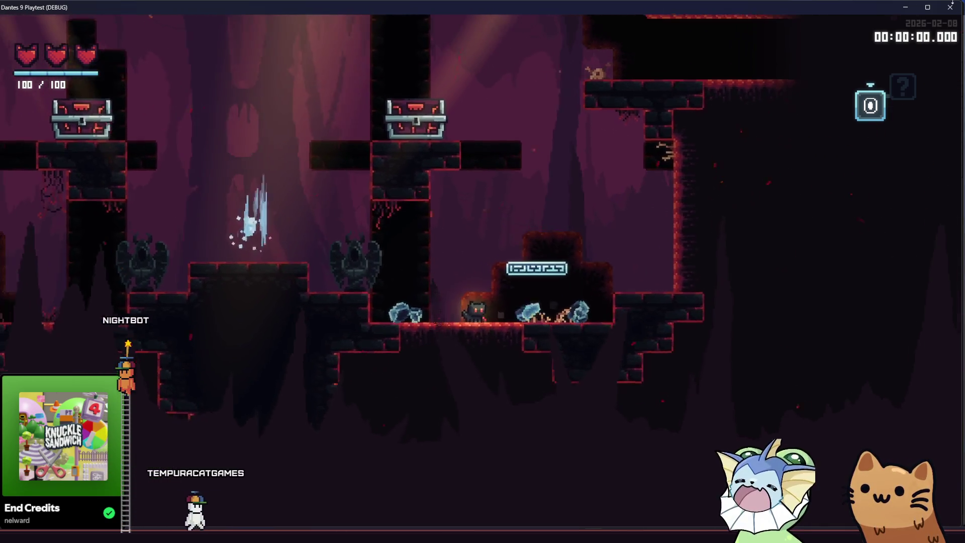
key("F8")
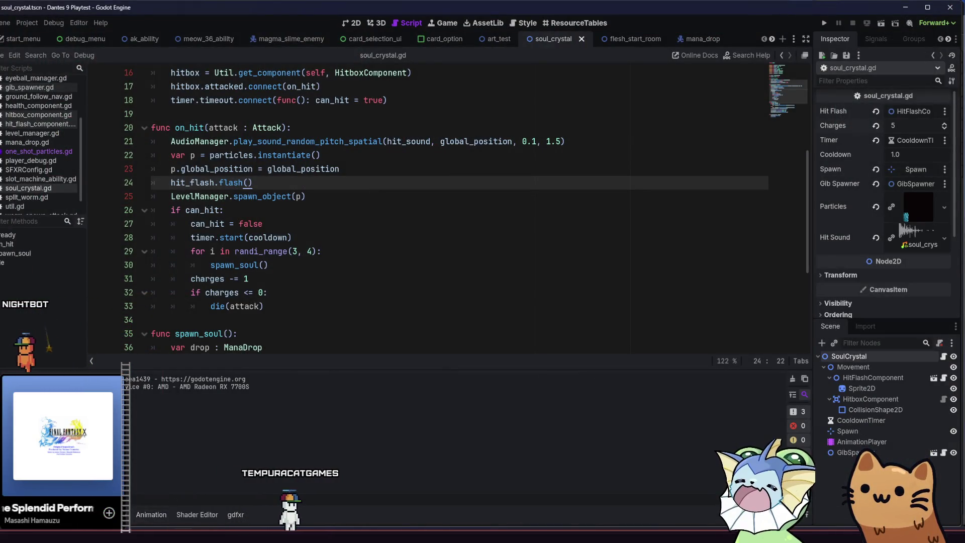
Browse the project's audio files in the FileSystem dock and open the card_sounds folder
left_click(279, 514)
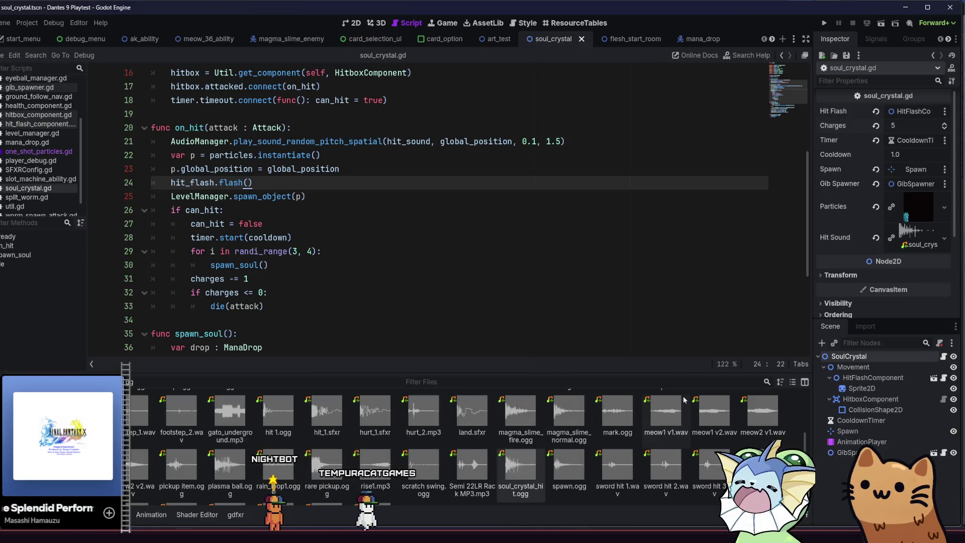
scroll(521, 454, "down", 2)
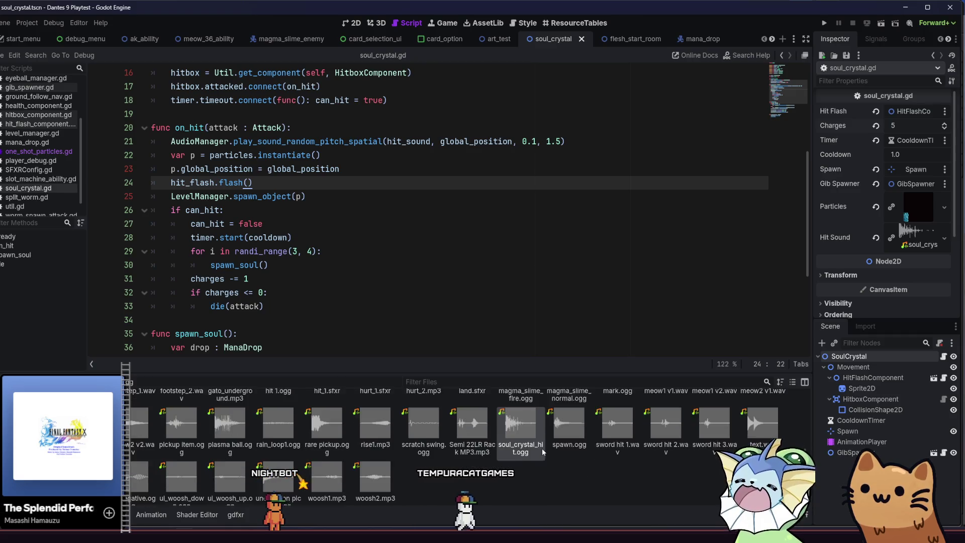
scroll(463, 467, "up", 8)
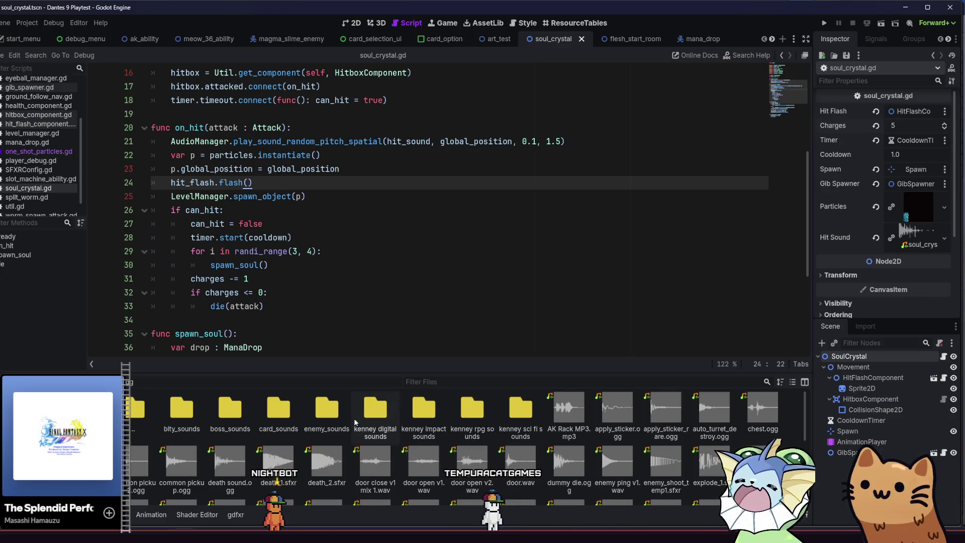
double_click(297, 418)
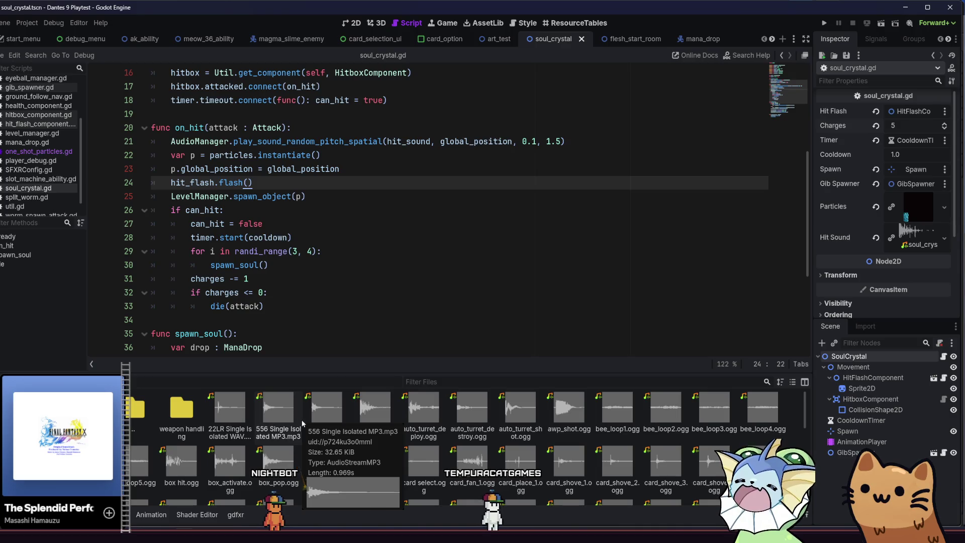
Scroll down to stone_block_break.ogg and open its 1.03 s clip in the importer preview
scroll(521, 410, "down", 3)
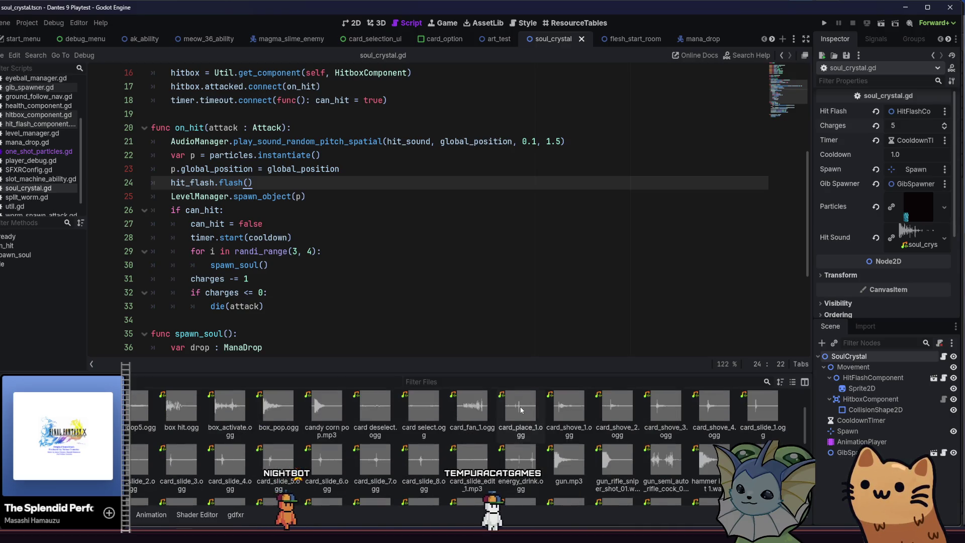
mouse_move(521, 411)
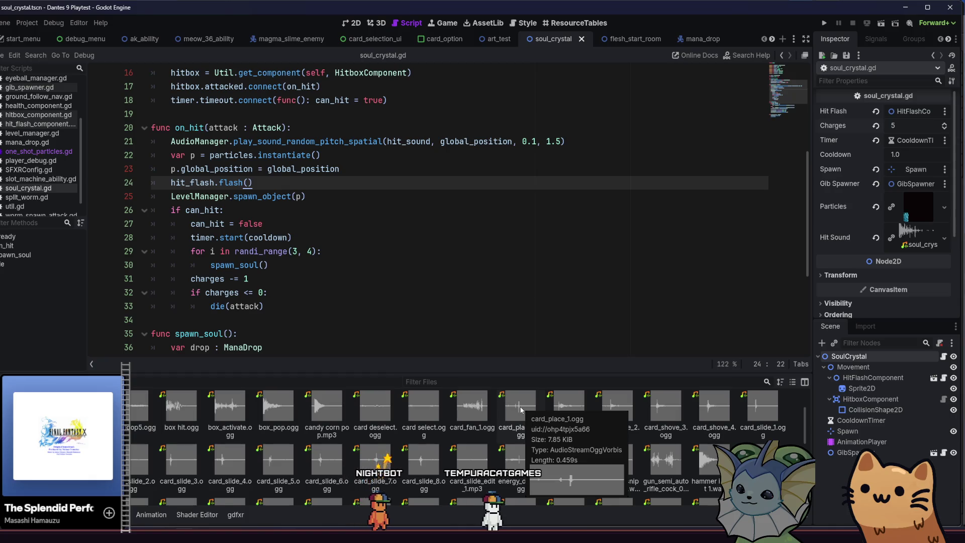
scroll(521, 410, "down", 1)
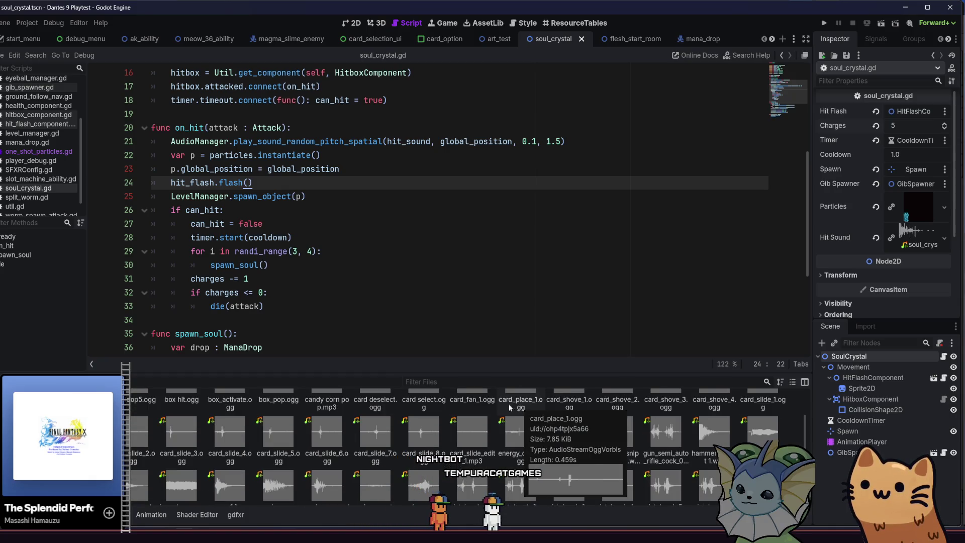
scroll(366, 417, "down", 1)
mouse_move(315, 452)
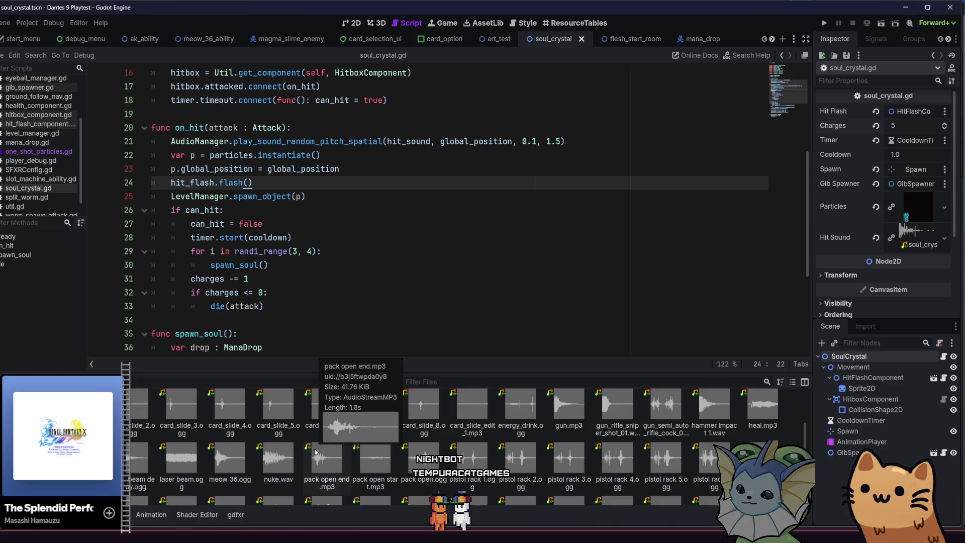
mouse_move(289, 475)
scroll(285, 477, "down", 3)
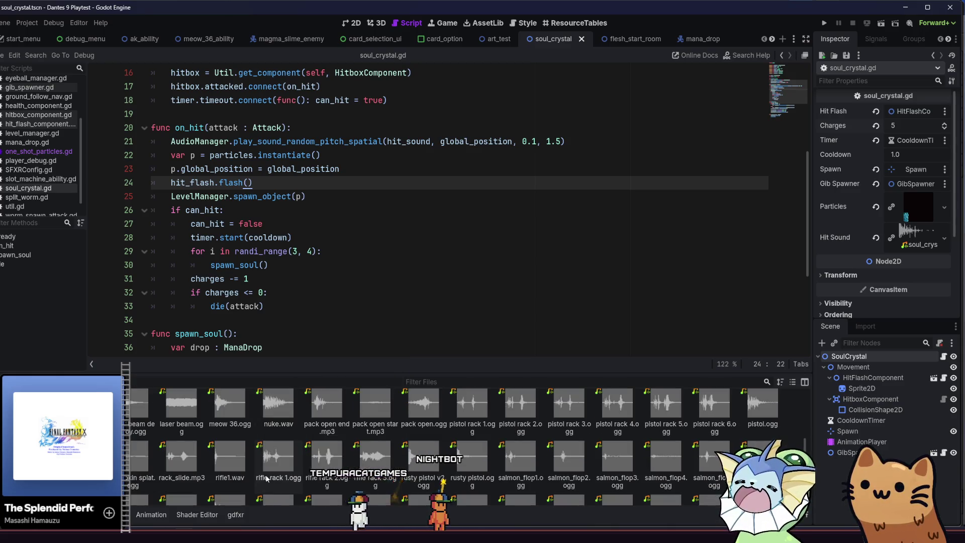
scroll(266, 479, "down", 1)
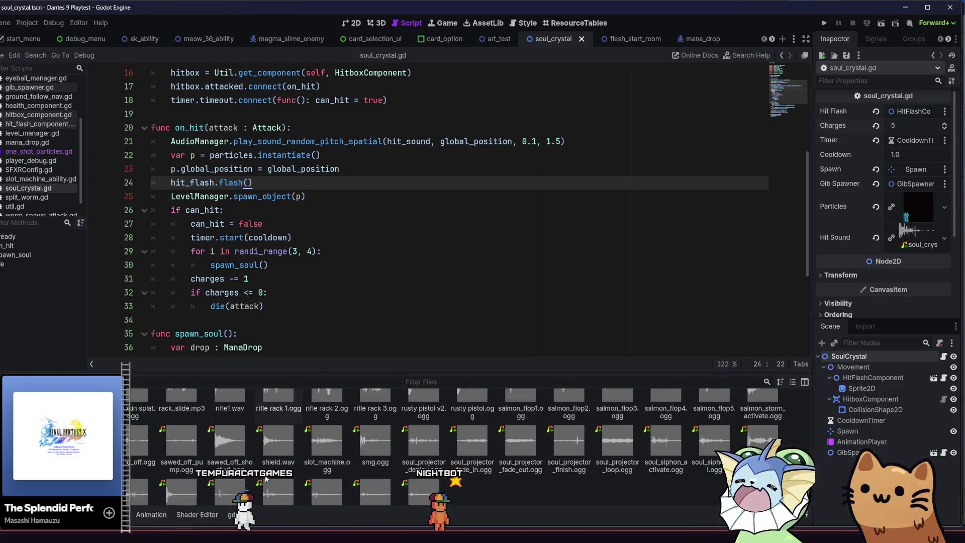
scroll(211, 482, "down", 1)
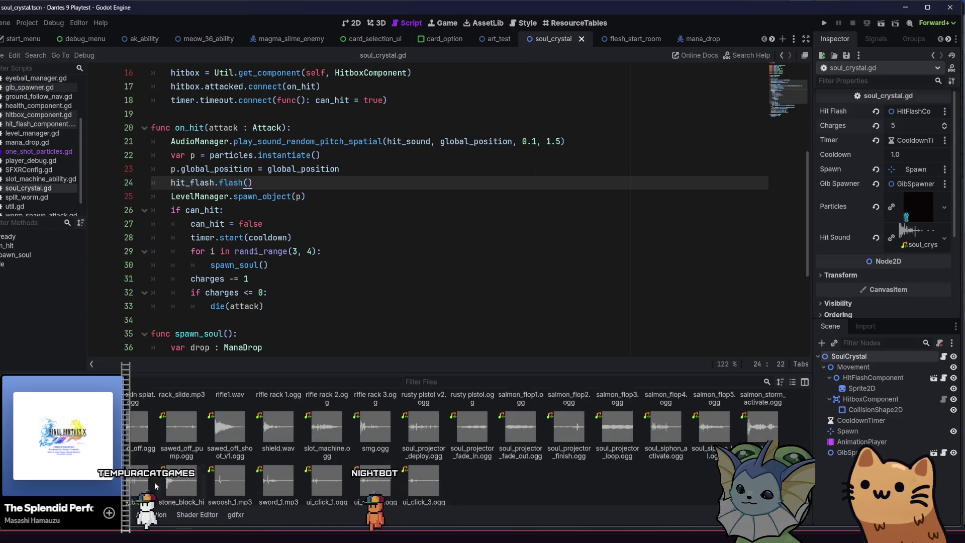
double_click(131, 488)
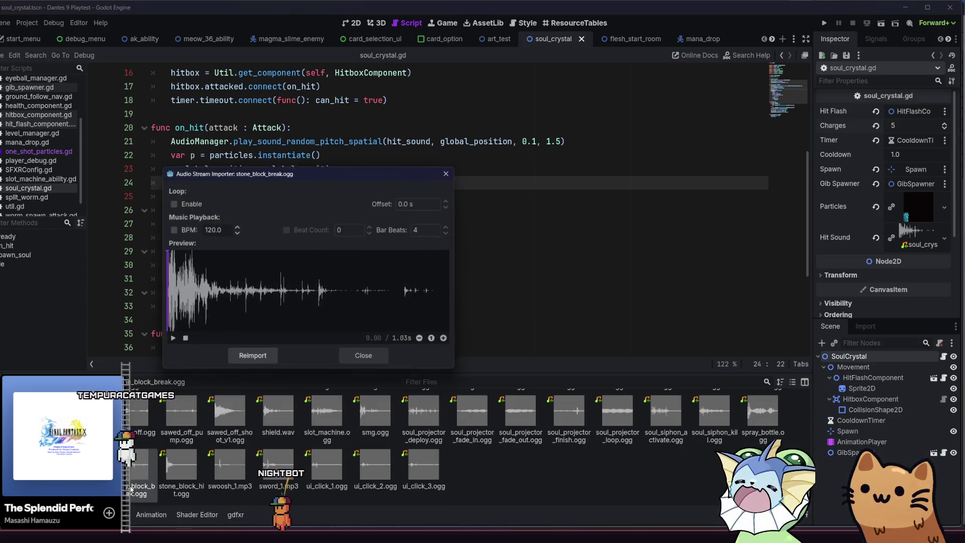
Close the break-sound preview, then audition stone_block_hit.ogg and close it too
left_click(352, 356)
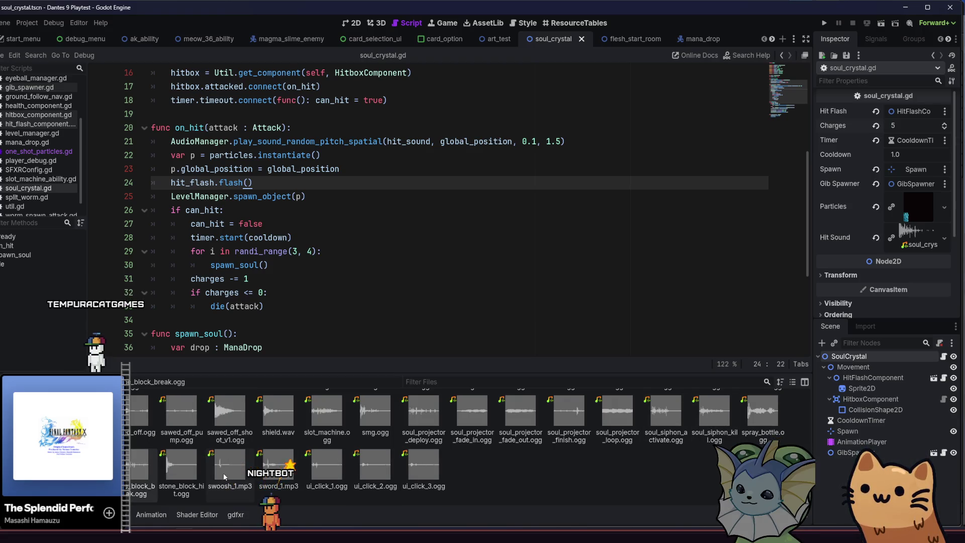
double_click(181, 465)
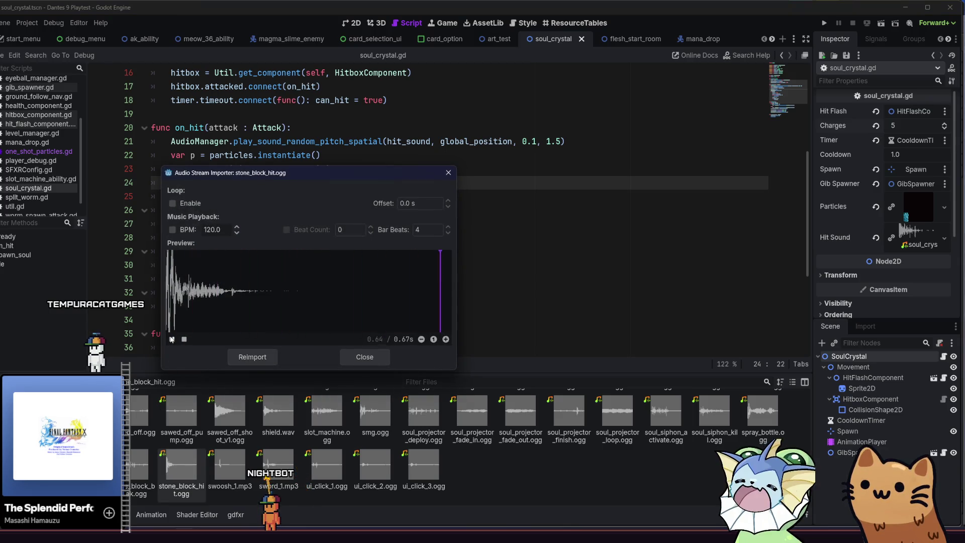
left_click(350, 361)
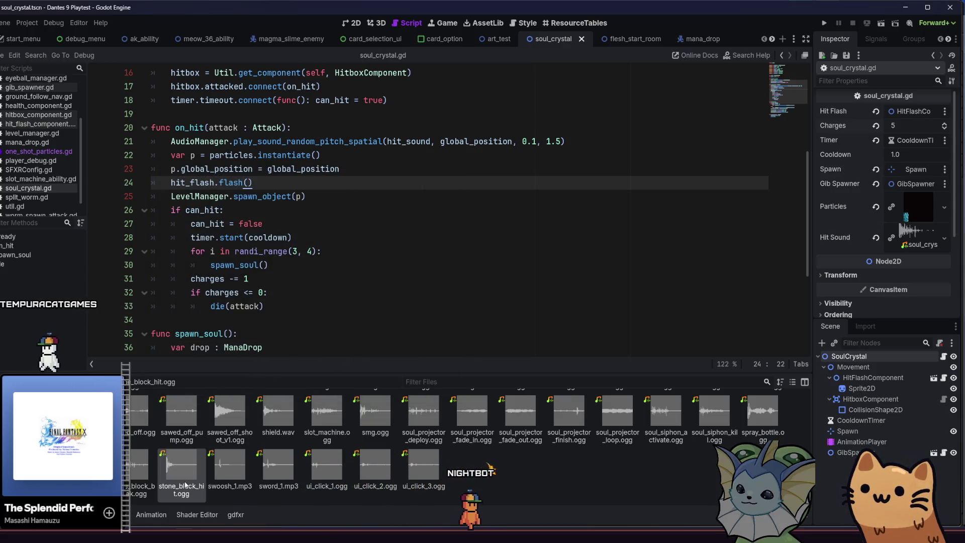
Scroll the script and drag the File Explorer sfx folder window onto the screen
mouse_move(185, 484)
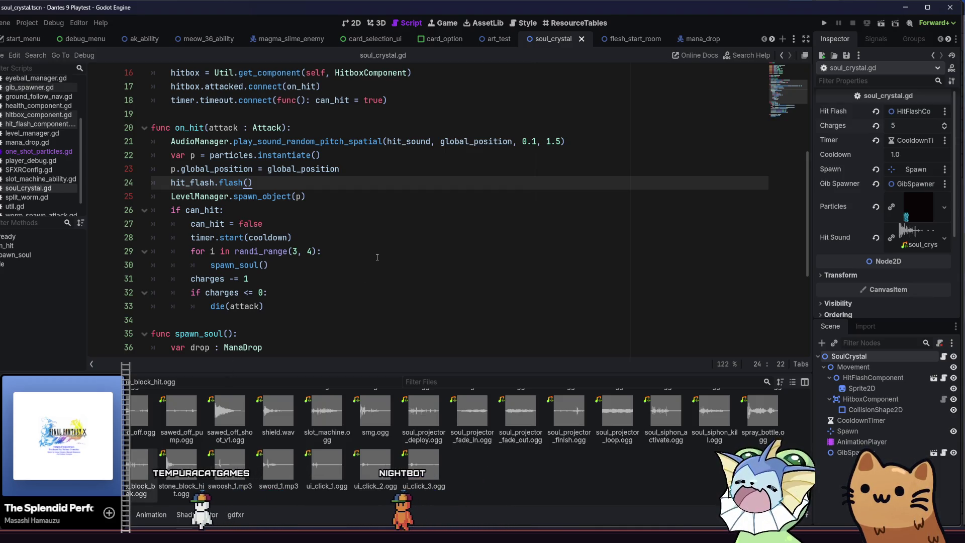
scroll(366, 247, "down", 5)
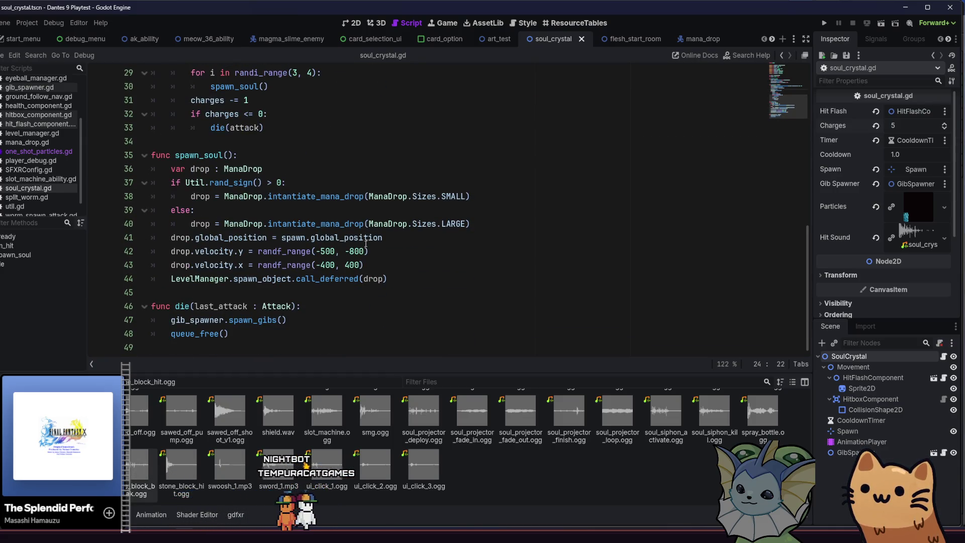
mouse_move(0, 163)
left_mouse_down()
mouse_move(258, 168)
mouse_move(349, 155)
mouse_move(325, 149)
mouse_move(325, 138)
mouse_move(312, 155)
left_mouse_up()
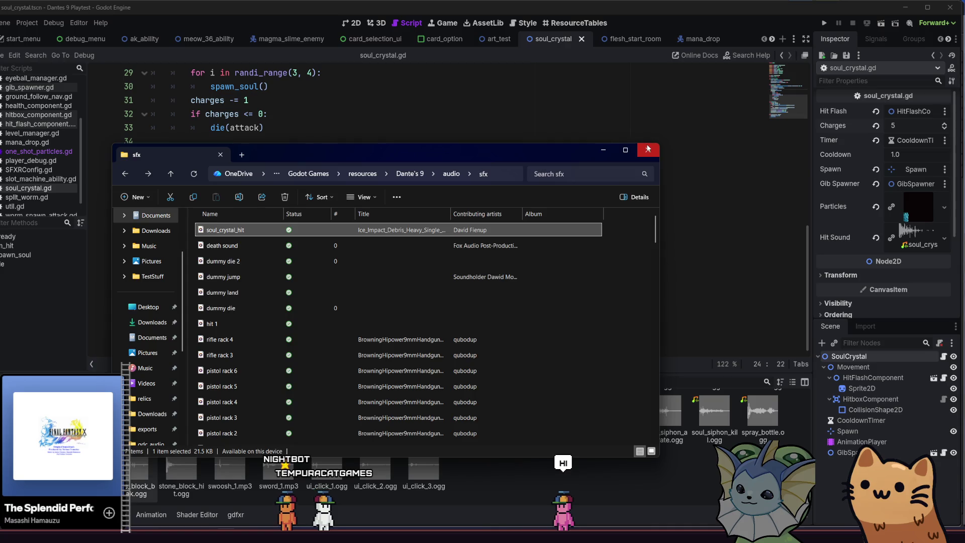
Close the File Explorer window showing the 117-item sfx folder
left_click(648, 150)
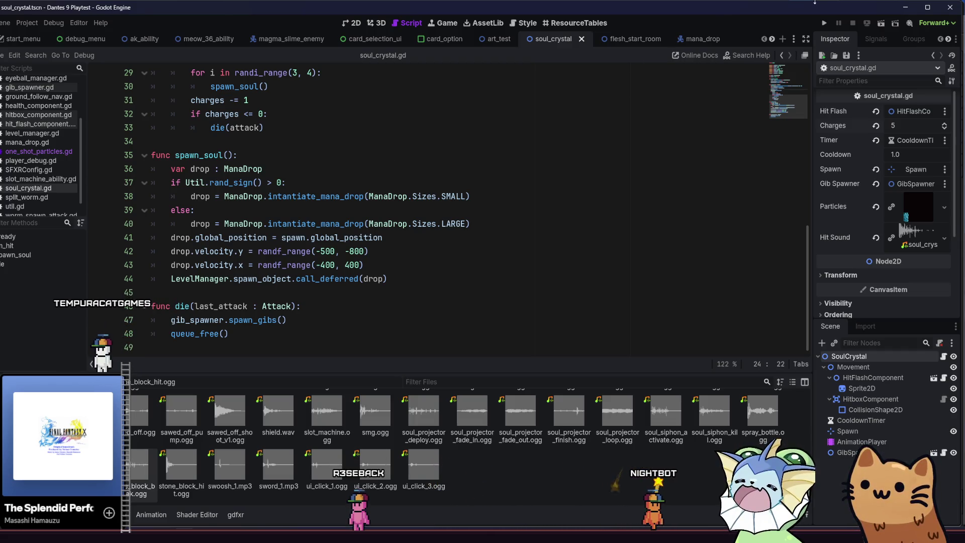
Zoom and pan to the crystal sprite in the 2D view, then bring up gatos.aseprite in Aseprite
left_click(357, 23)
scroll(352, 261, "up", 5)
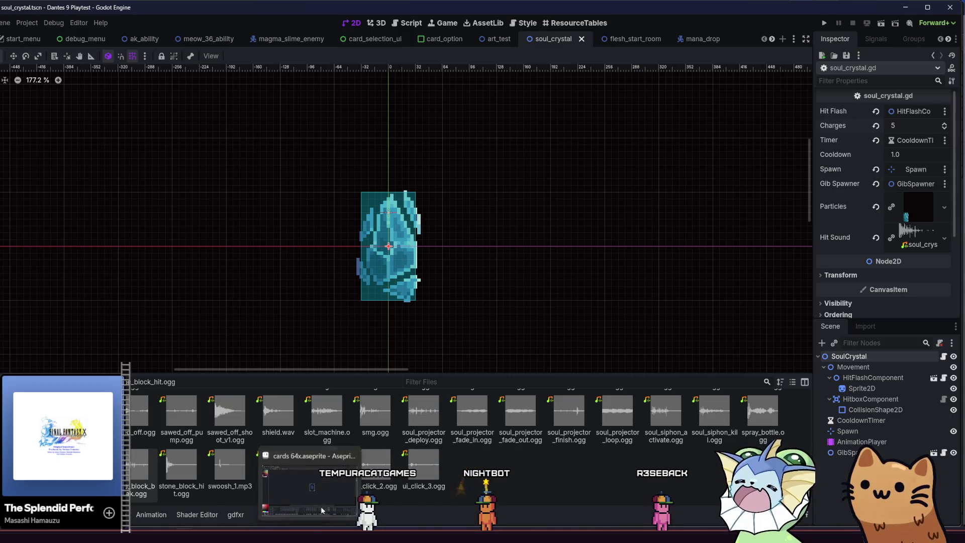
left_click_drag(323, 308, 332, 310)
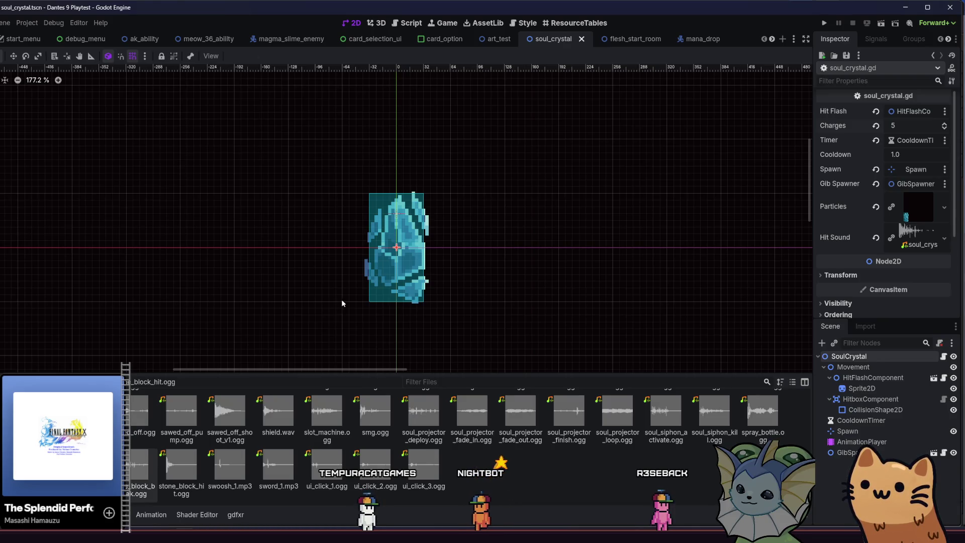
scroll(373, 280, "up", 2)
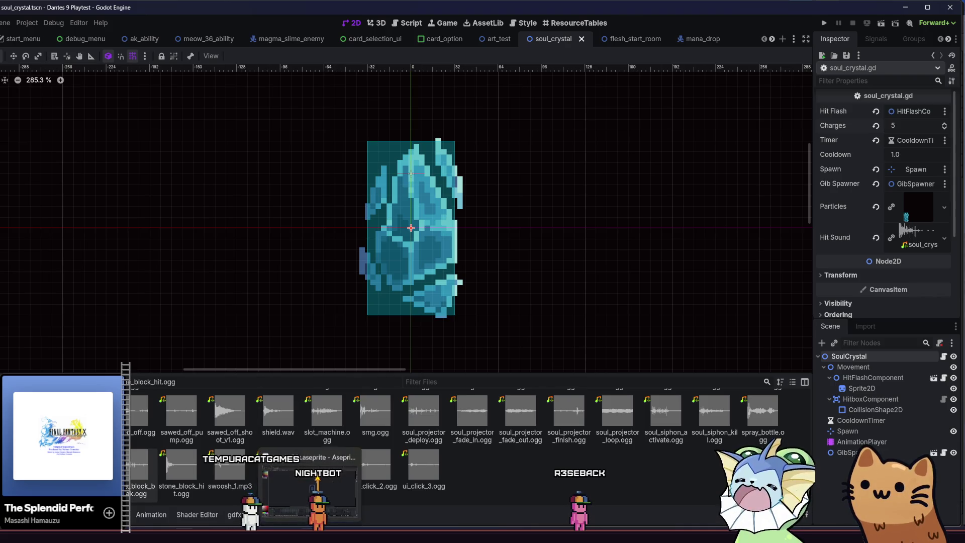
key("alt+Tab")
left_click(74, 30)
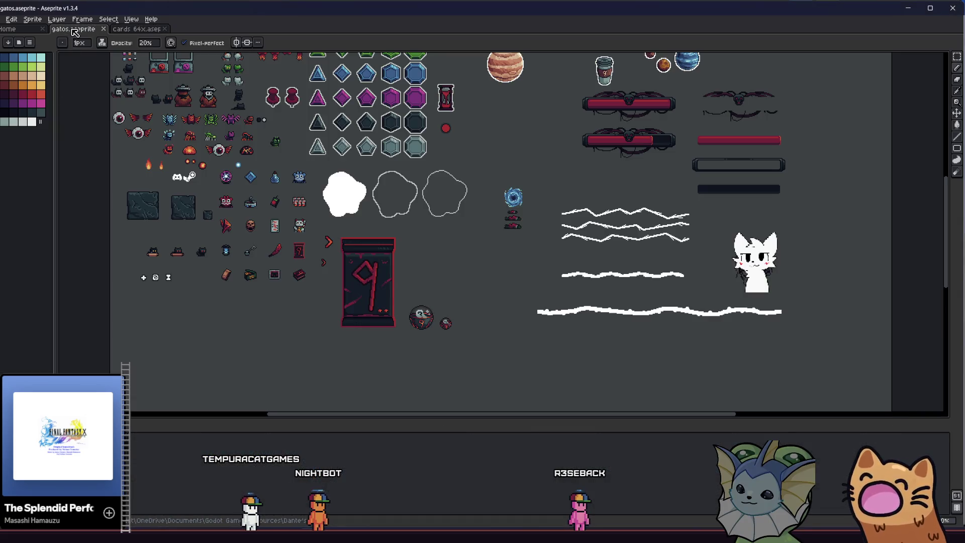
Glance at the cards 64x sheet, then zoom the gatos sheet onto the blue crystal and its shards
scroll(297, 190, "up", 5)
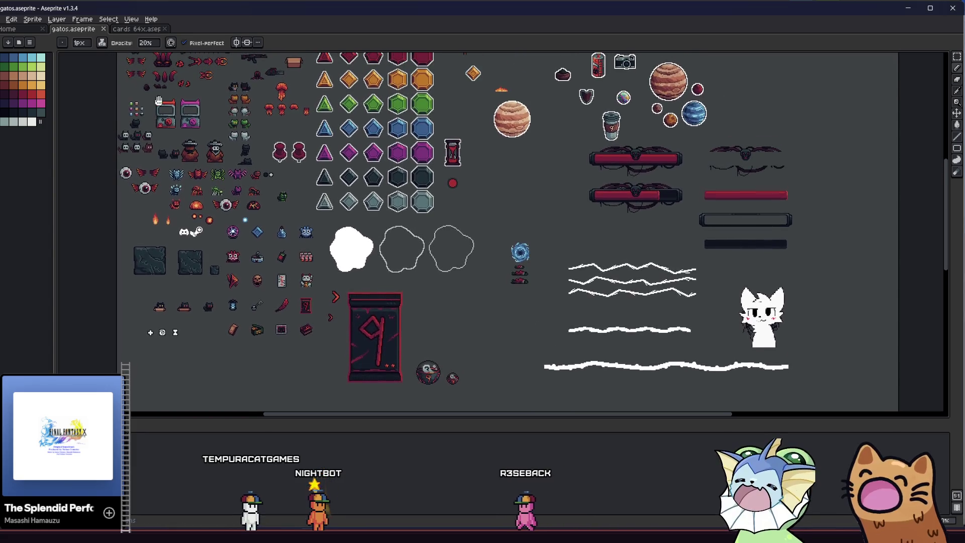
scroll(155, 202, "up", 1)
scroll(166, 151, "up", 3)
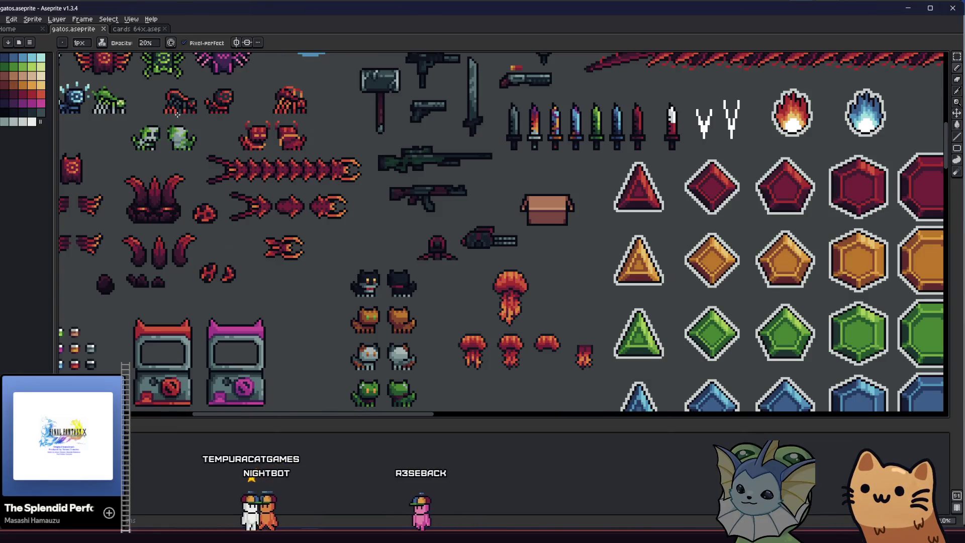
left_click(135, 29)
left_click(73, 29)
scroll(503, 231, "down", 3)
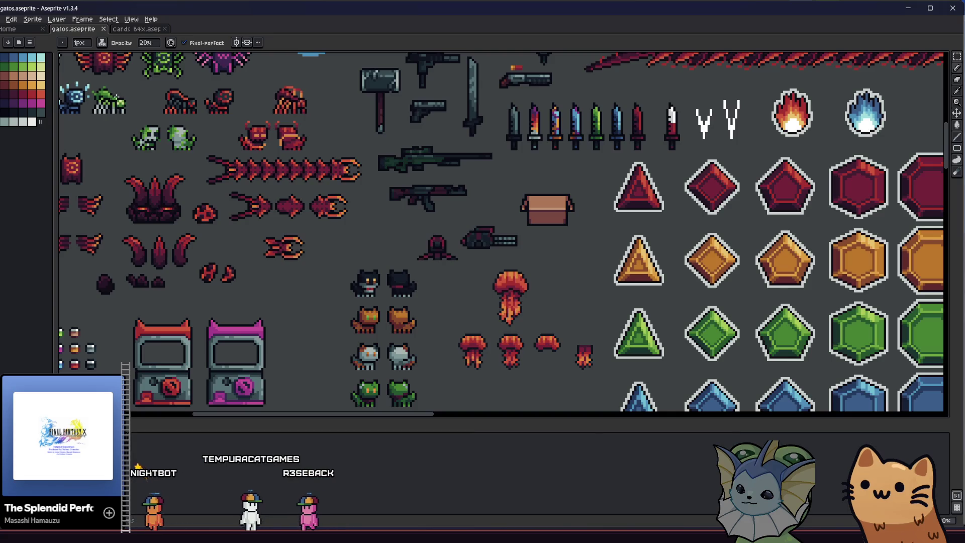
scroll(211, 209, "down", 2)
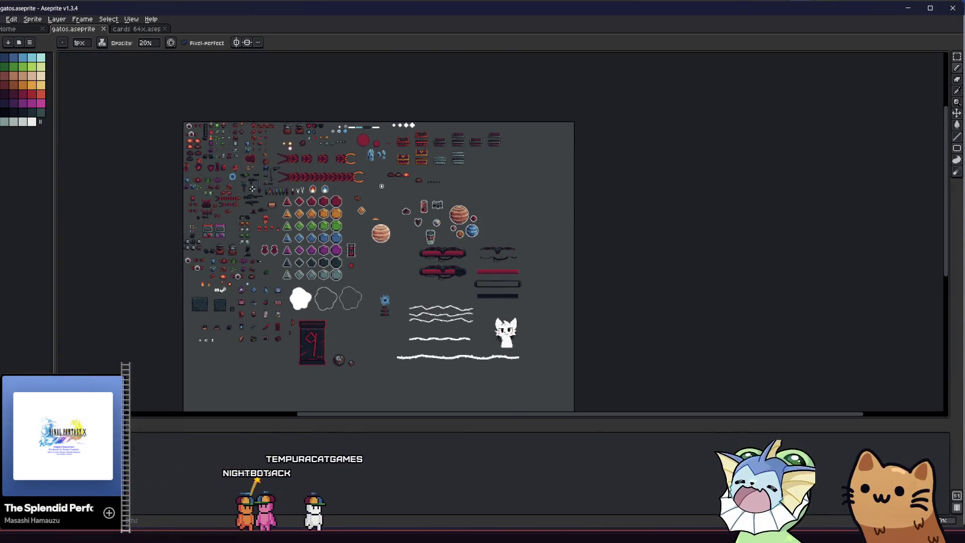
scroll(402, 217, "up", 4)
scroll(408, 222, "down", 1)
scroll(412, 224, "up", 1)
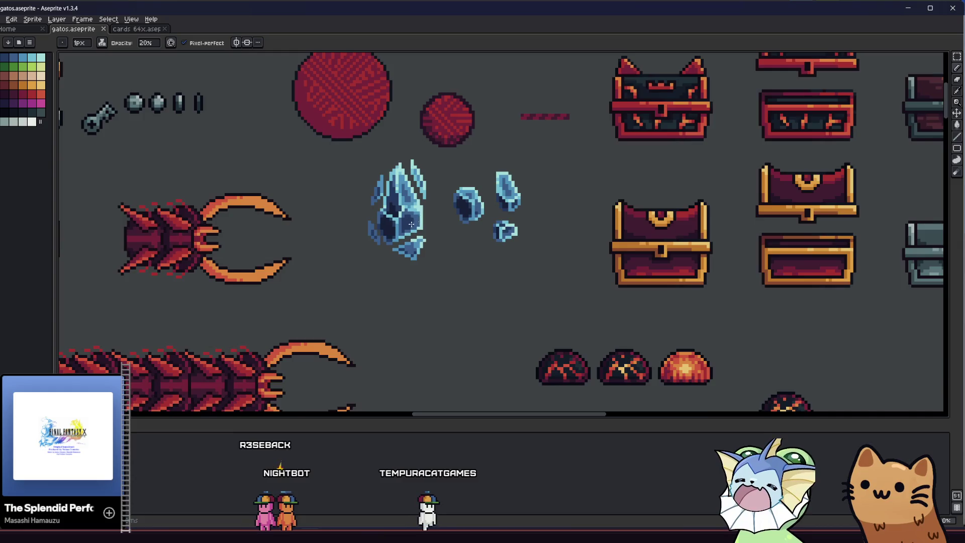
scroll(412, 224, "up", 1)
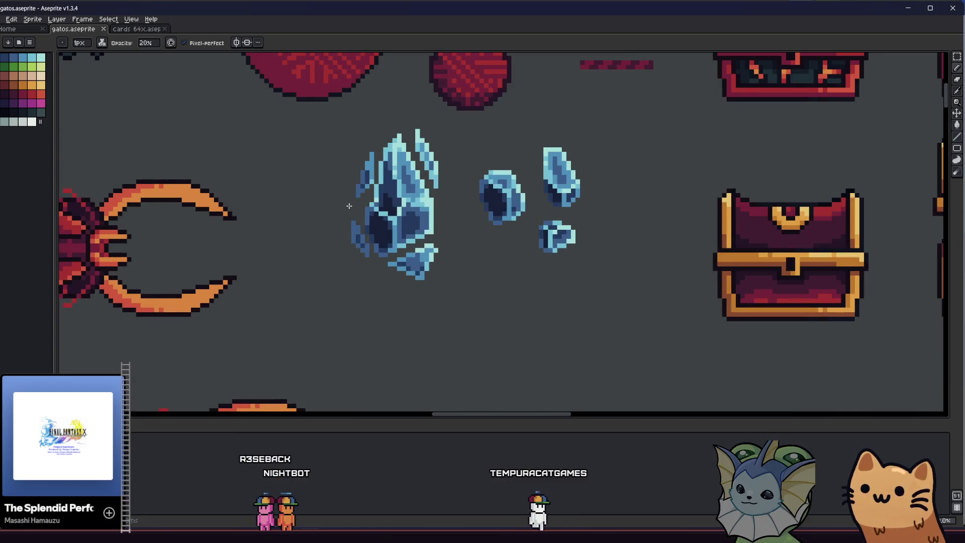
Marquee the large blue crystal and place a copy just below the original
key("m")
mouse_move(347, 123)
left_mouse_down()
mouse_move(459, 271)
mouse_move(455, 282)
left_mouse_up()
left_click_drag(407, 226, 499, 378, "ctrl")
mouse_move(453, 296)
left_mouse_down()
mouse_move(410, 230)
mouse_move(443, 242)
left_mouse_up()
scroll(400, 254, "up", 5)
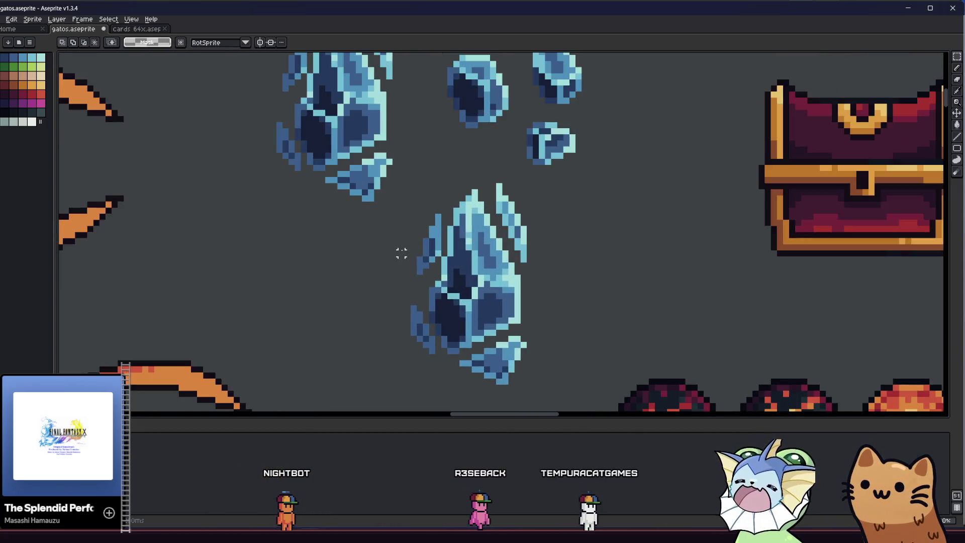
Pull the copy's left splinter and top-right spike away from the crystal
left_click_drag(394, 206, 471, 306)
mouse_move(470, 157)
left_mouse_down()
mouse_move(444, 269)
mouse_move(296, 309)
left_mouse_up()
scroll(295, 301, "down", 3)
scroll(290, 290, "down", 1)
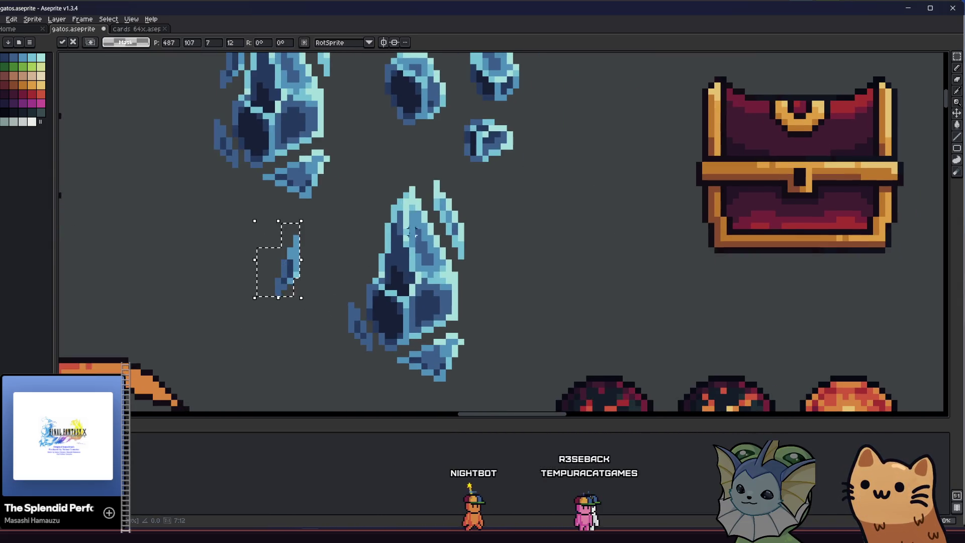
left_click(442, 184)
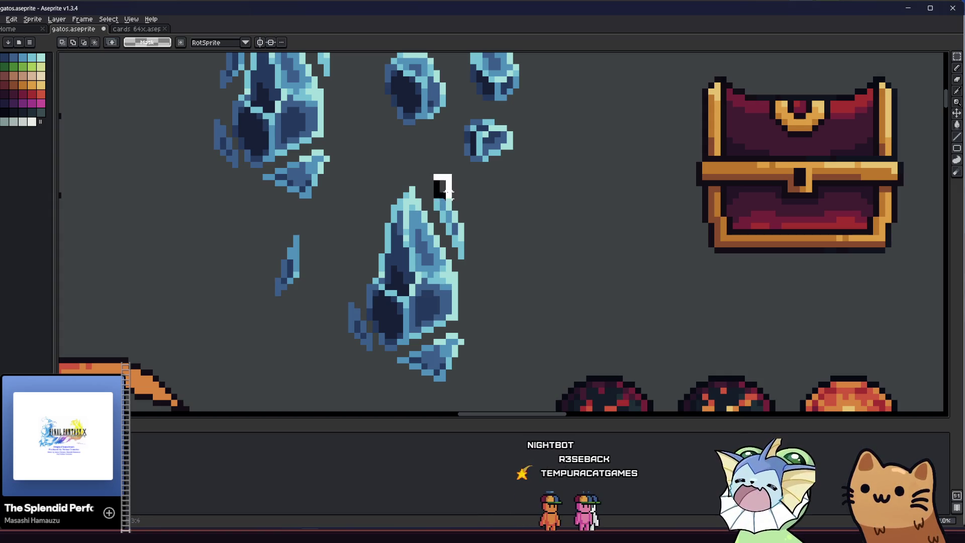
left_click_drag(441, 179, 510, 214)
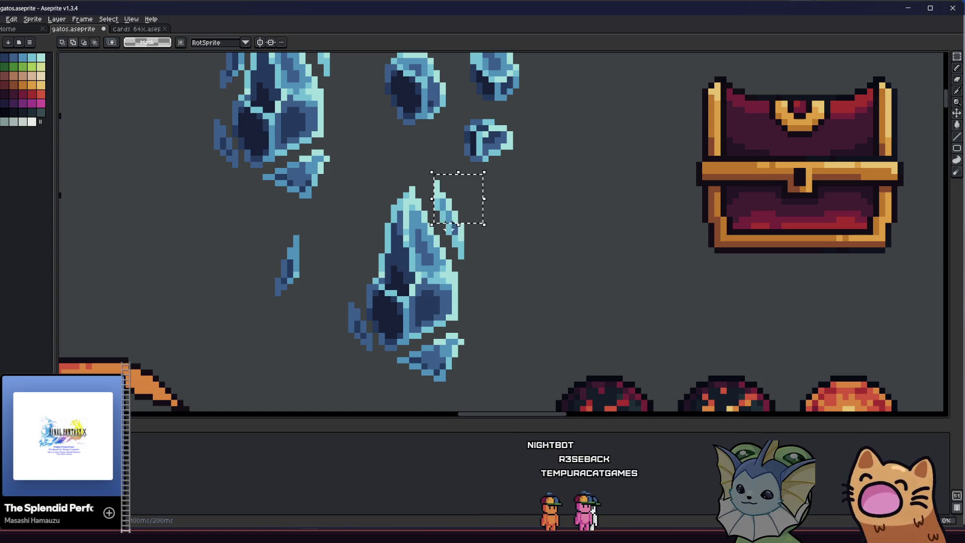
left_click_drag(465, 251, 530, 291)
left_click(400, 281)
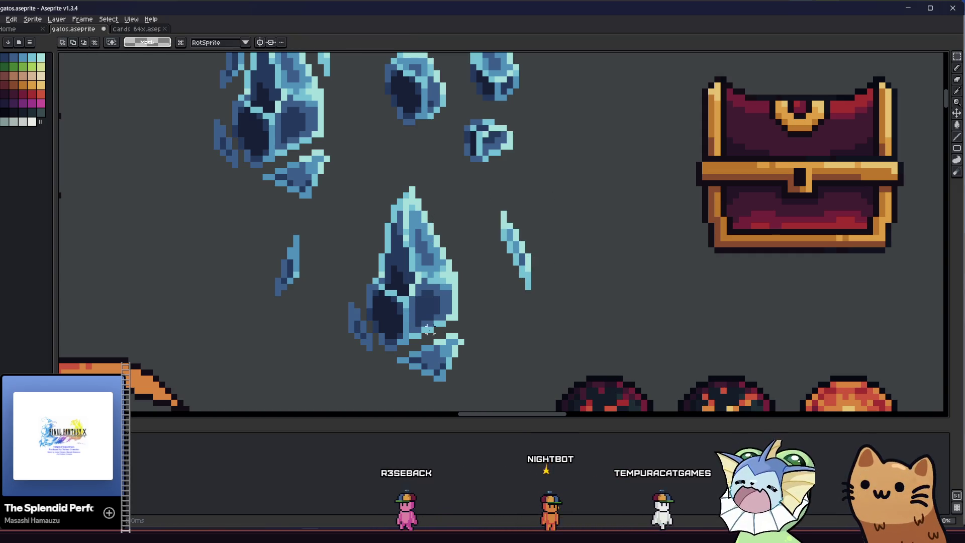
Move the copy's lower-right shards downward, commit, and reselect the whole crystal copy
left_click_drag(432, 331, 478, 365)
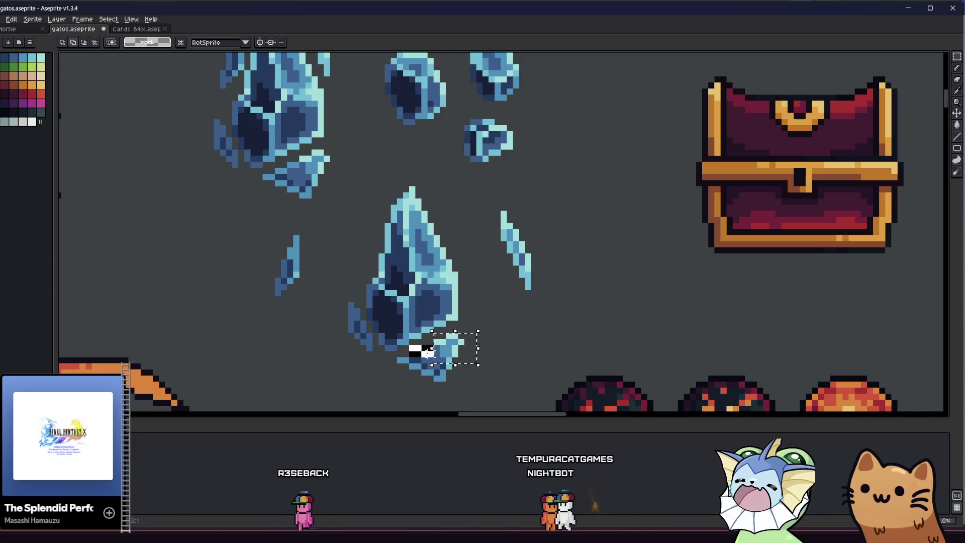
mouse_move(390, 352)
left_mouse_down()
mouse_move(437, 389)
mouse_move(450, 389)
left_mouse_up()
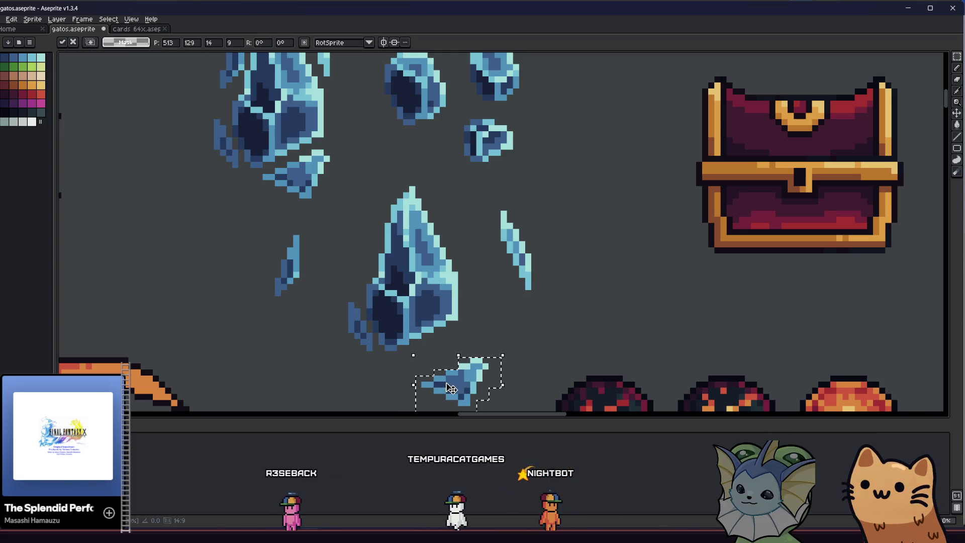
scroll(382, 347, "down", 1)
mouse_move(329, 278)
left_mouse_down()
mouse_move(358, 327)
mouse_move(324, 329)
mouse_move(338, 335)
left_mouse_up()
key("ctrl+d")
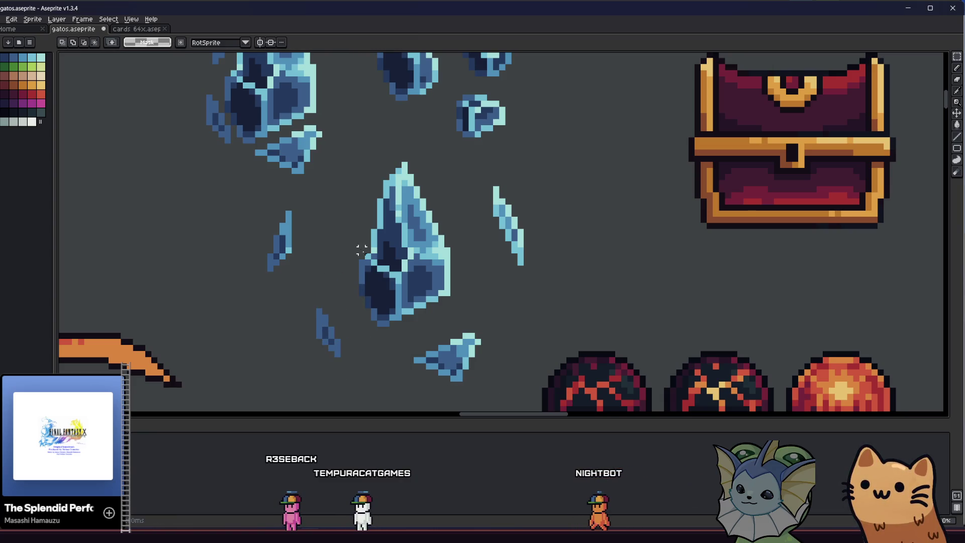
scroll(334, 145, "down", 1)
left_click_drag(336, 148, 437, 272)
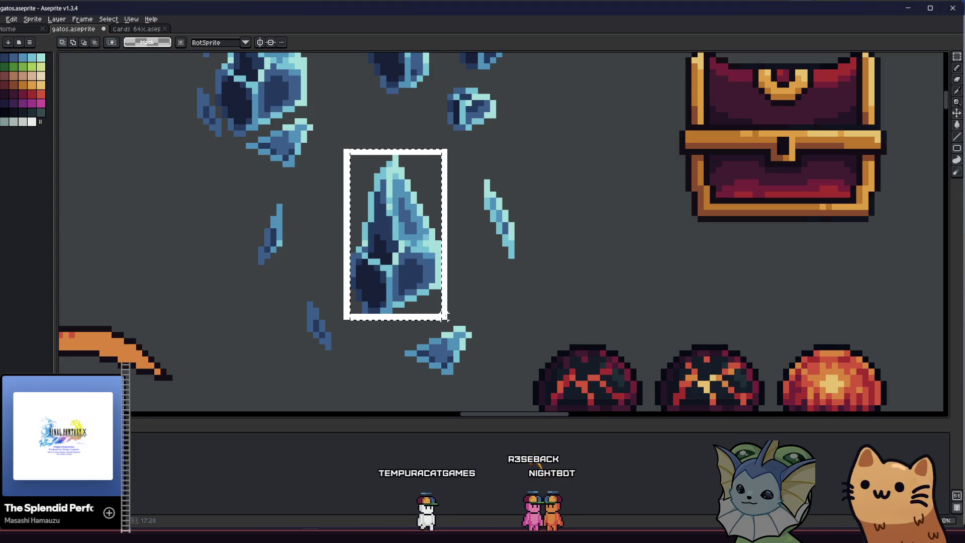
left_click_drag(447, 315, 449, 327)
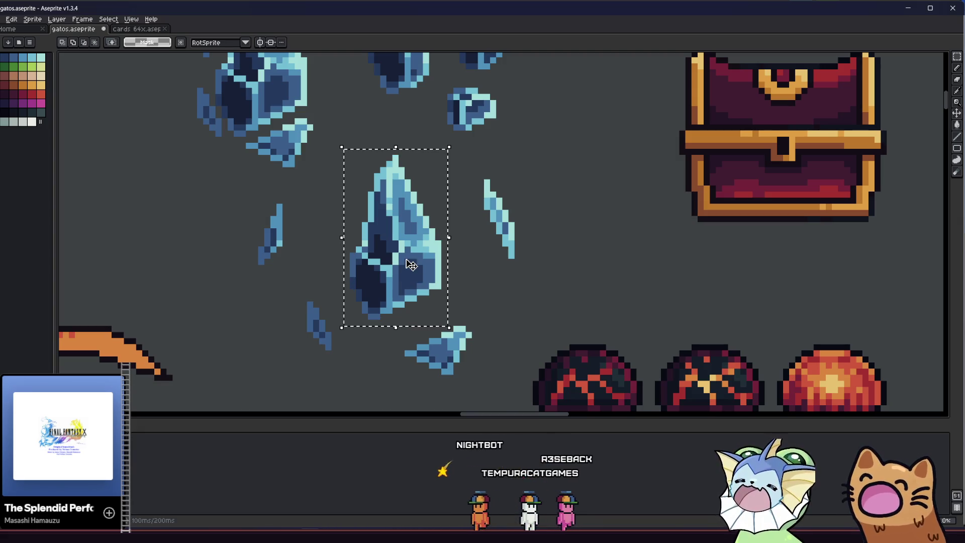
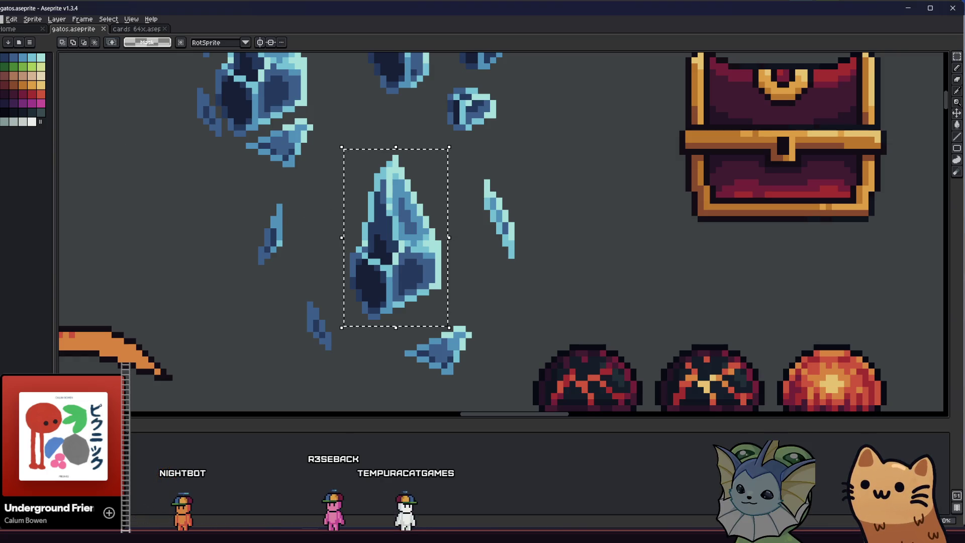
Export the large crystal as soul_crysal_main.png, then marquee-select the small shard to its left
key("alt+f")
left_click(101, 94)
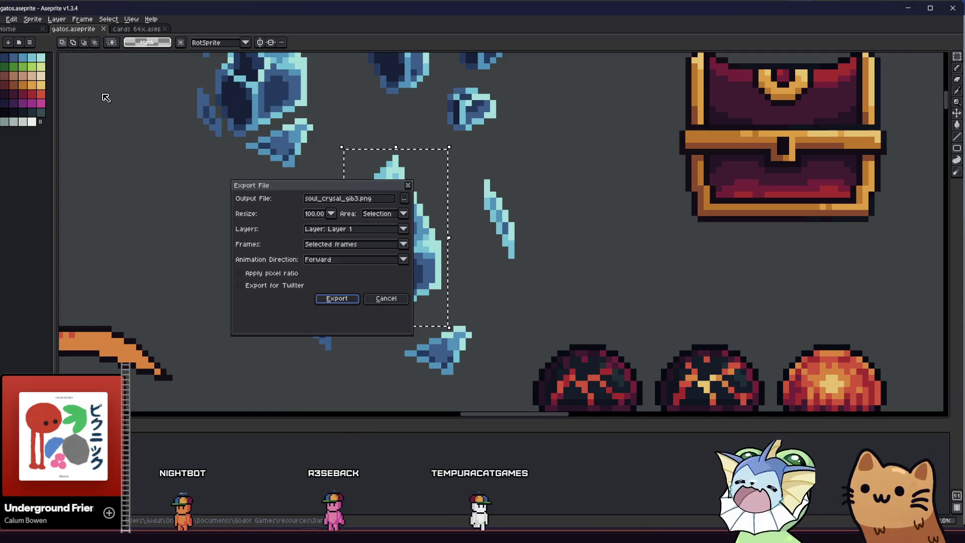
left_click(356, 199)
key("BackSpace")
key("BackSpace")
type("em")
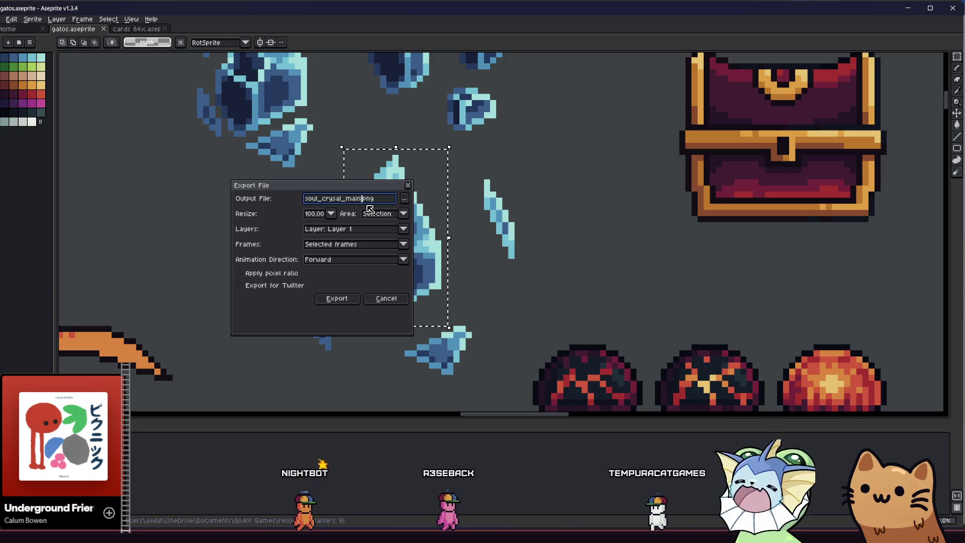
key("Return")
key("ctrl+d")
left_click_drag(253, 199, 290, 271)
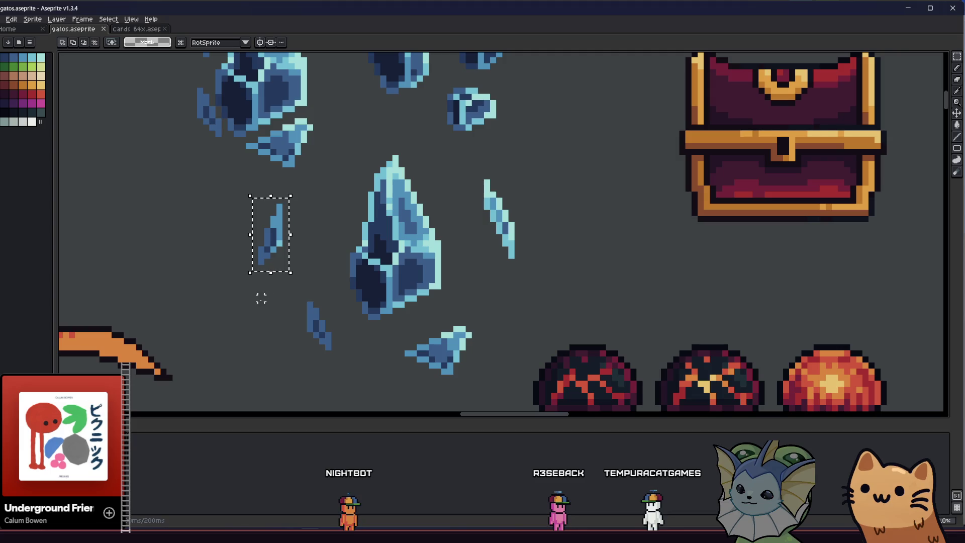
Open Export As for the shard and rename the output file to soul_crysal_small.png
left_click(2, 20)
mouse_move(69, 100)
left_click(101, 96)
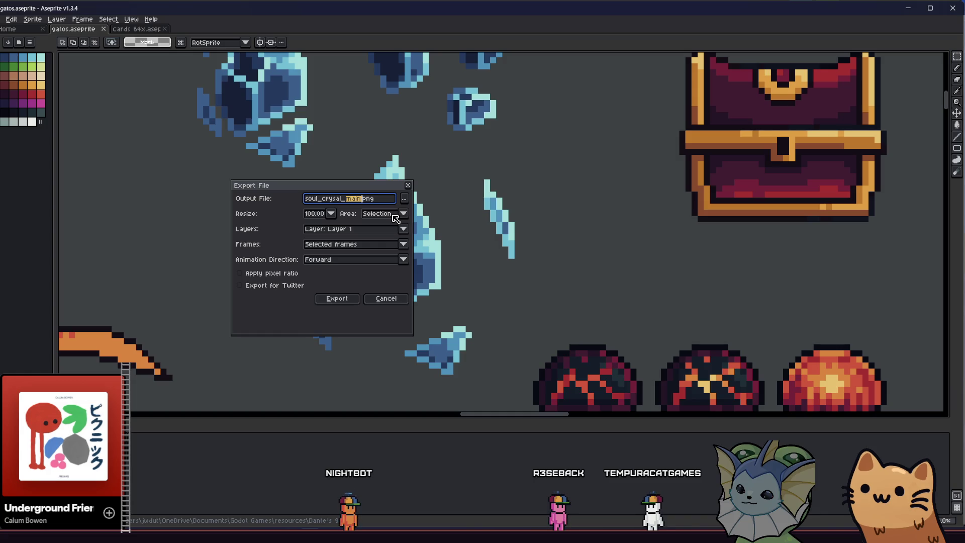
type("sma")
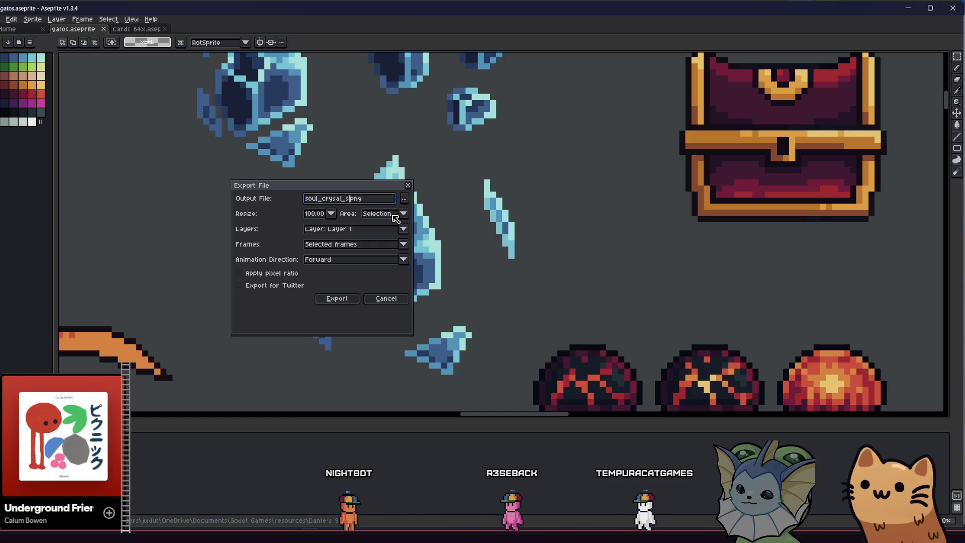
type("ll")
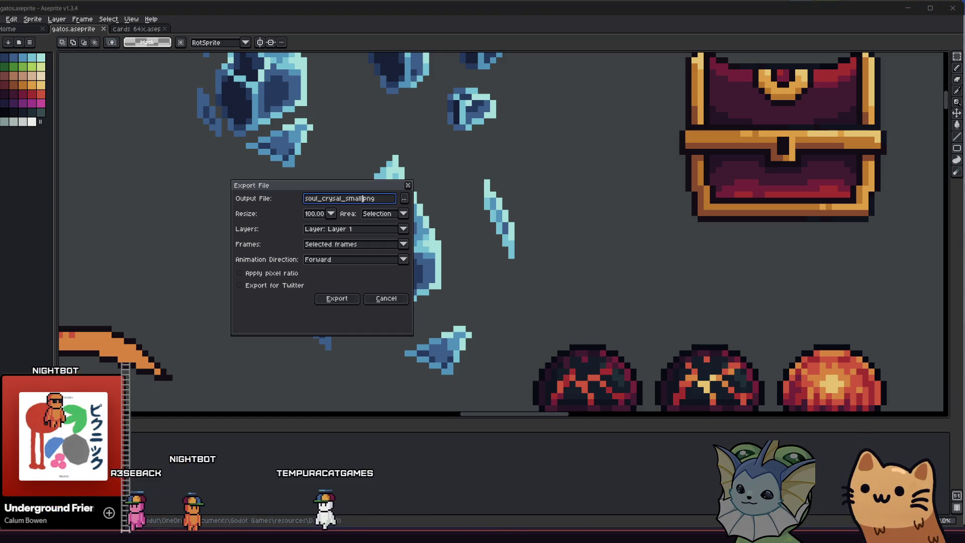
type(".")
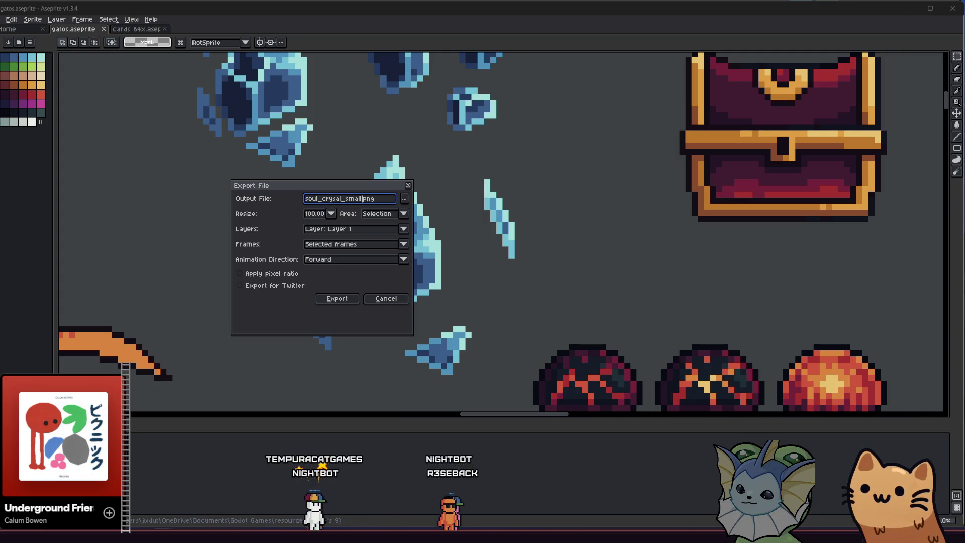
Add a _1 suffix to the shard's output file name just before .png
left_click(363, 199)
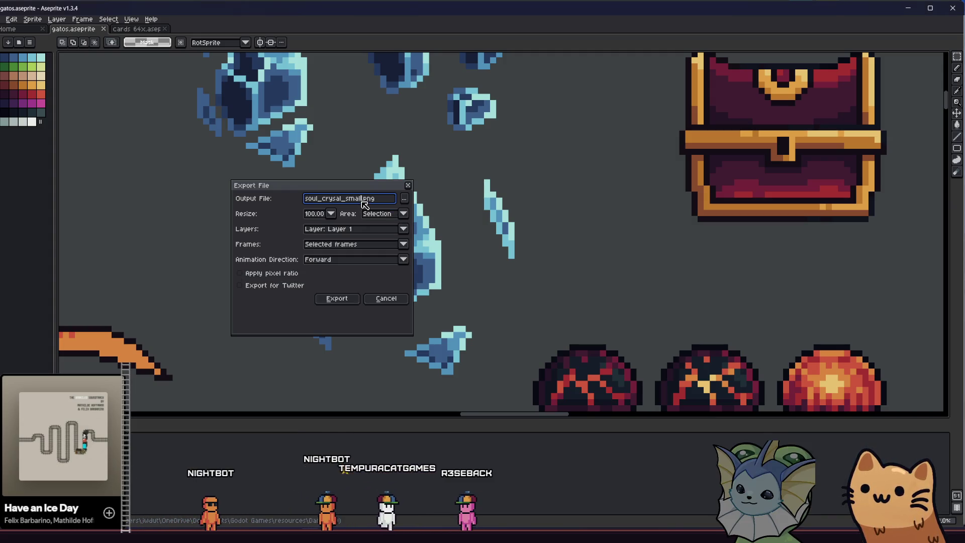
Export the first small shard, then select and export the shard below the main crystal
left_click(334, 299)
left_click_drag(301, 296, 335, 355)
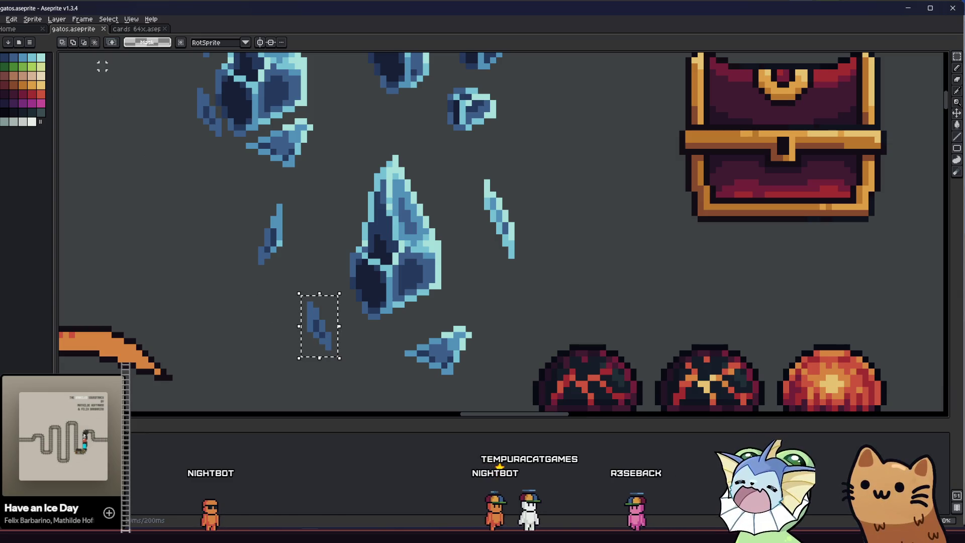
left_click(2, 19)
mouse_move(44, 95)
left_click(105, 96)
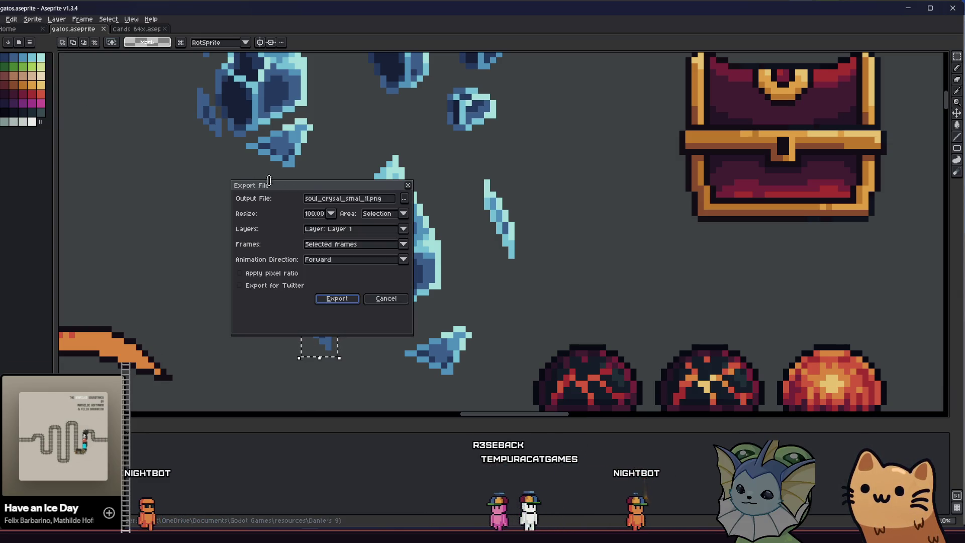
left_click(370, 200)
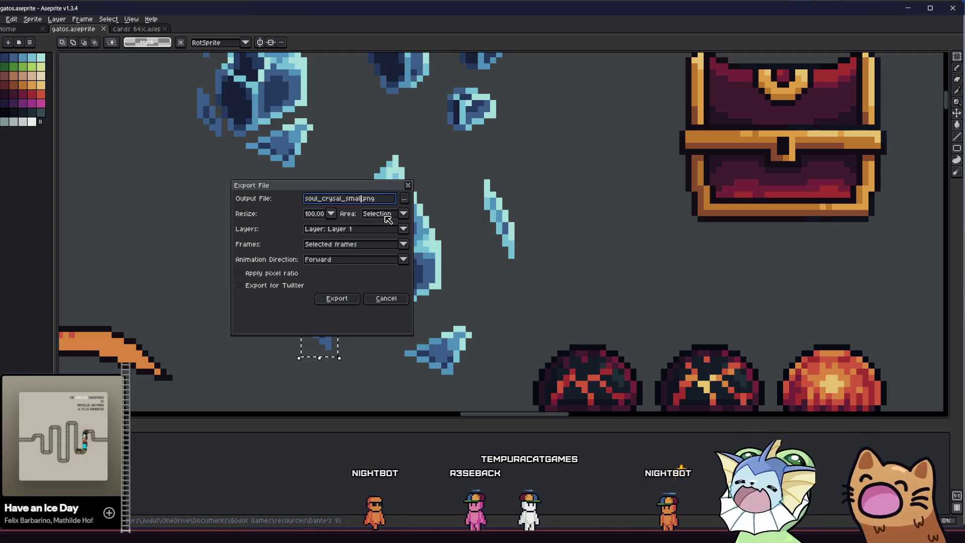
type("_2")
key("Return")
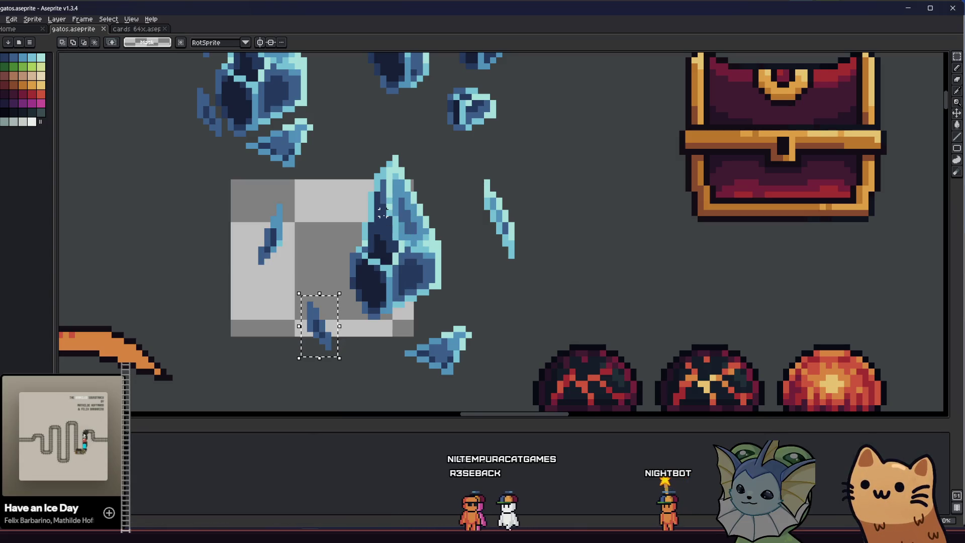
left_click(102, 133)
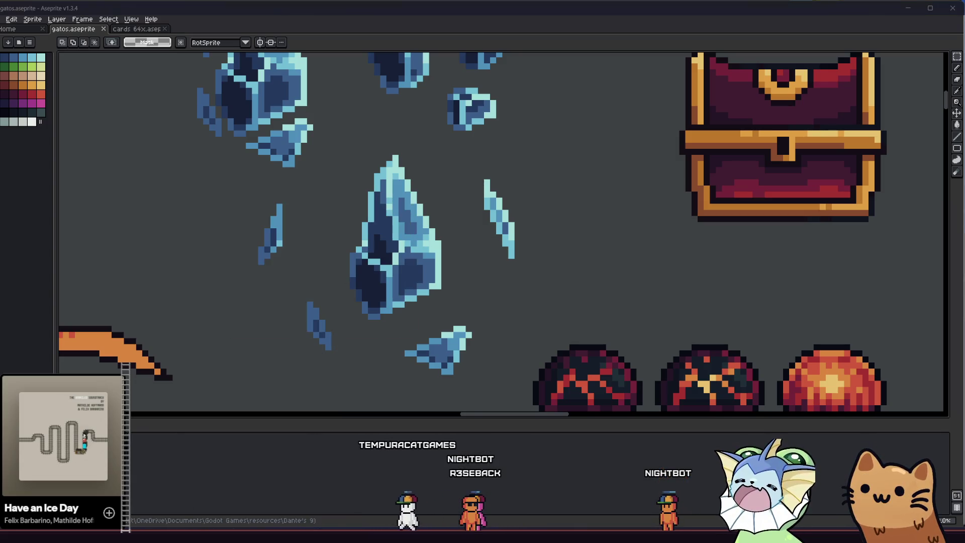
key("super+e")
Browse the exports, relics, sprites, gdc_audio and dev stream cover exports folders in Explorer
scroll(158, 316, "down", 3)
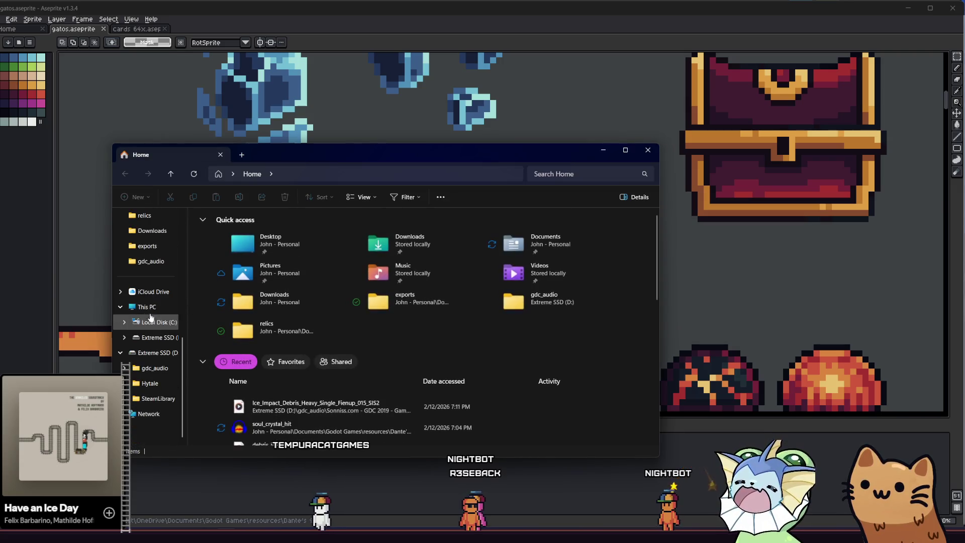
left_click(147, 246)
left_click(145, 216)
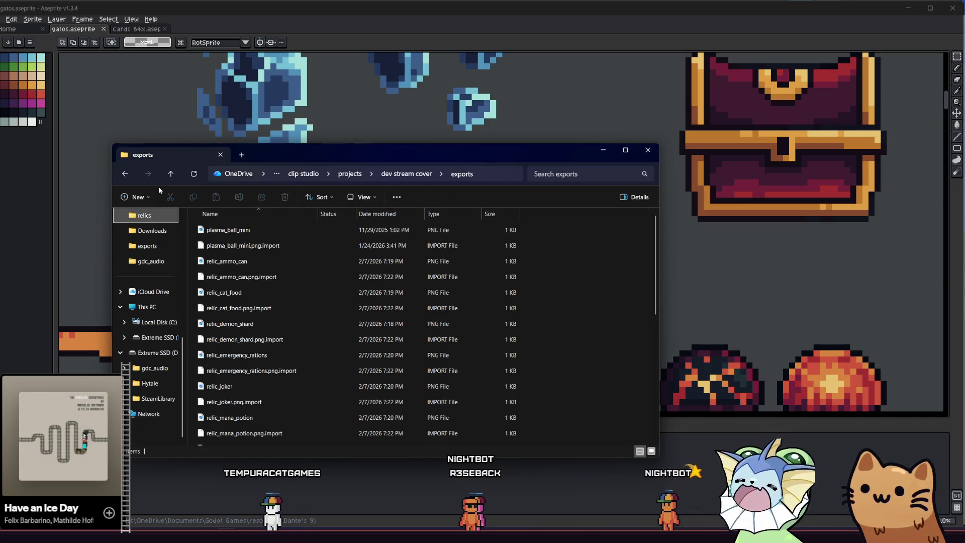
left_click(170, 174)
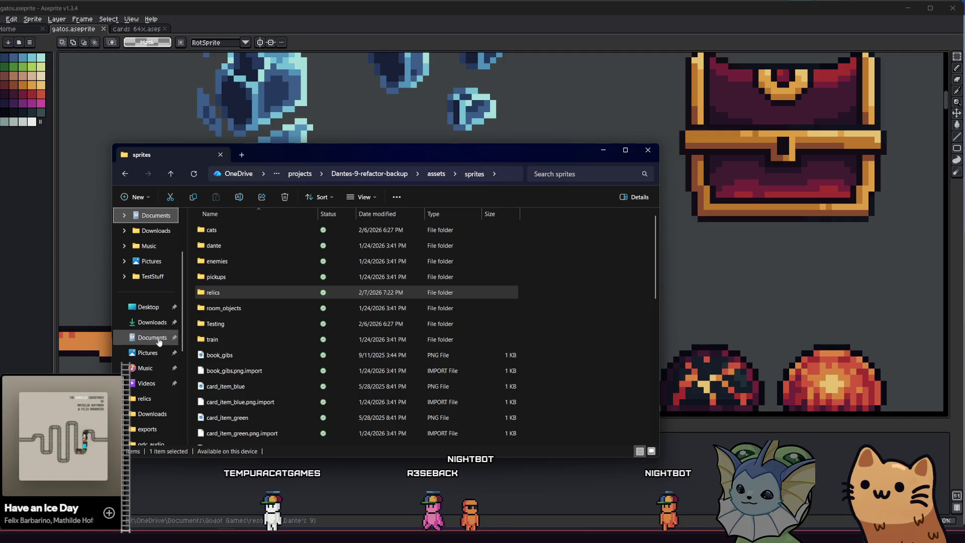
scroll(156, 347, "down", 1)
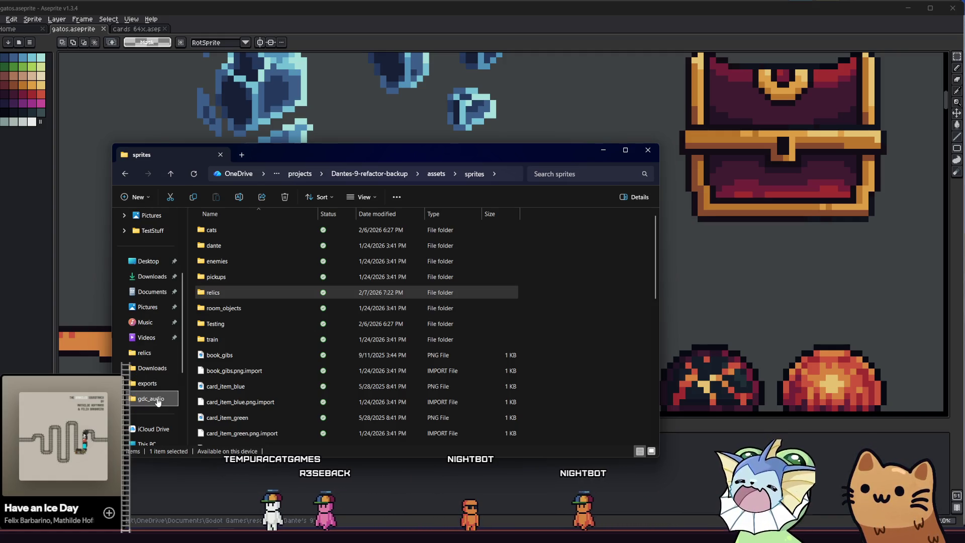
left_click(150, 398)
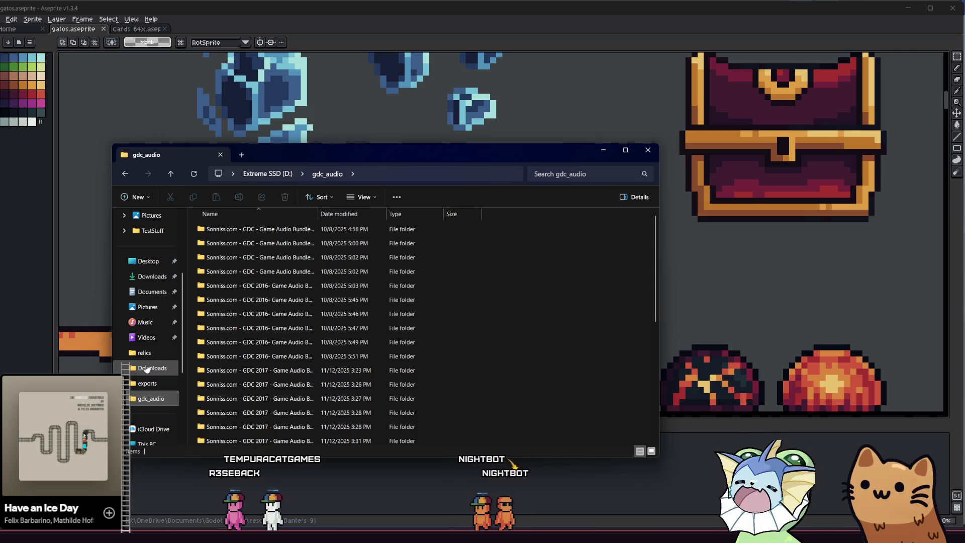
left_click(150, 383)
scroll(161, 330, "up", 1)
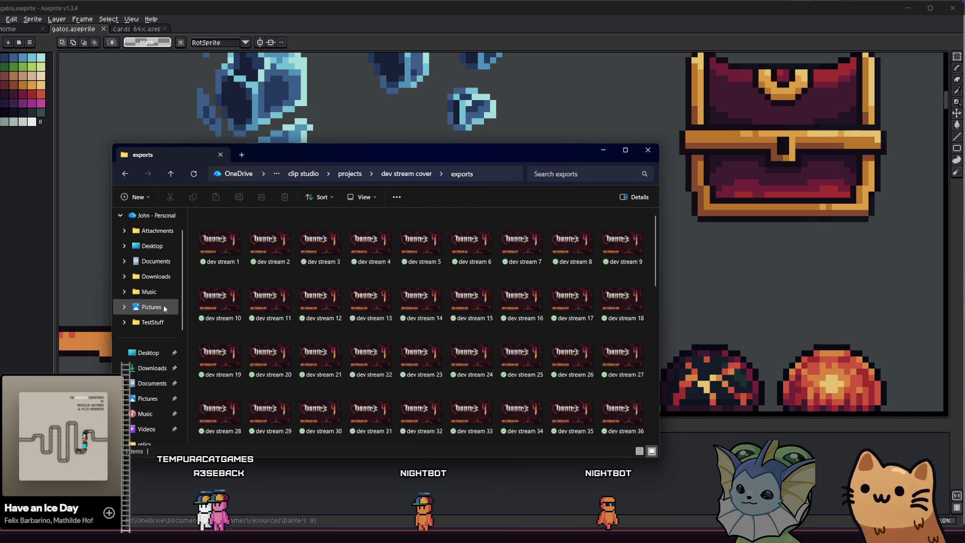
Navigate to Documents > Godot Games > resources > Dante's 9
left_click(156, 261)
scroll(249, 309, "down", 4)
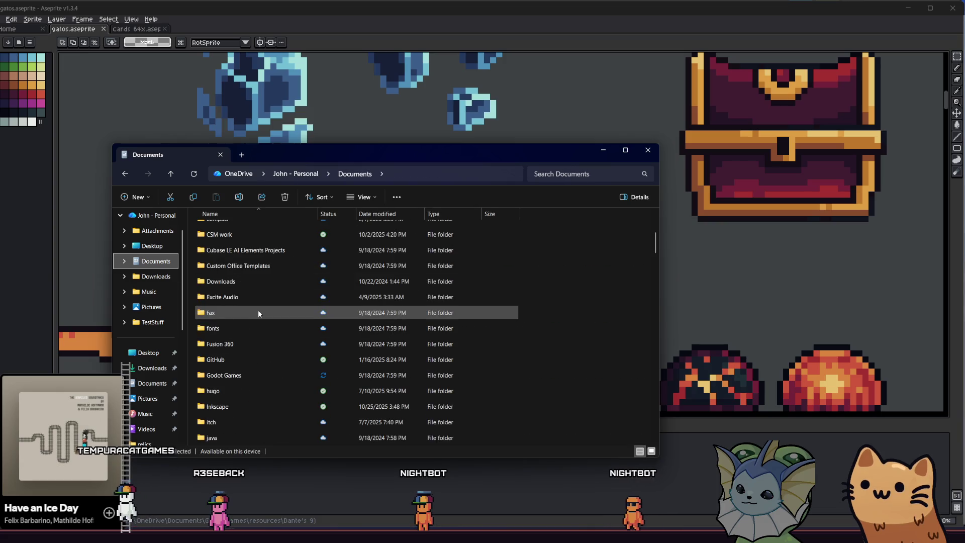
double_click(259, 375)
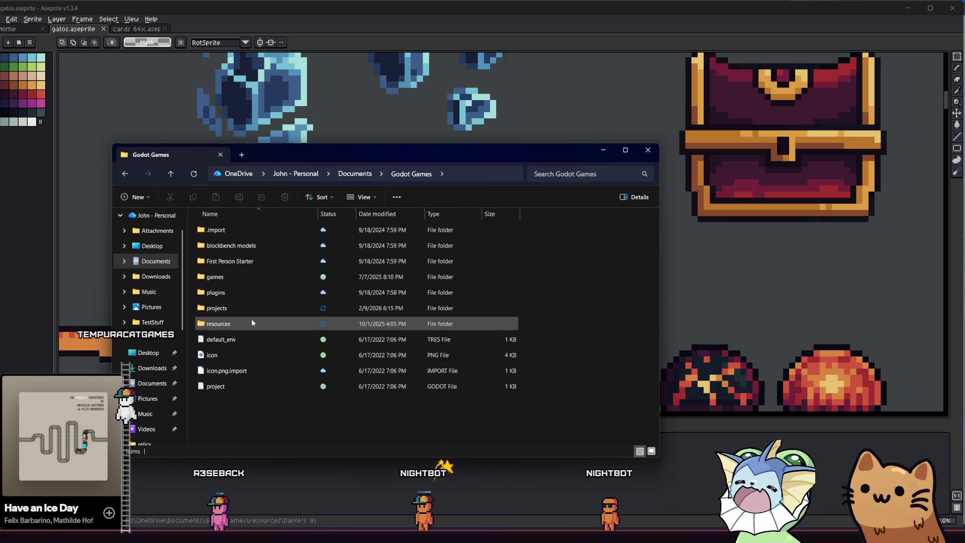
double_click(252, 323)
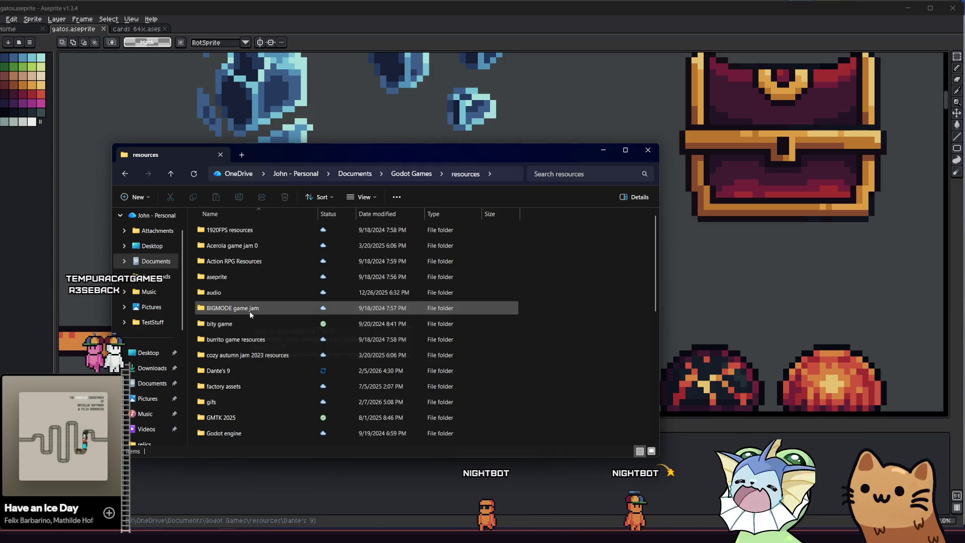
left_click(234, 371)
double_click(234, 371)
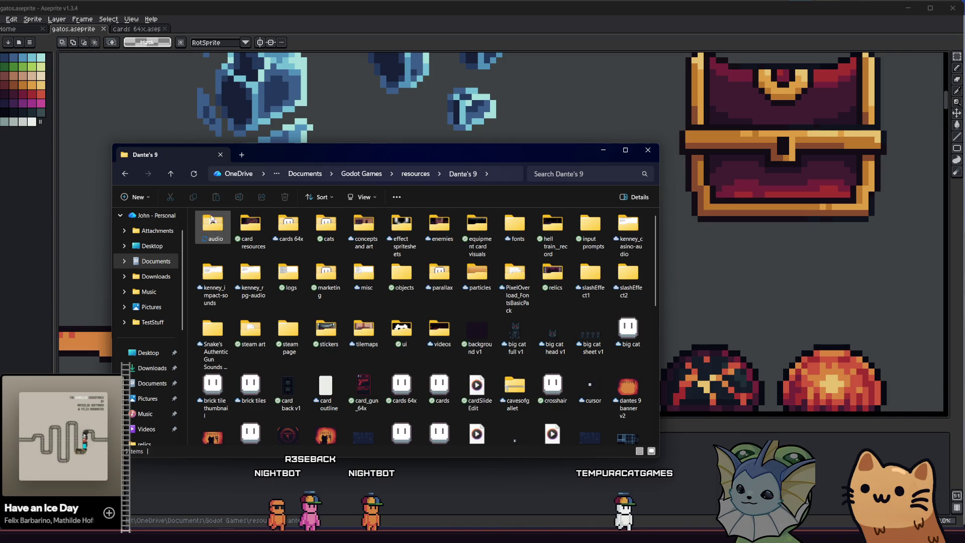
Select the card resources folder inside Dante's 9
left_click(250, 229)
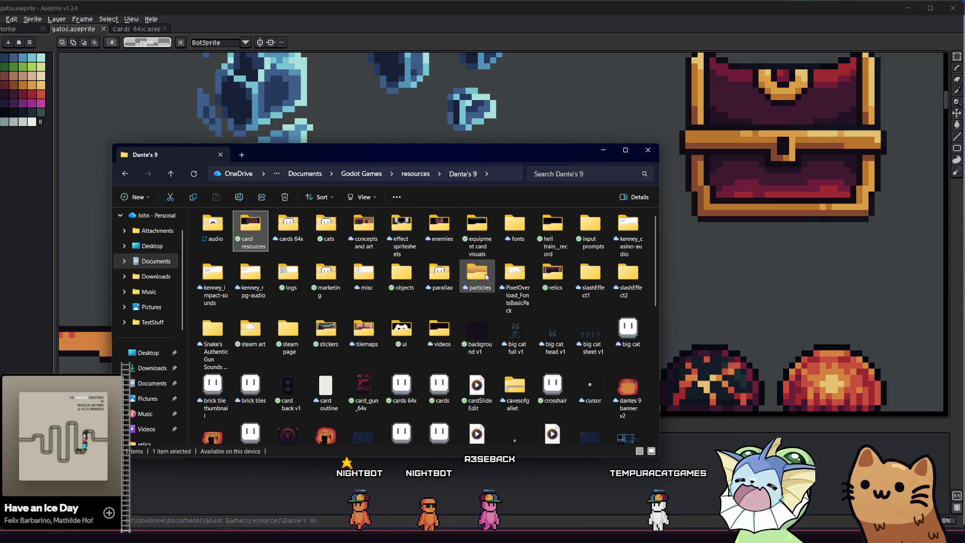
In objects > room objects, fix the first shard's name to soul_crysal_small_1 by adding the missing 'l'
double_click(391, 274)
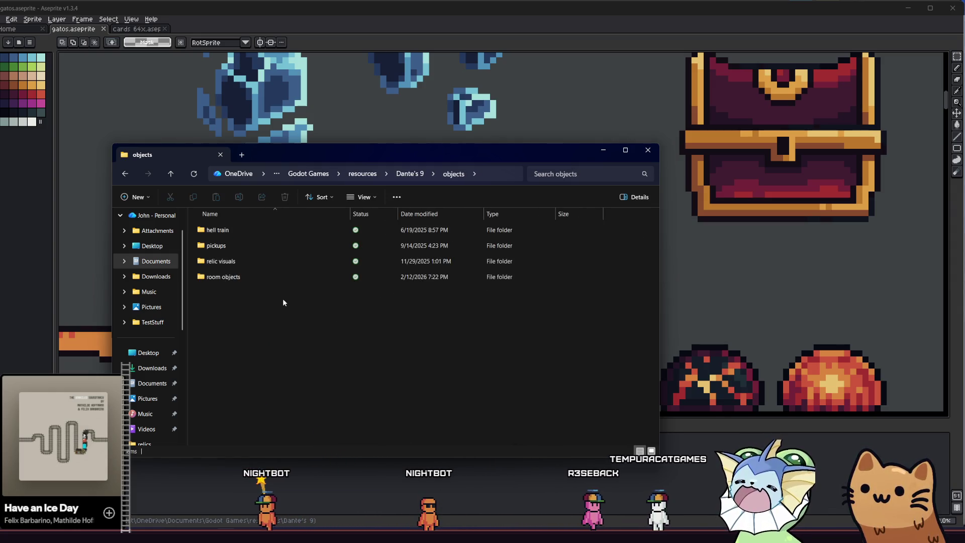
double_click(278, 276)
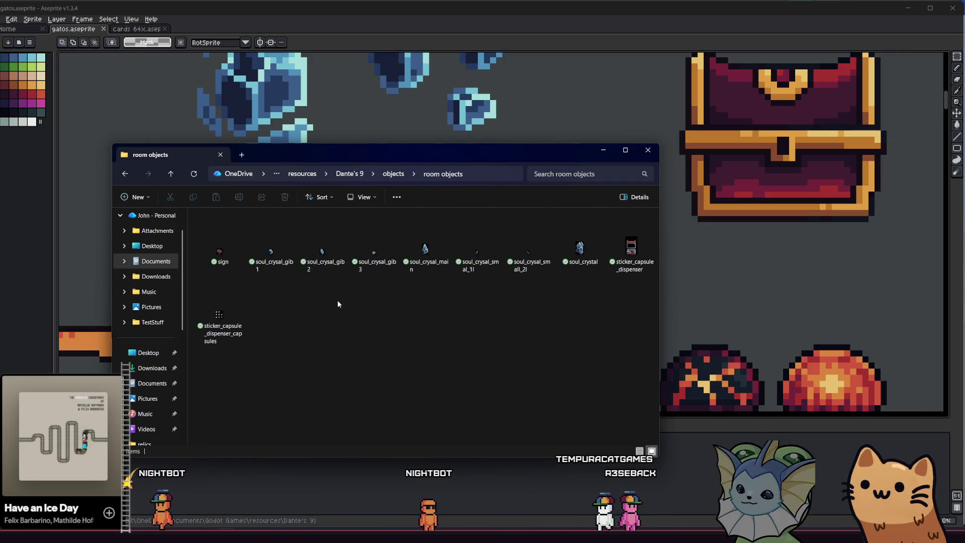
left_click(482, 251)
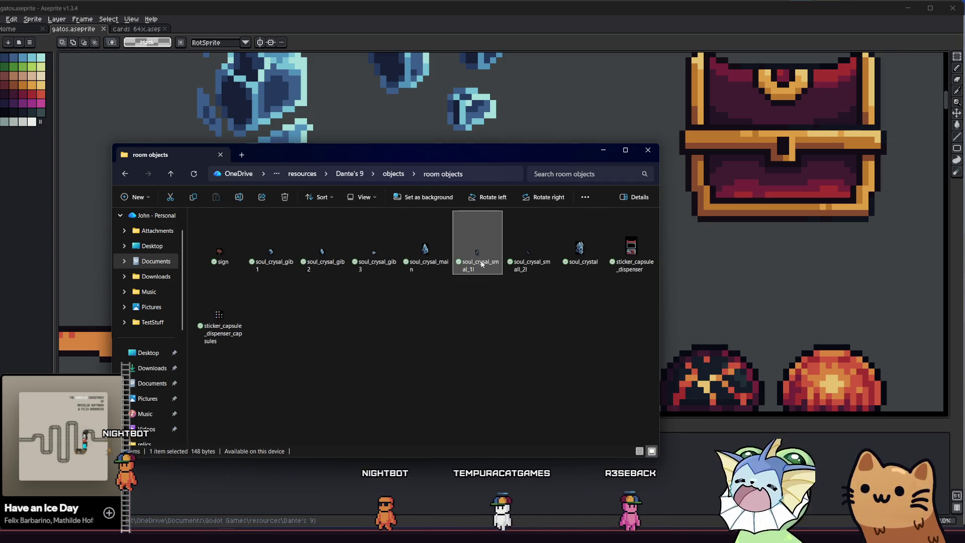
right_click(483, 258)
left_click(573, 83)
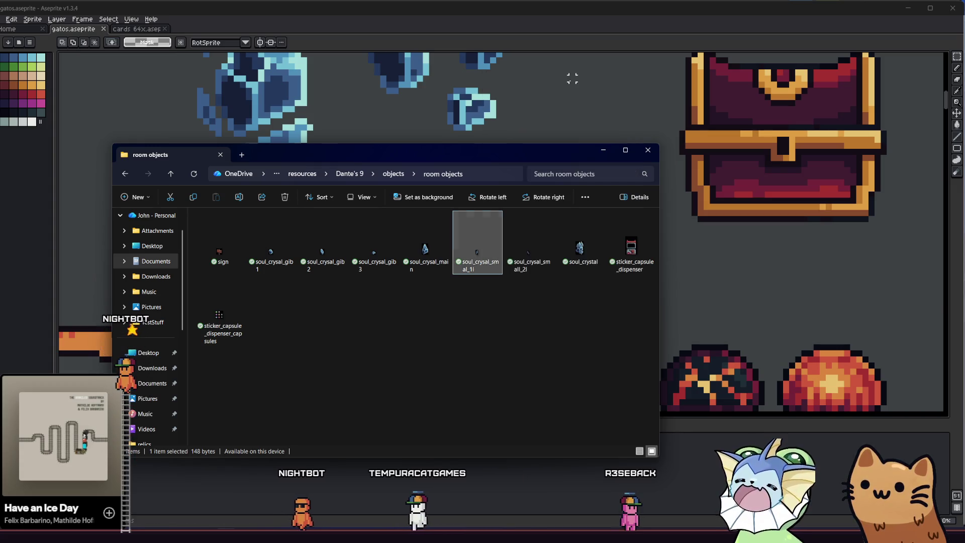
key("Left")
key("Left")
type("l")
key("Return")
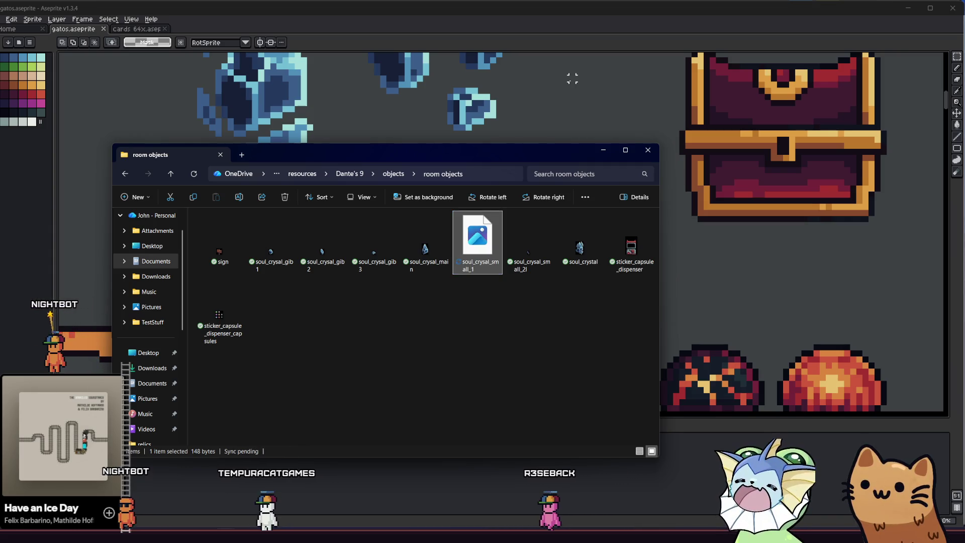
Rename the second shard to soul_crysal_small_2 and close the Explorer window
key("Right")
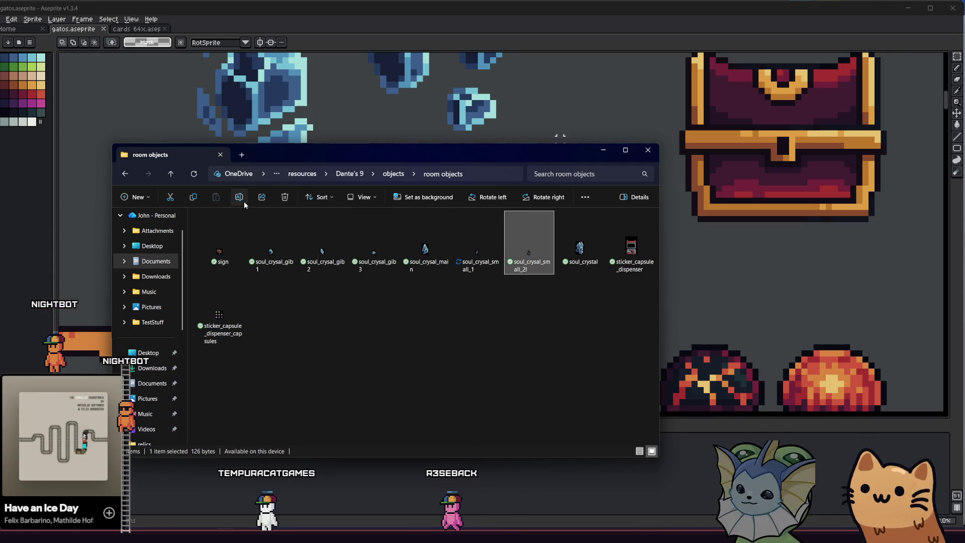
left_click(236, 199)
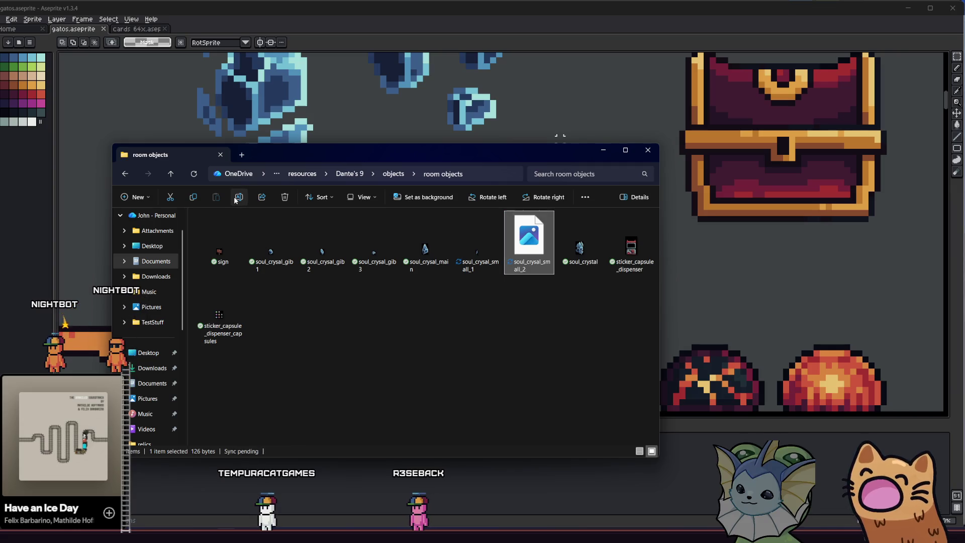
left_click(308, 364)
left_click(66, 188)
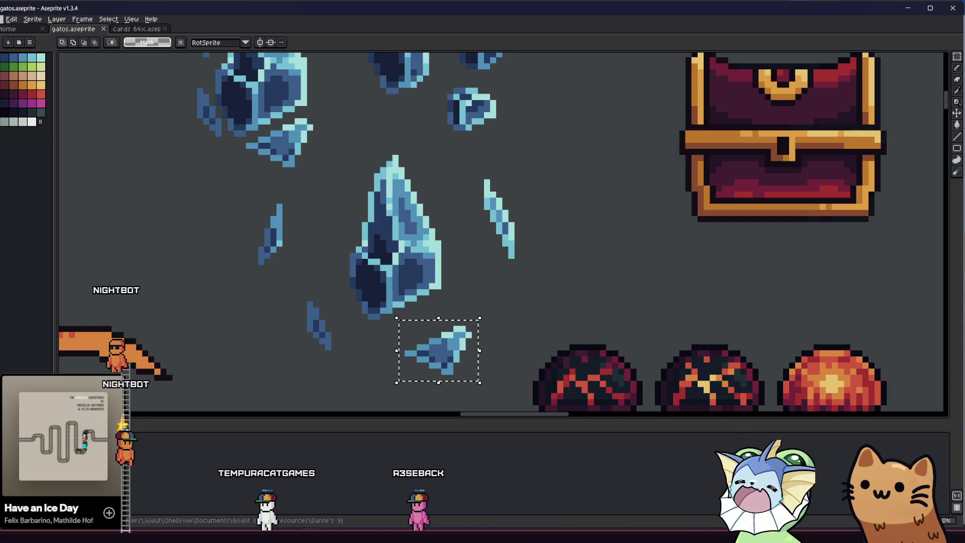
Export the selected triangular shard as a soul_crysal_small PNG
left_click(2, 19)
mouse_move(51, 95)
left_click(114, 98)
left_click(371, 199)
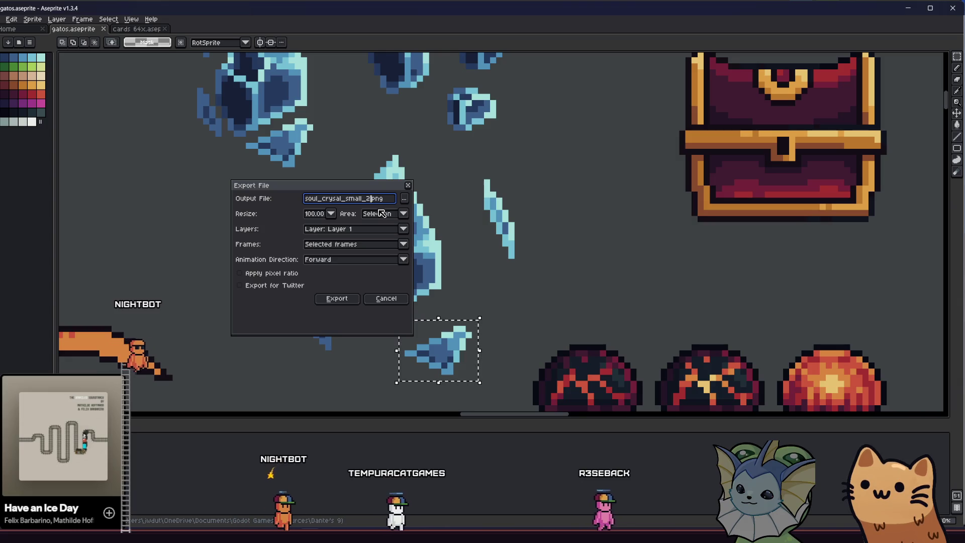
key("Return")
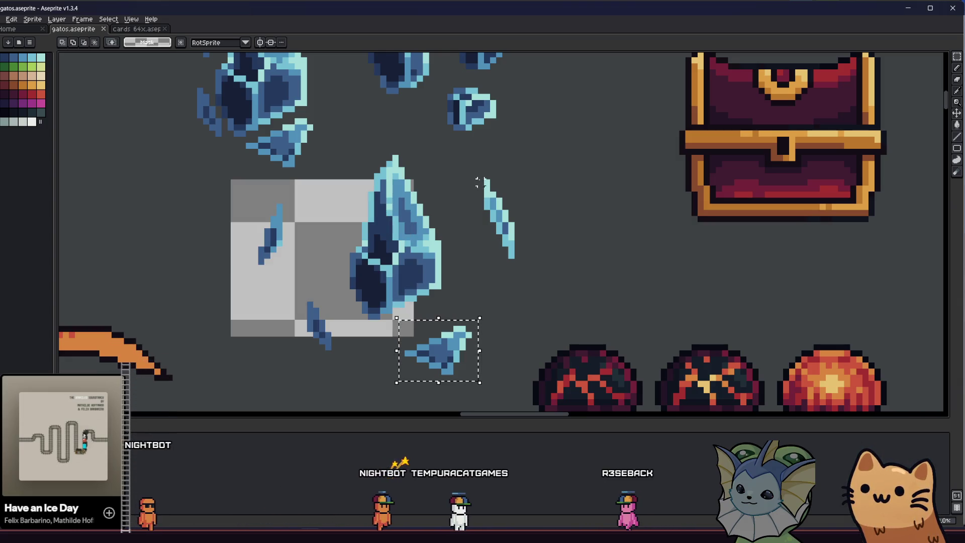
Marquee the thin crystal sliver and export it as another soul_crysal_small PNG
left_click_drag(477, 171, 522, 266)
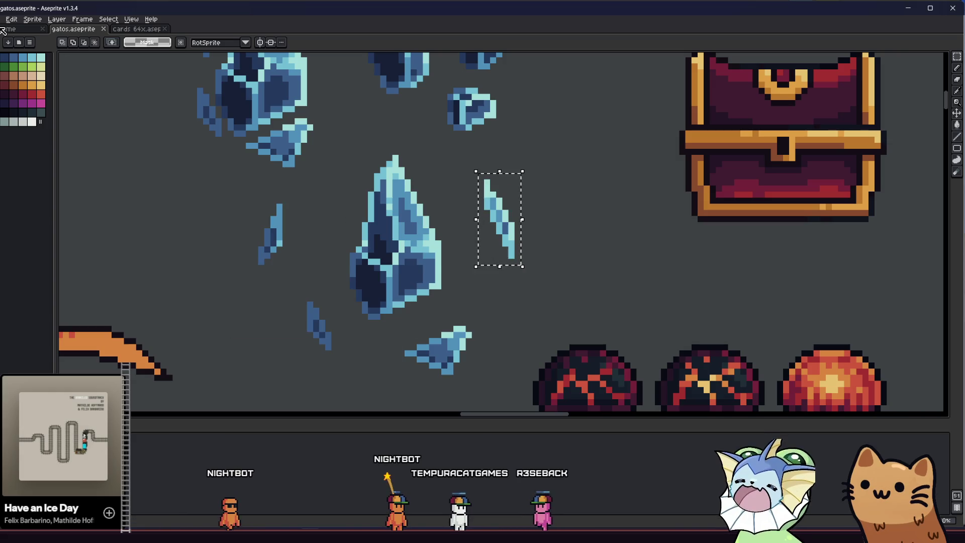
left_click(2, 19)
mouse_move(30, 93)
left_click(111, 96)
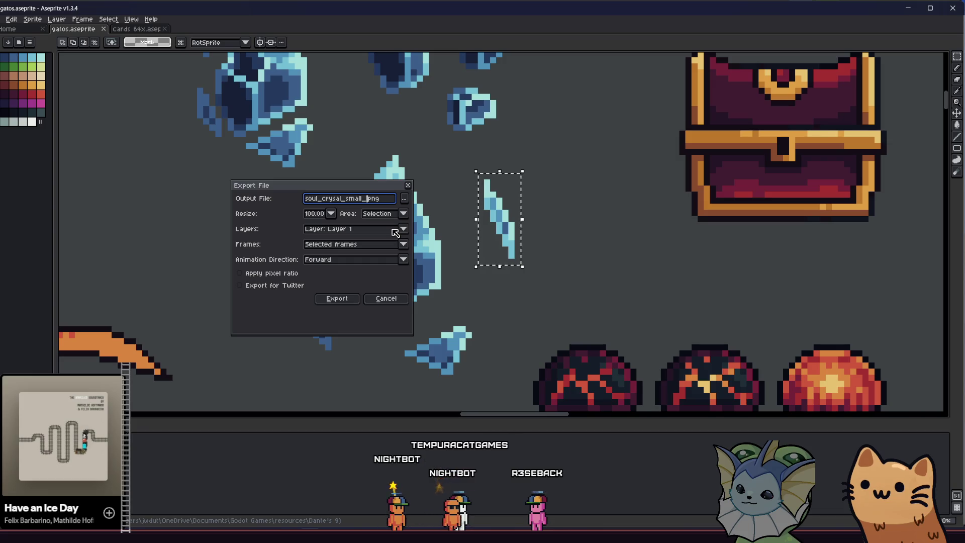
key("Return")
left_click(389, 256)
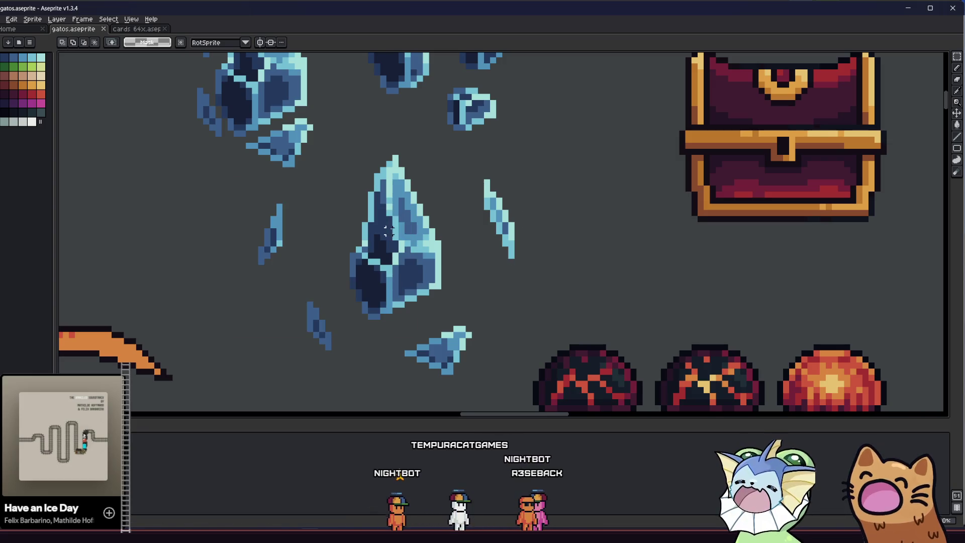
key("alt+Tab")
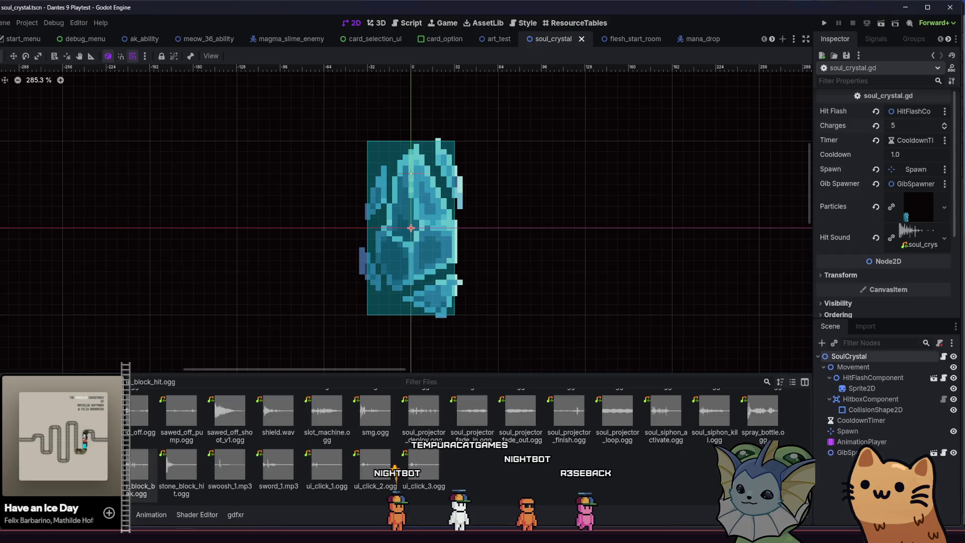
Add two Sprite2D child nodes under HitFlashComponent
left_click(873, 378)
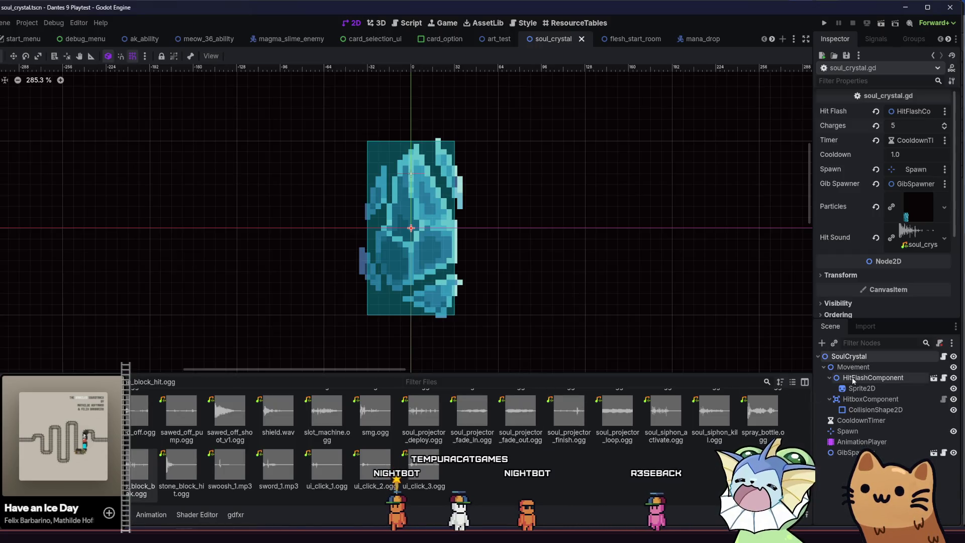
left_click(822, 343)
type("sprite")
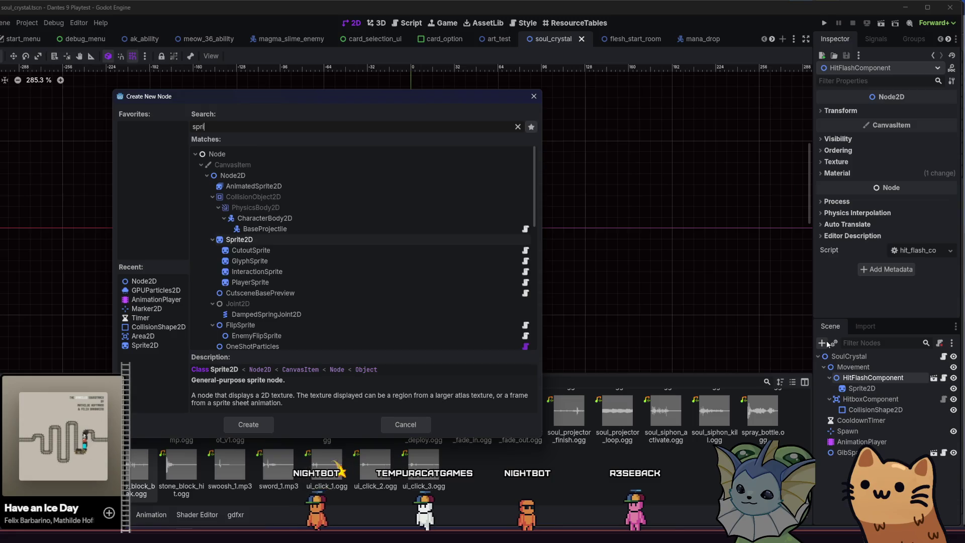
double_click(306, 198)
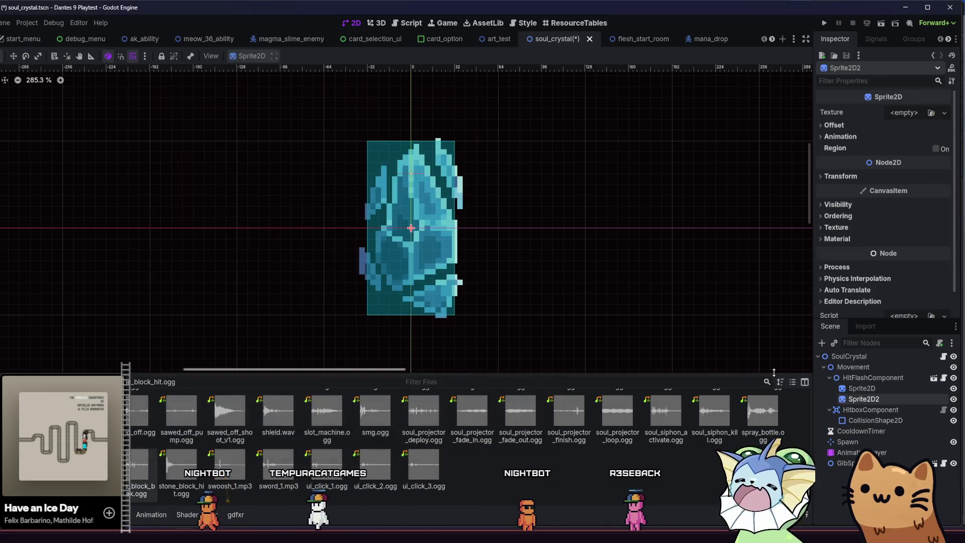
left_click(823, 342)
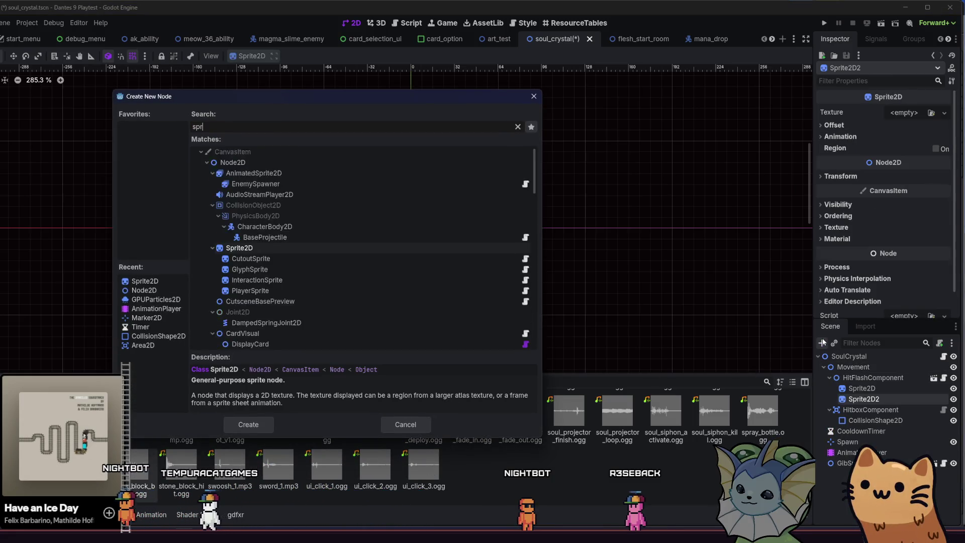
double_click(261, 195)
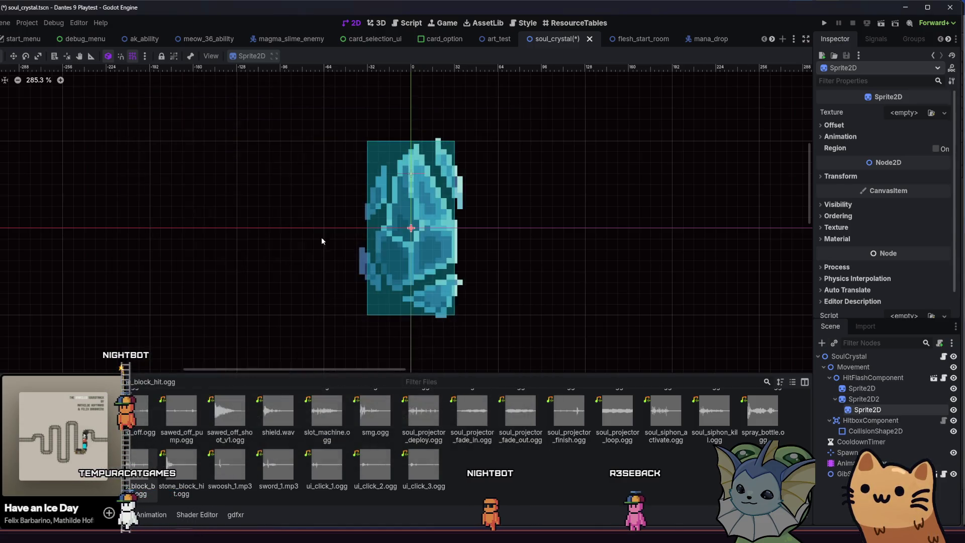
Rename the original Sprite2D to Main and reorder the sprite nodes beneath HitFlashComponent
left_click(862, 389)
double_click(862, 388)
type("Main")
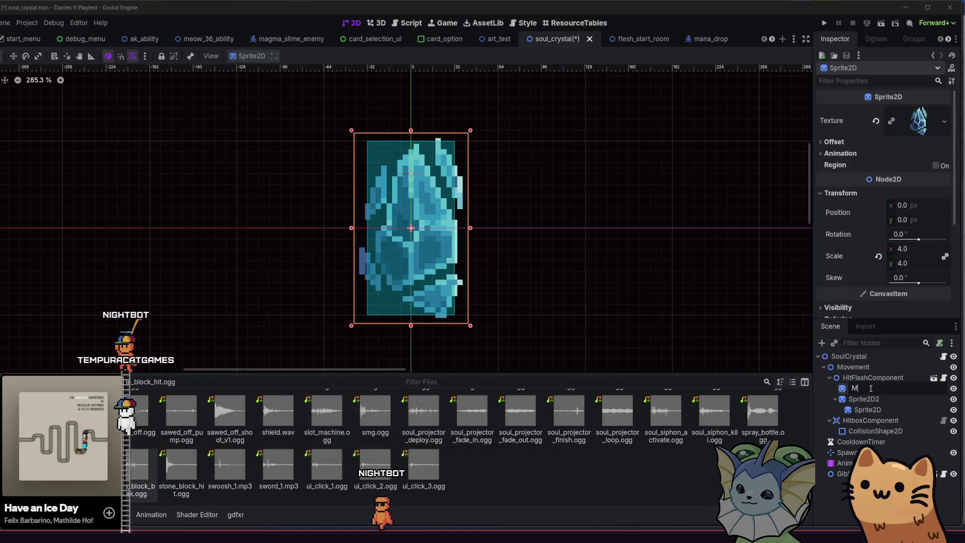
key("Return")
left_click_drag(872, 391, 883, 397)
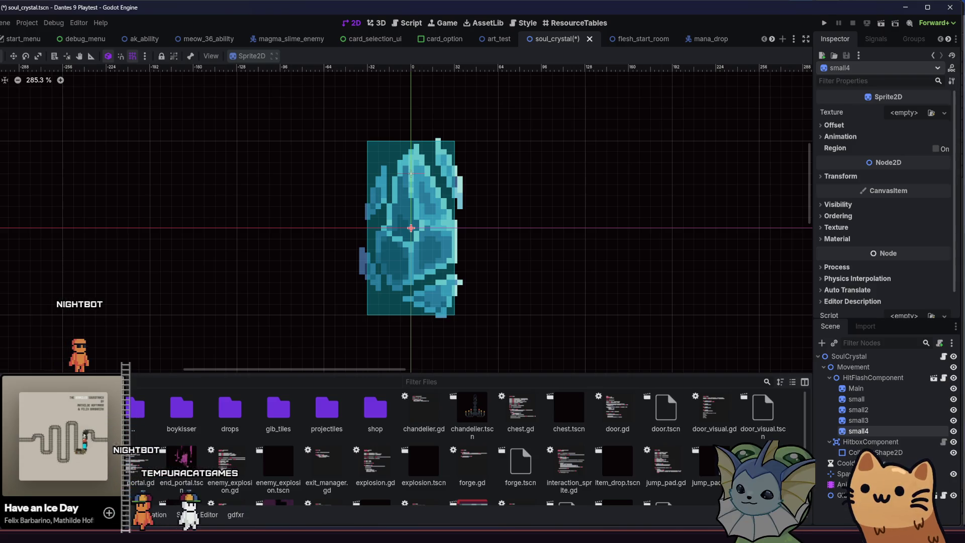
key("alt+Tab")
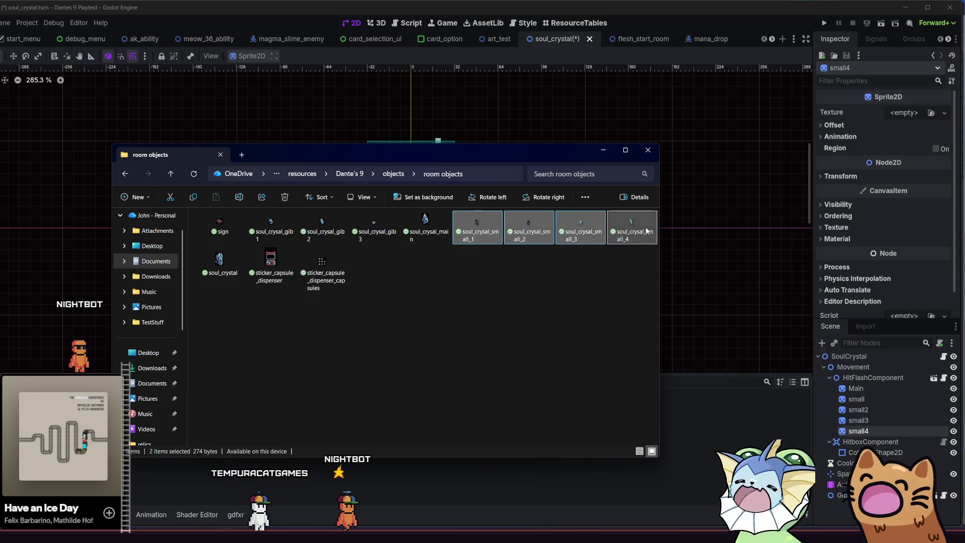
Drag soul_crysal_main through soul_crysal_small_4 from Explorer into Godot's FileSystem dock
left_click(428, 231)
left_click(613, 236, "shift")
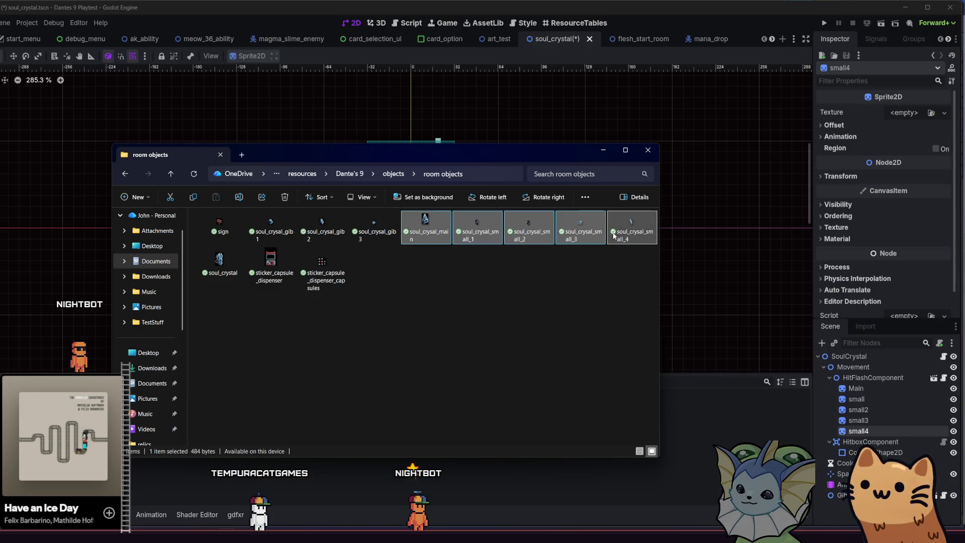
left_click_drag(640, 232, 729, 443)
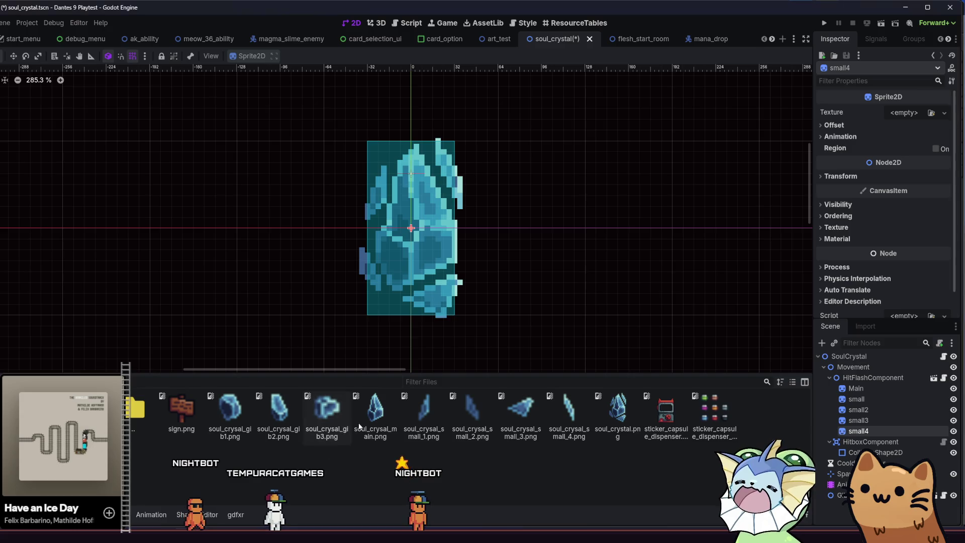
Give the Main sprite the soul_crysal_main.png texture
mouse_move(375, 415)
left_mouse_down()
mouse_move(649, 358)
mouse_move(849, 138)
mouse_move(895, 119)
left_mouse_up()
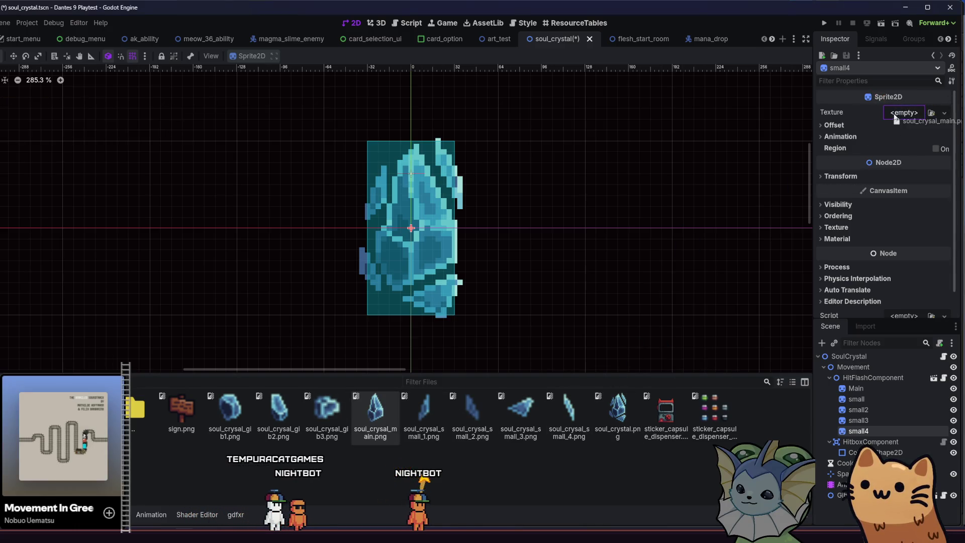
left_click_drag(424, 406, 877, 99)
left_click(899, 112)
key("Escape")
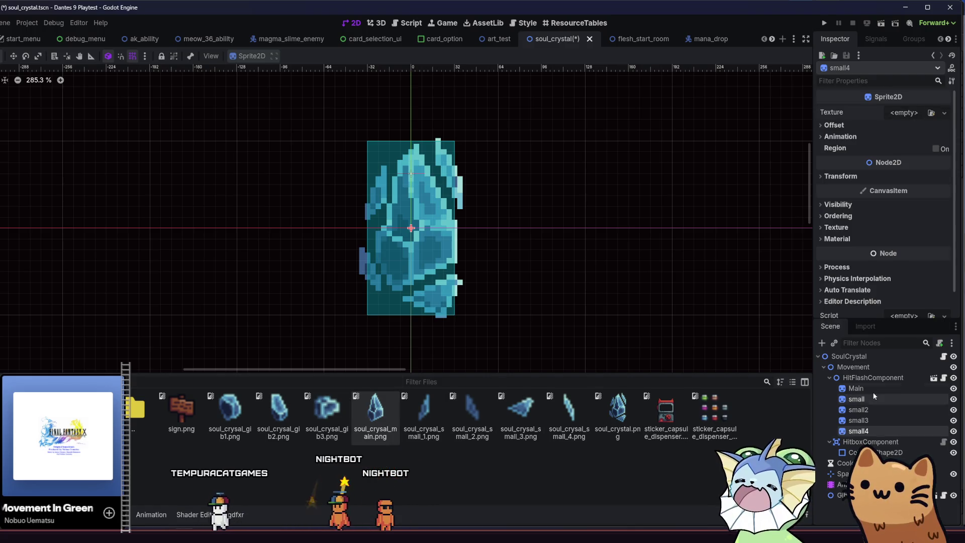
left_click(862, 388)
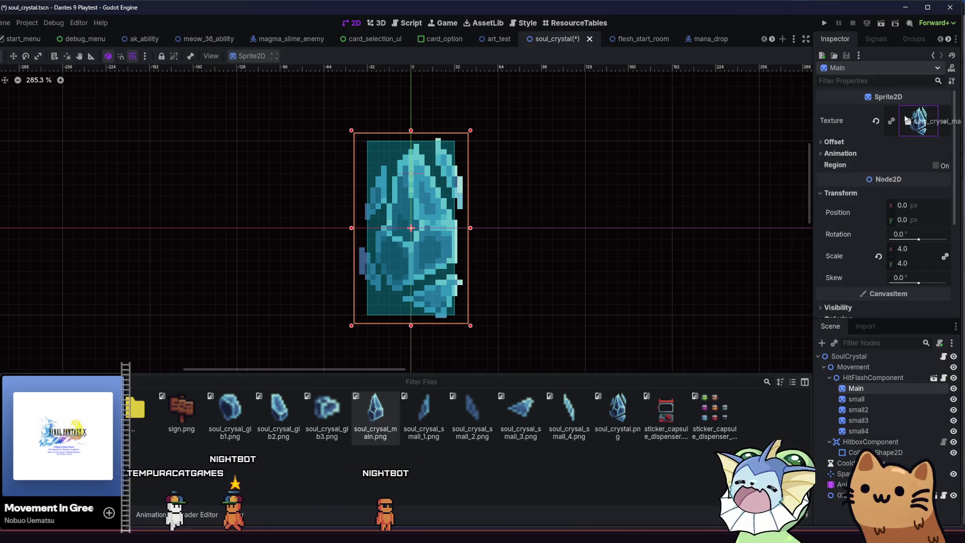
left_click_drag(906, 120, 906, 121)
Give the small sprite the soul_crysal_small_1.png texture and move it to the crystal's upper left
left_click(878, 400)
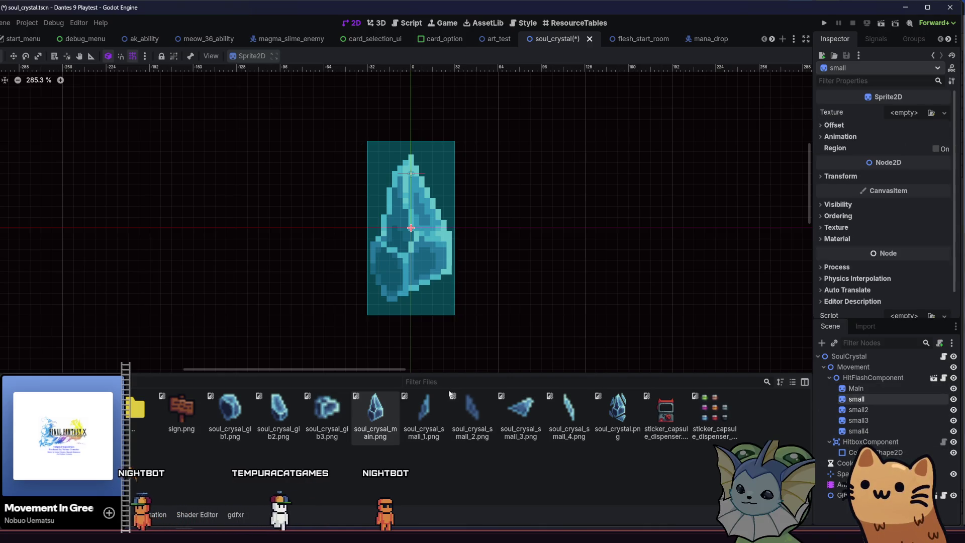
left_click_drag(426, 419, 905, 119)
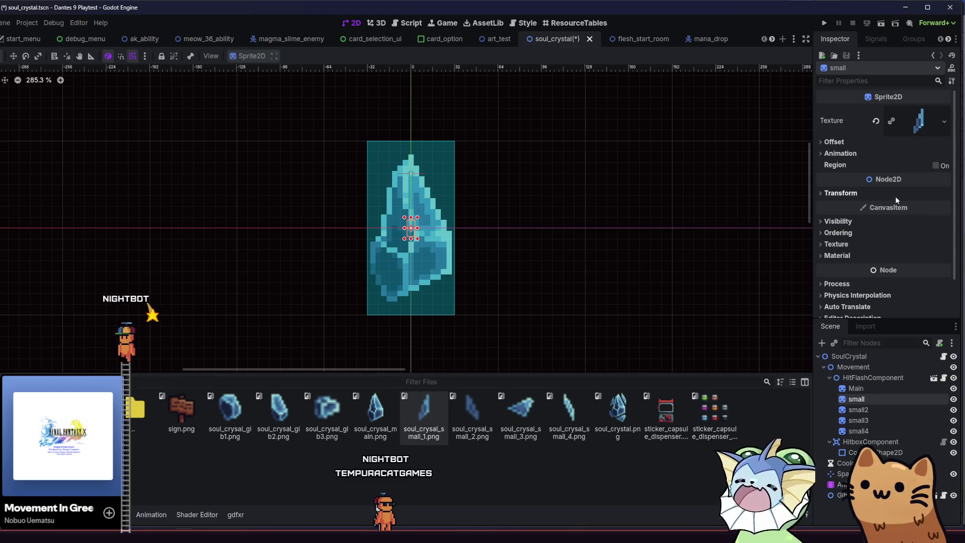
left_click(841, 193)
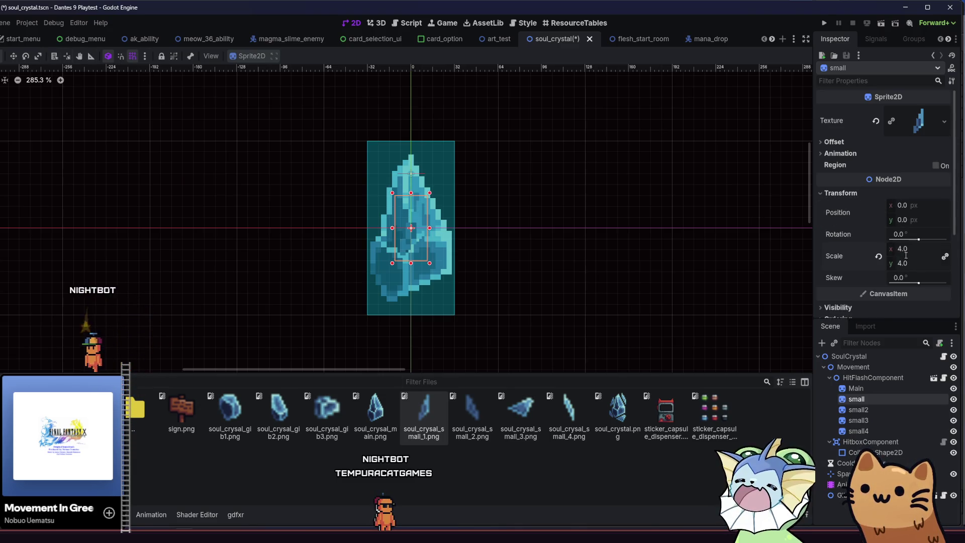
left_click(905, 411)
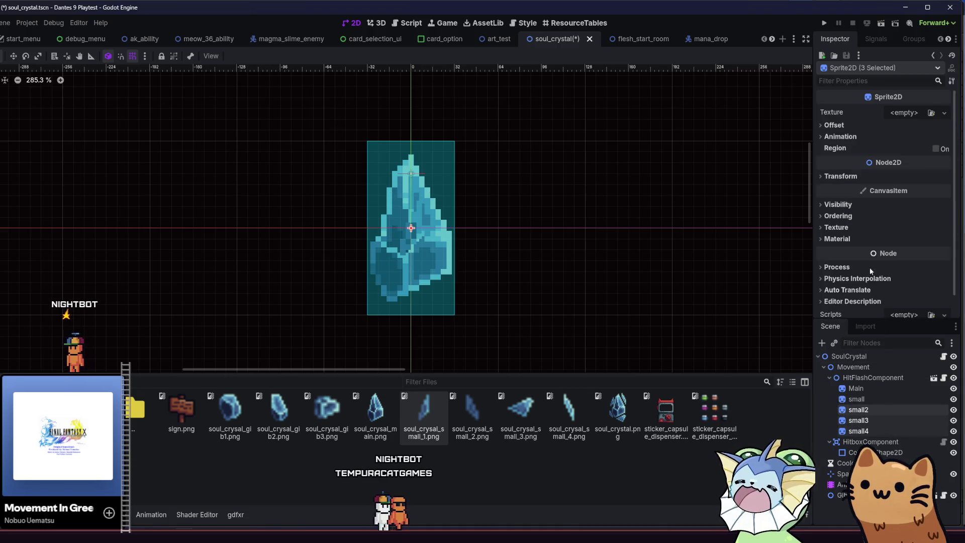
left_click(875, 176)
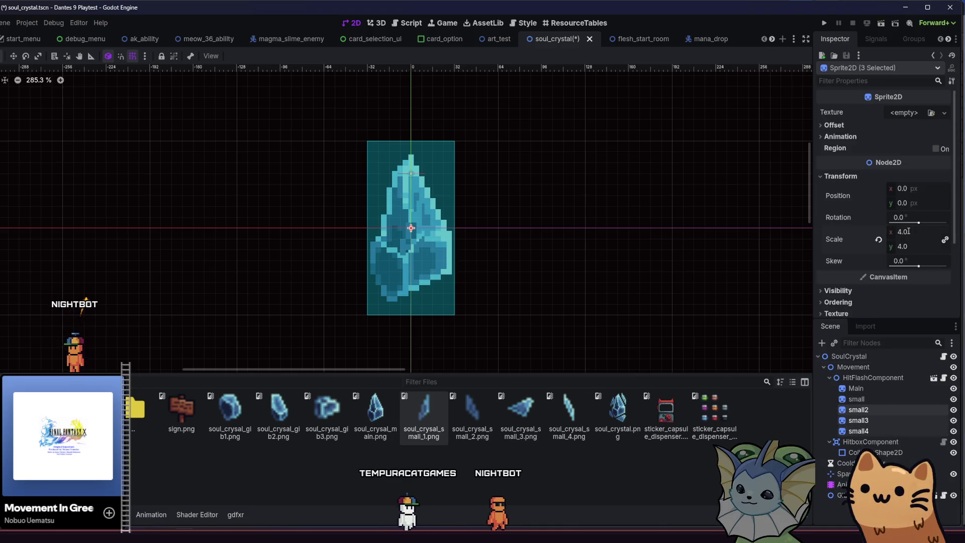
left_click(857, 399)
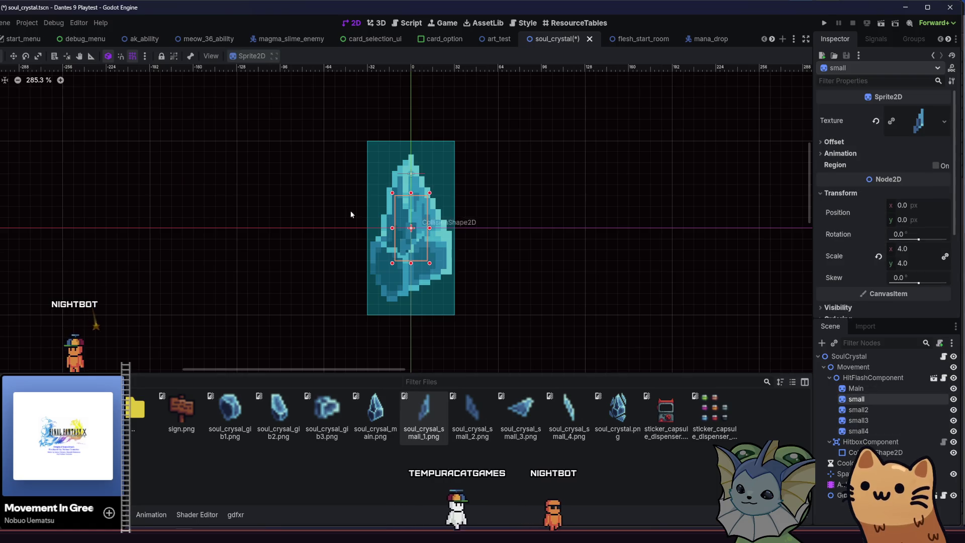
left_click(14, 56)
left_click_drag(276, 186, 257, 173)
Adjust the snap grid settings and nudge the small shard down 4 px
scroll(352, 191, "down", 1)
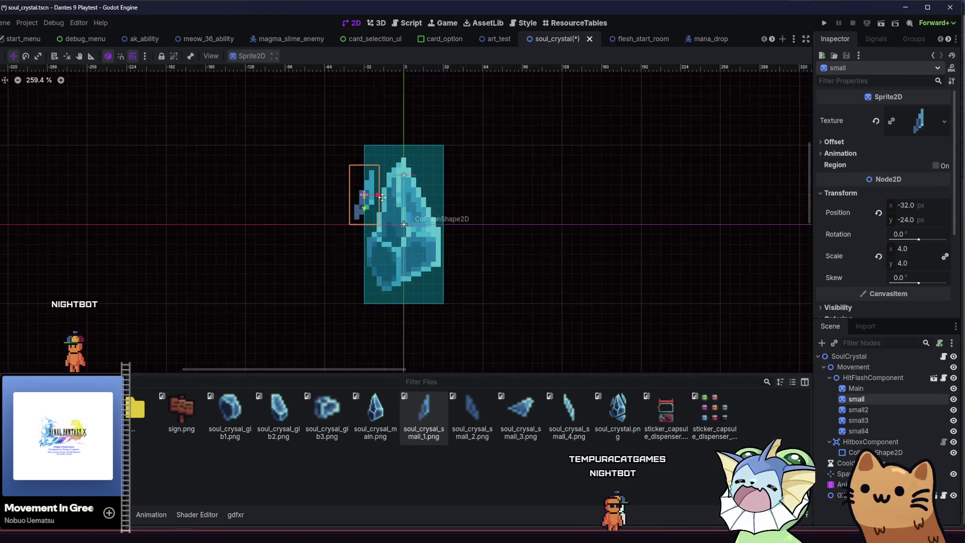
scroll(382, 197, "up", 5)
left_click(331, 195)
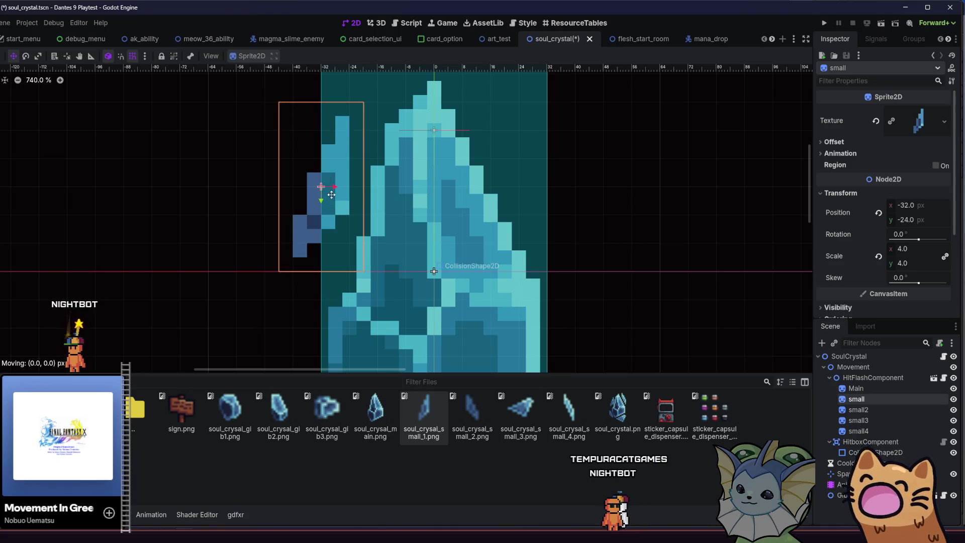
left_click(144, 56)
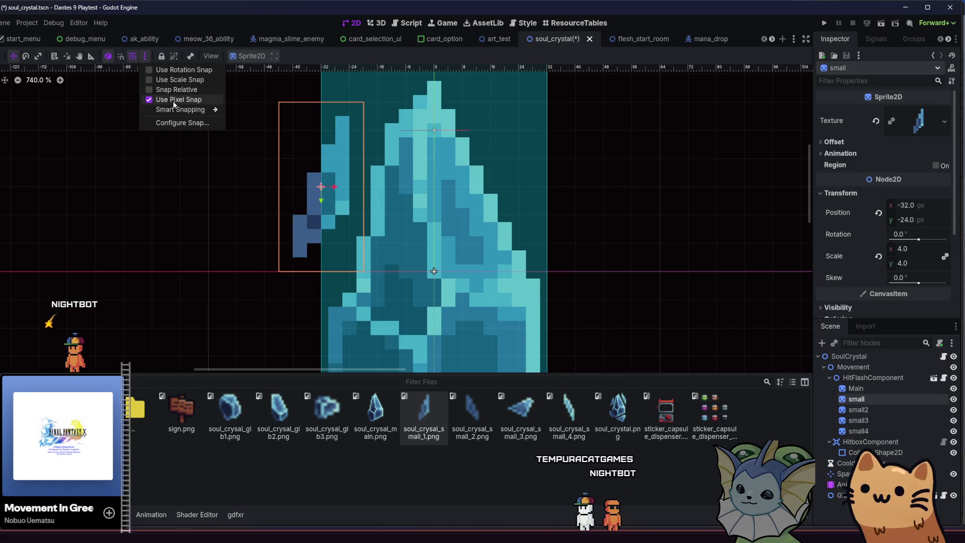
left_click(182, 123)
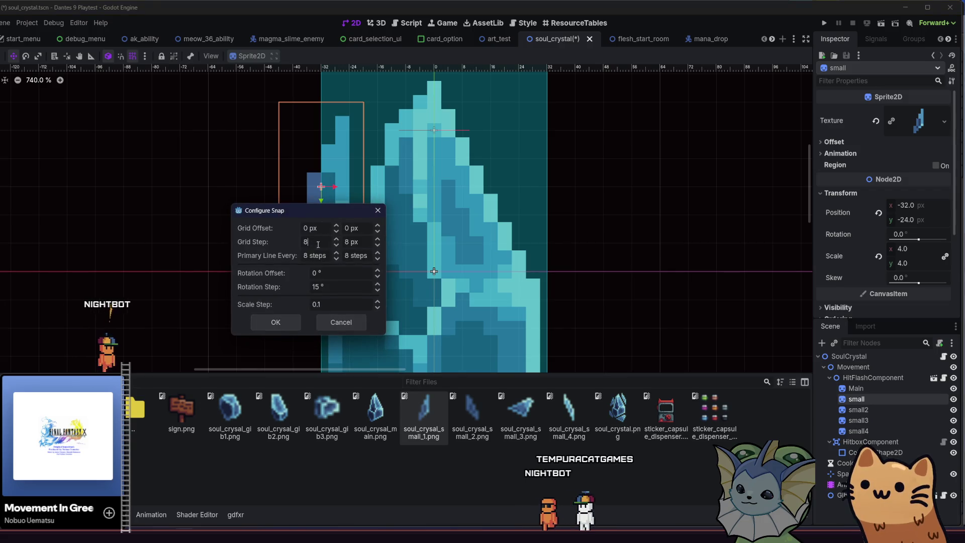
left_click(271, 324)
mouse_move(304, 218)
left_mouse_down()
mouse_move(304, 231)
mouse_move(306, 223)
left_mouse_up()
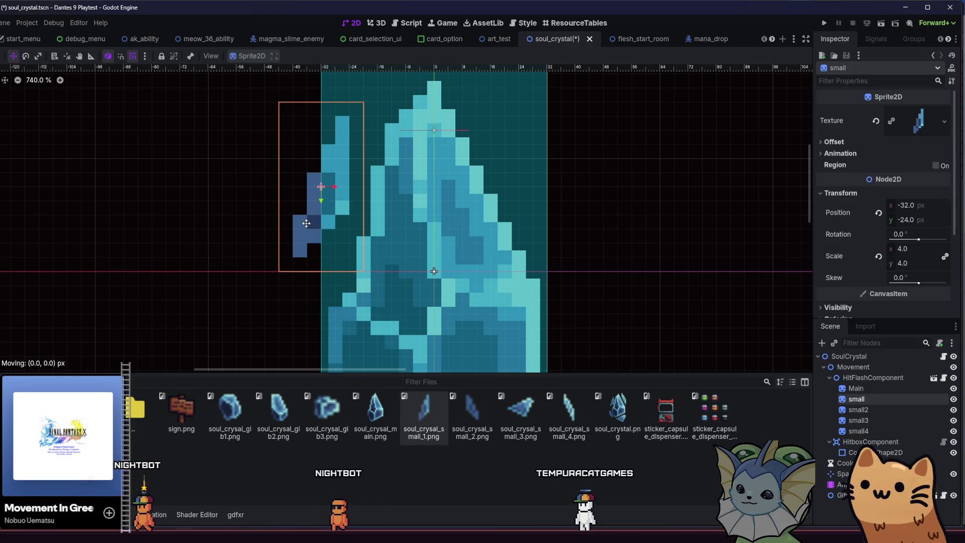
Set Main's Offset y to -0.5, then nudge the small shard down another 4 px
left_click(871, 387)
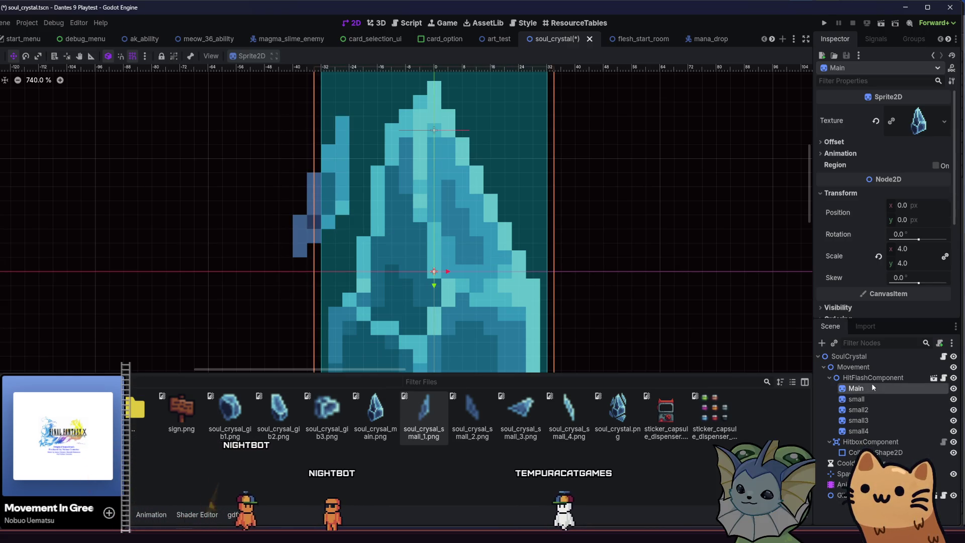
left_click(866, 141)
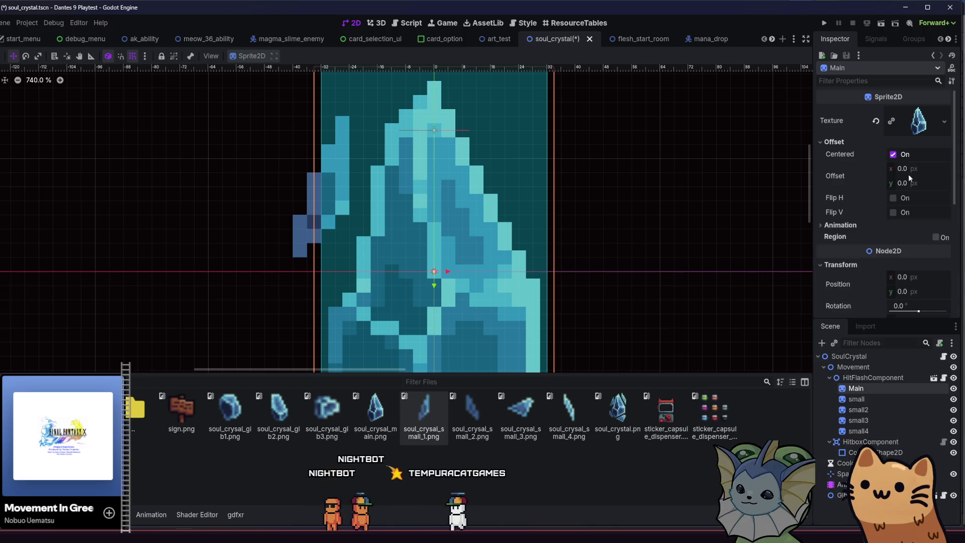
type("0.5")
key("Return")
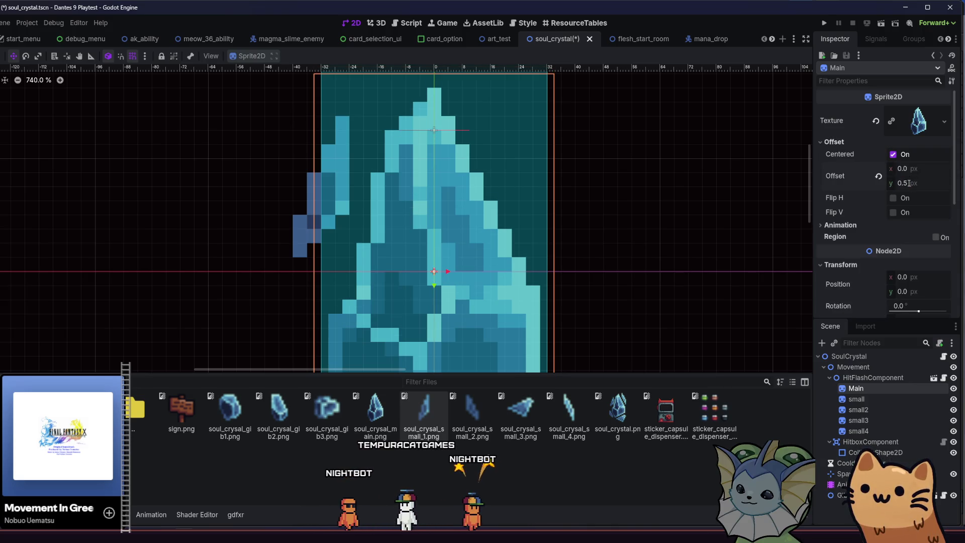
left_click(909, 183)
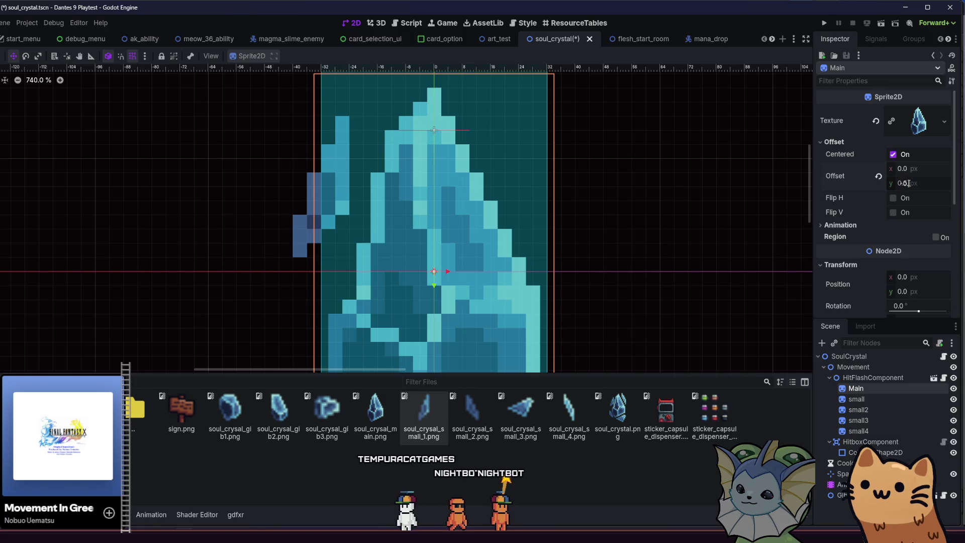
type("-0.5")
key("Return")
left_click(856, 399)
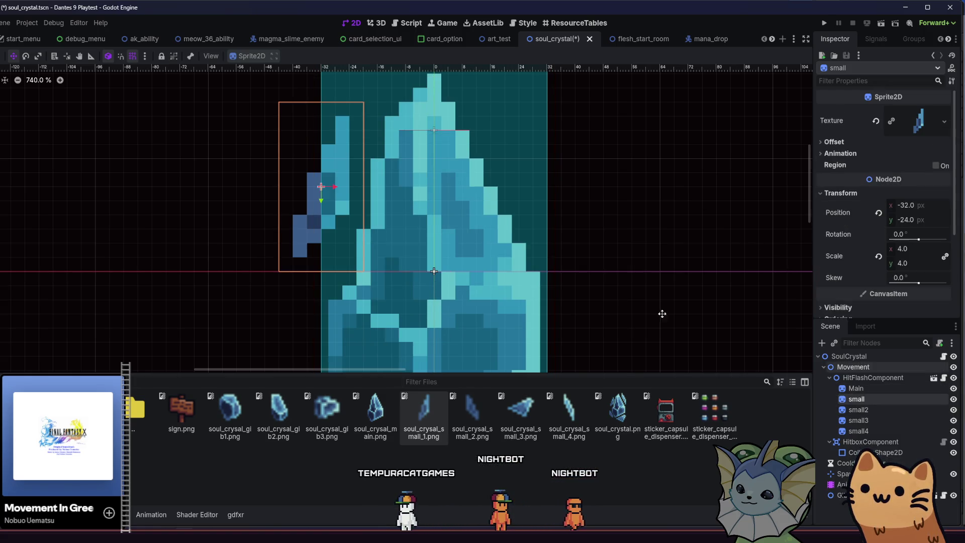
mouse_move(287, 208)
left_mouse_down()
mouse_move(293, 221)
mouse_move(293, 211)
mouse_move(308, 217)
mouse_move(296, 217)
left_mouse_up()
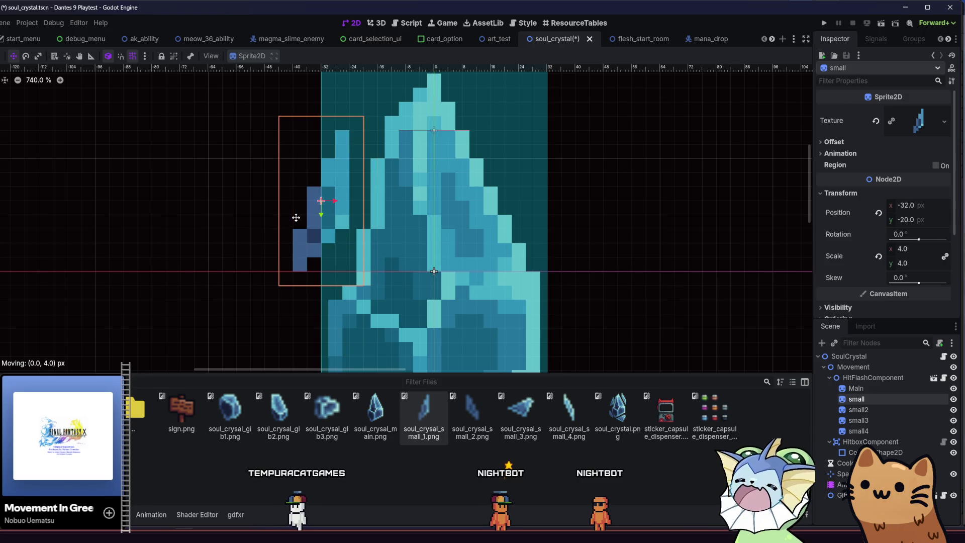
Reset the Main sprite's vertical offset back to zero
scroll(592, 274, "down", 3)
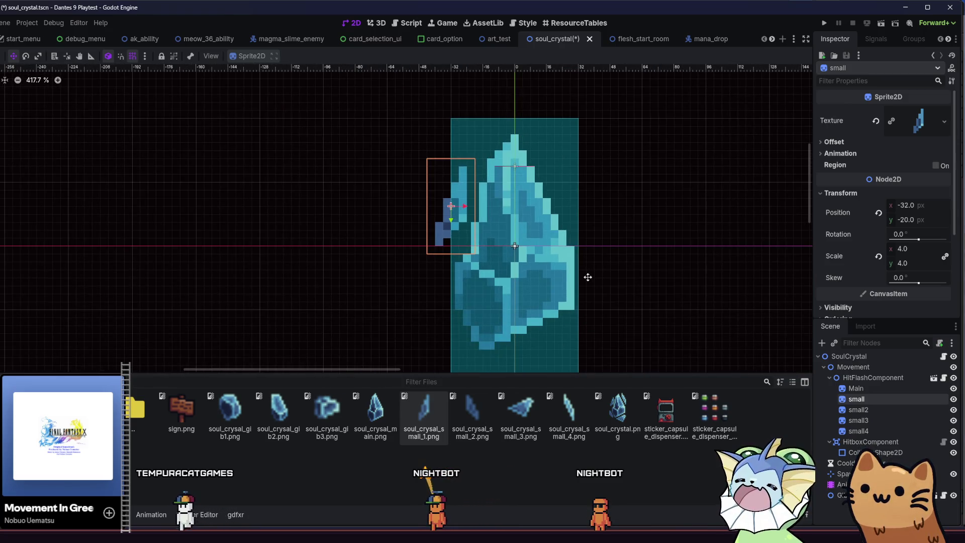
scroll(553, 287, "right", 2)
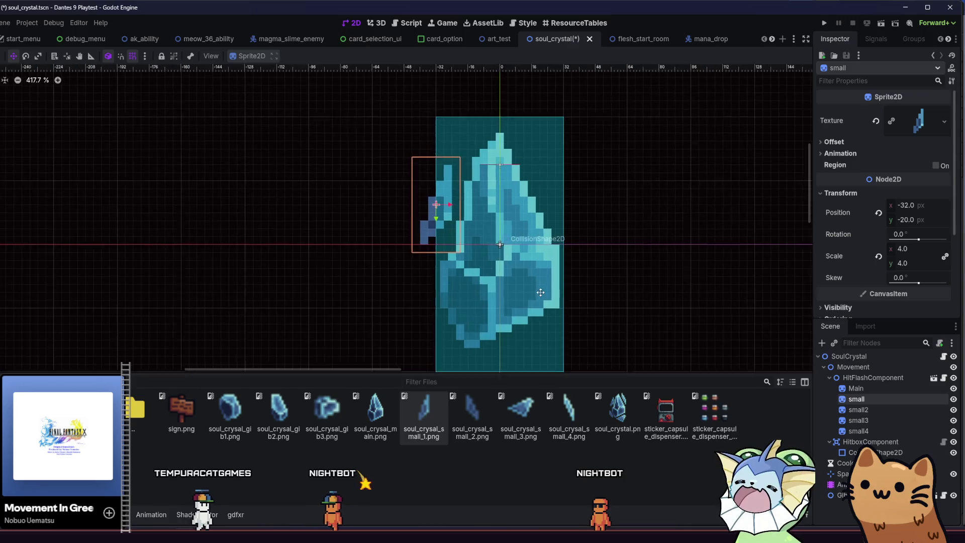
scroll(541, 292, "right", 3)
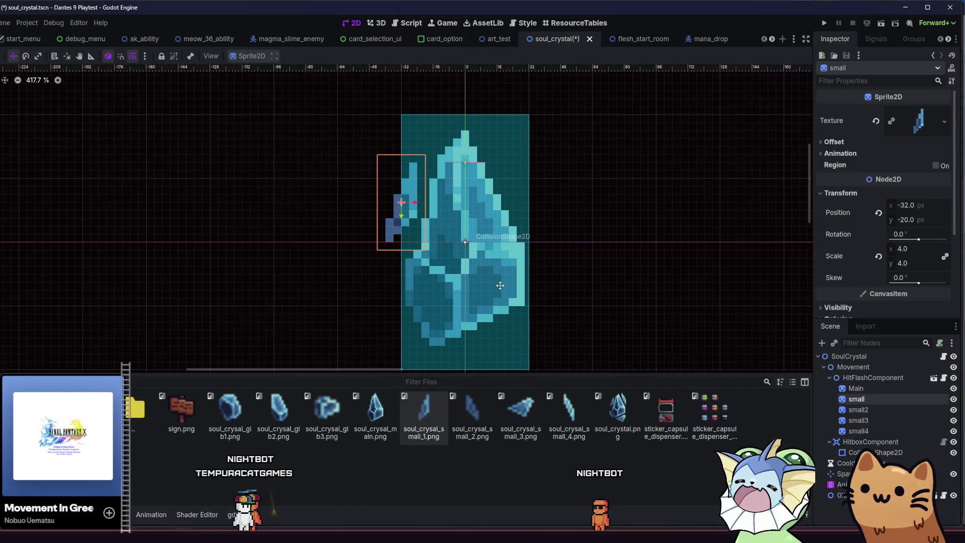
scroll(501, 286, "right", 1)
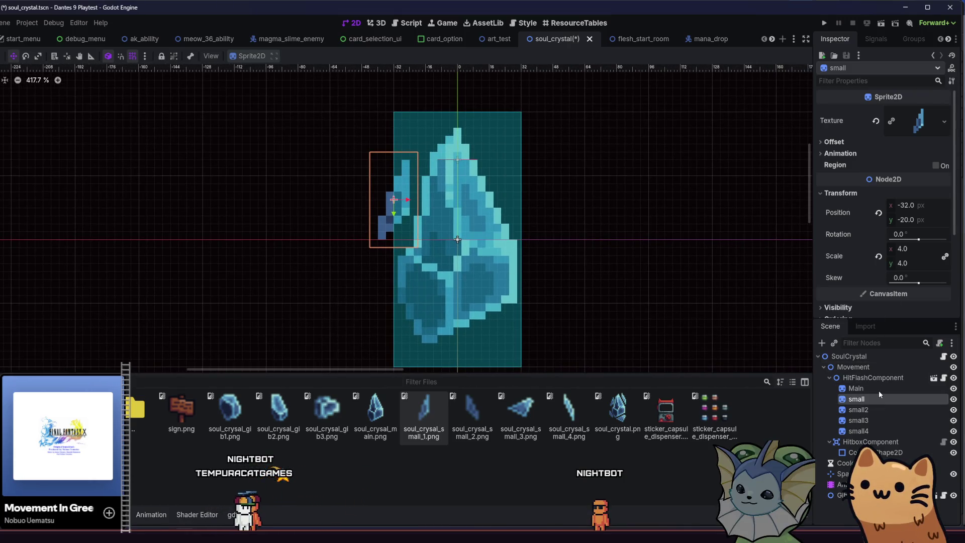
left_click(857, 388)
left_click(878, 177)
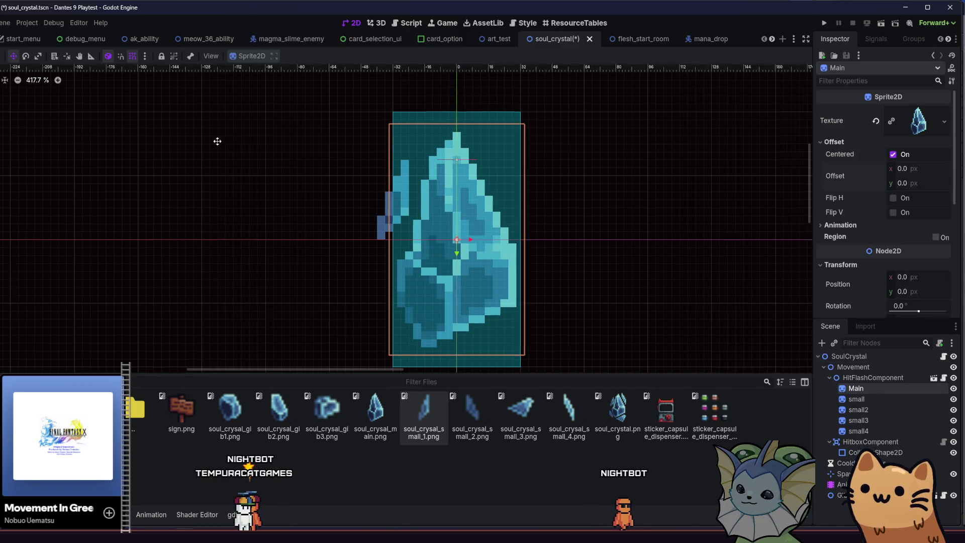
Nudge the small shard to (-34, -22), save the scene, and view the Aseprite art
scroll(216, 142, "right", 3)
scroll(359, 220, "up", 5)
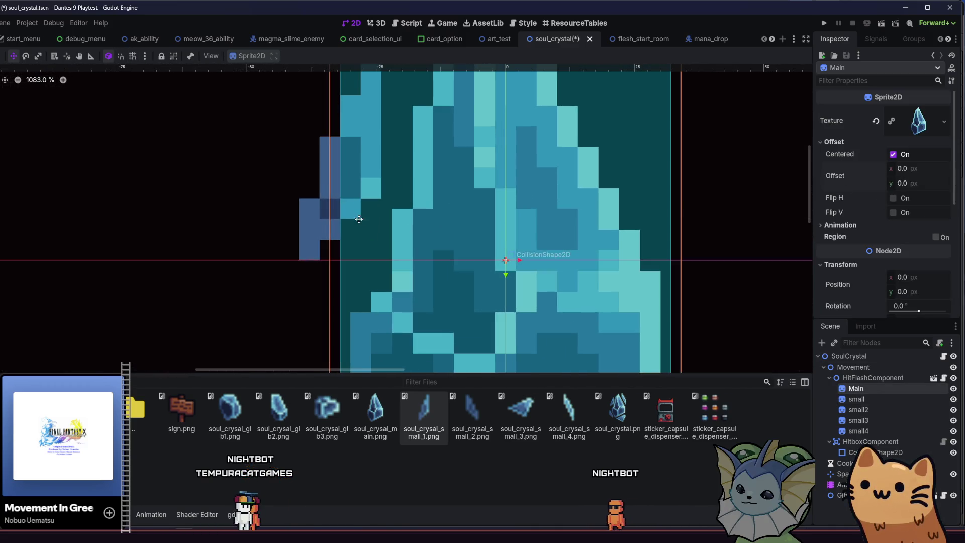
mouse_move(326, 222)
left_mouse_down()
mouse_move(320, 187)
mouse_move(305, 193)
left_mouse_up()
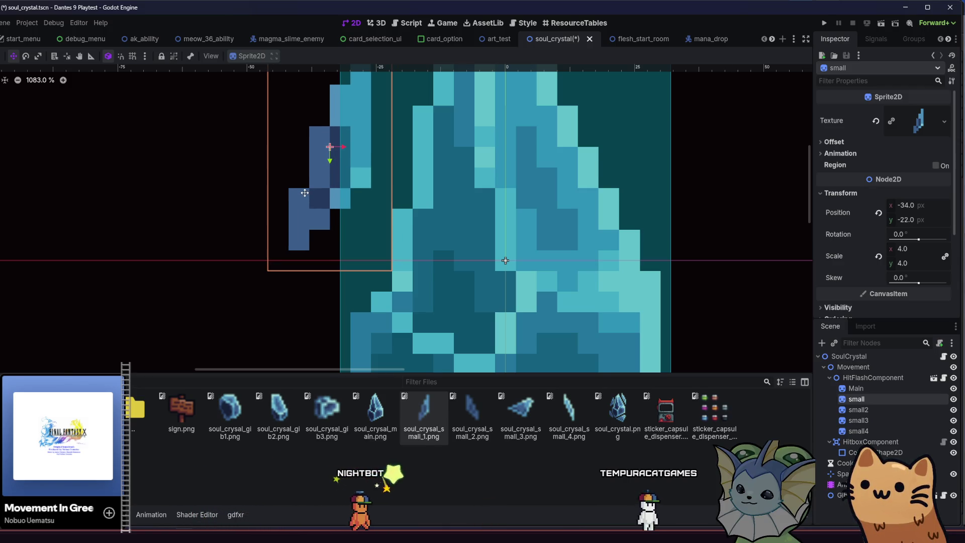
key("ctrl+s")
scroll(302, 186, "down", 3)
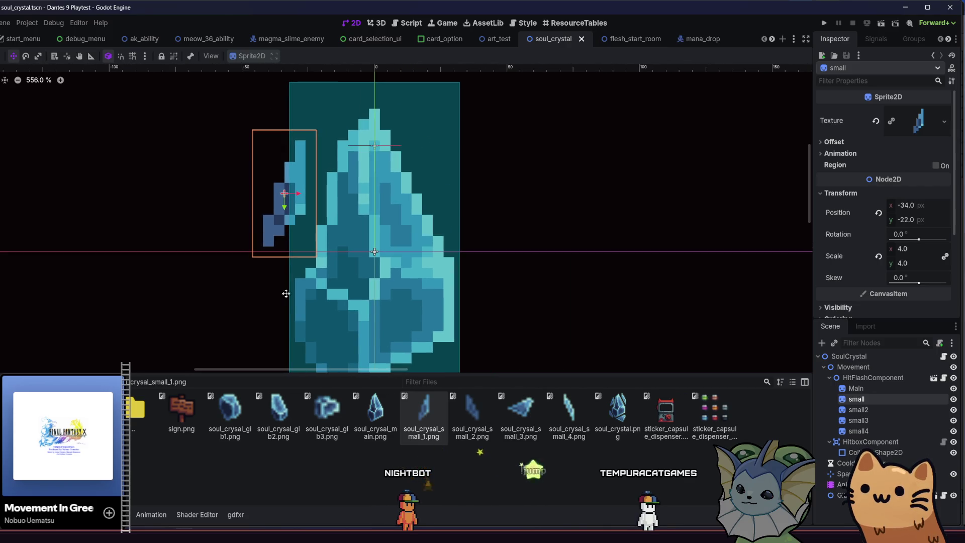
key("alt+Tab")
Move the first shard right and down to (-30, -18), matching the Aseprite art
left_click_drag(321, 396, 363, 356)
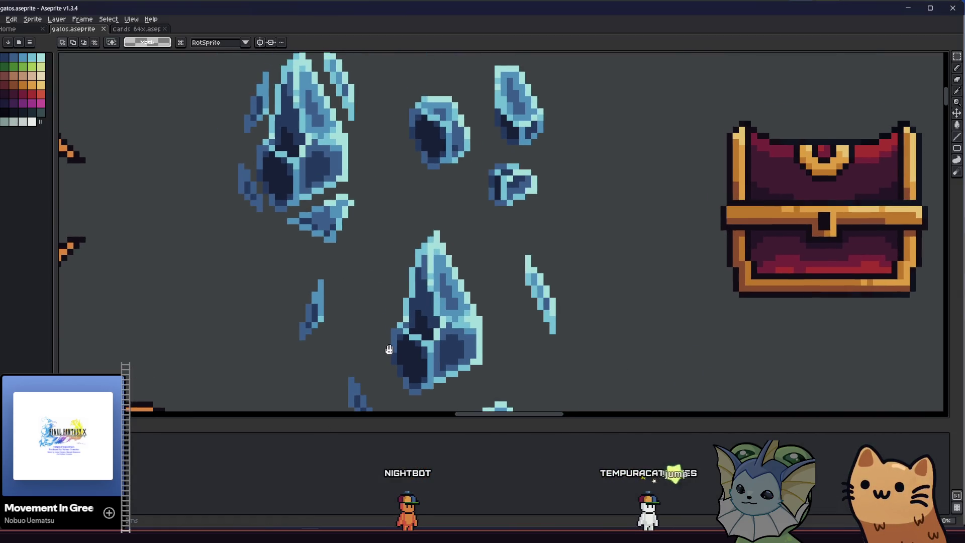
key("alt+Tab")
left_click_drag(285, 230, 299, 242)
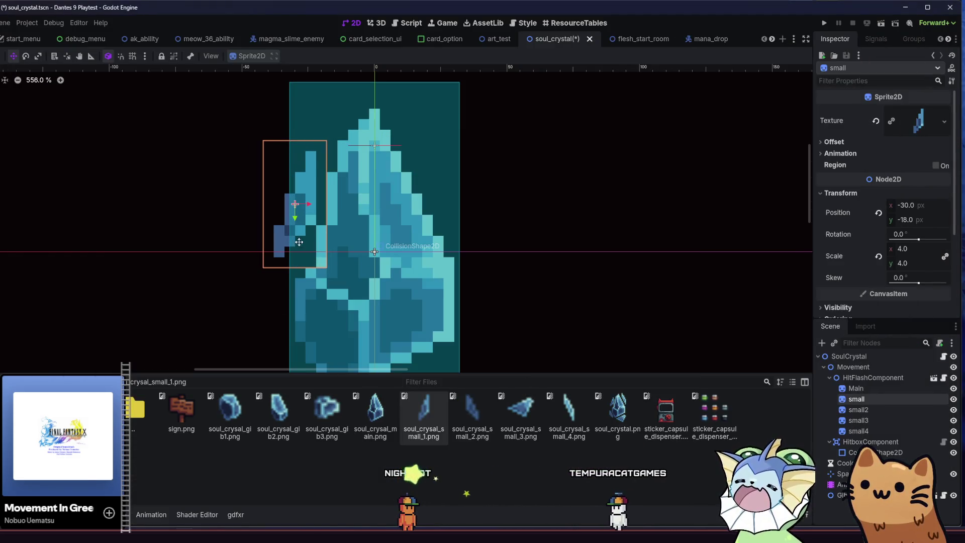
Give small2 the soul_crysal_small_2.png texture and place it at the crystal's lower left
left_click(858, 410)
mouse_move(472, 411)
left_mouse_down()
mouse_move(646, 340)
mouse_move(926, 117)
left_mouse_up()
mouse_move(423, 273)
left_mouse_down()
mouse_move(486, 232)
mouse_move(496, 197)
mouse_move(487, 186)
left_mouse_up()
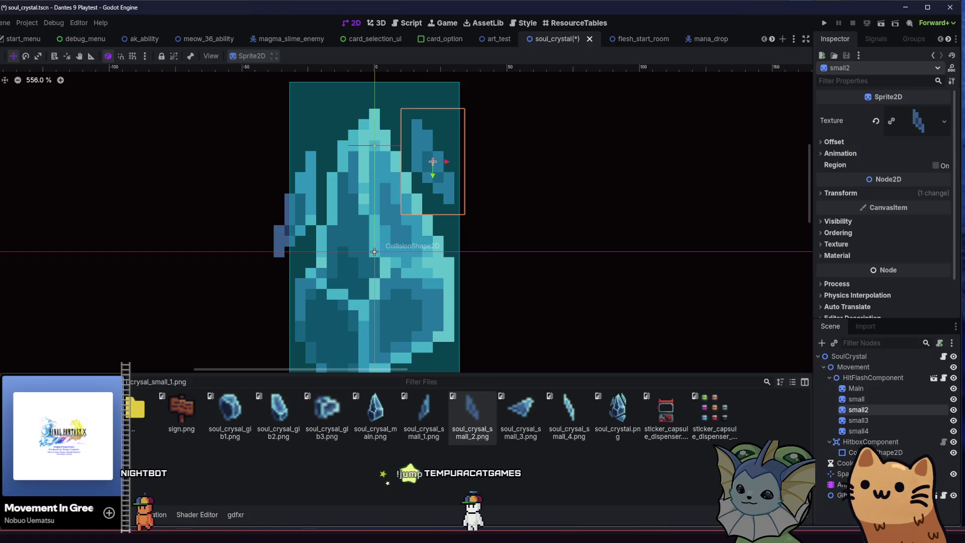
key("alt+Tab")
key("alt+Tab")
mouse_move(419, 160)
left_mouse_down()
mouse_move(362, 247)
mouse_move(286, 293)
mouse_move(301, 259)
mouse_move(265, 319)
mouse_move(280, 342)
mouse_move(302, 332)
mouse_move(284, 322)
mouse_move(290, 308)
mouse_move(300, 315)
left_mouse_up()
scroll(286, 294, "up", 4)
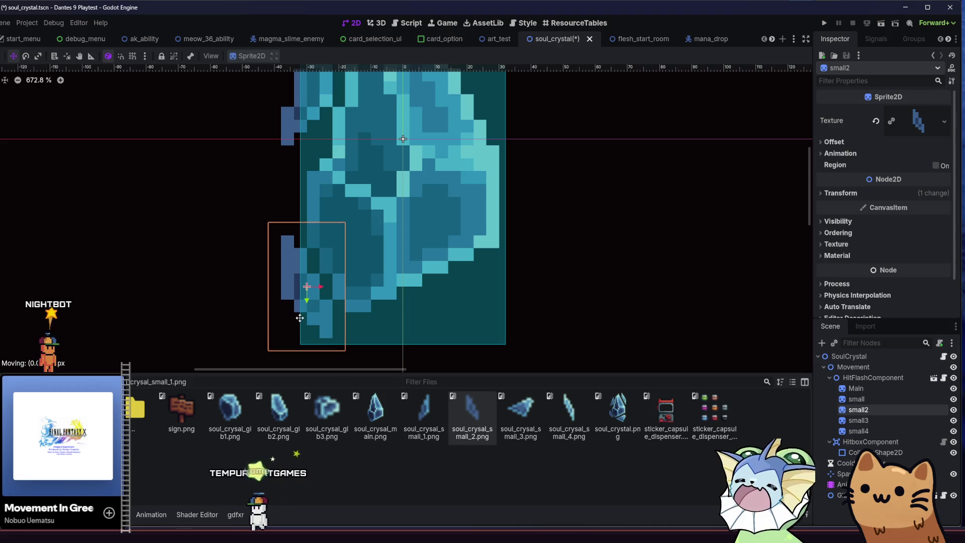
key("alt+Tab")
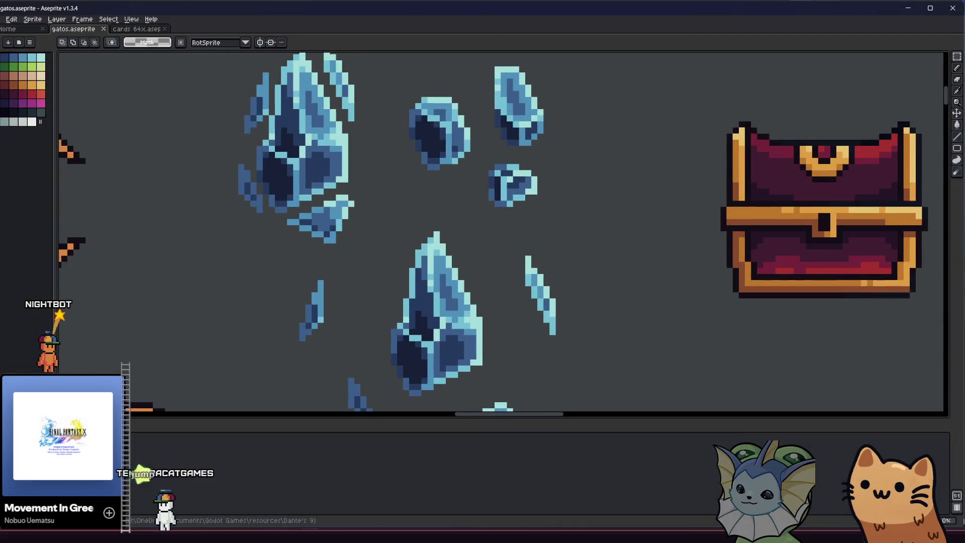
key("alt+Tab")
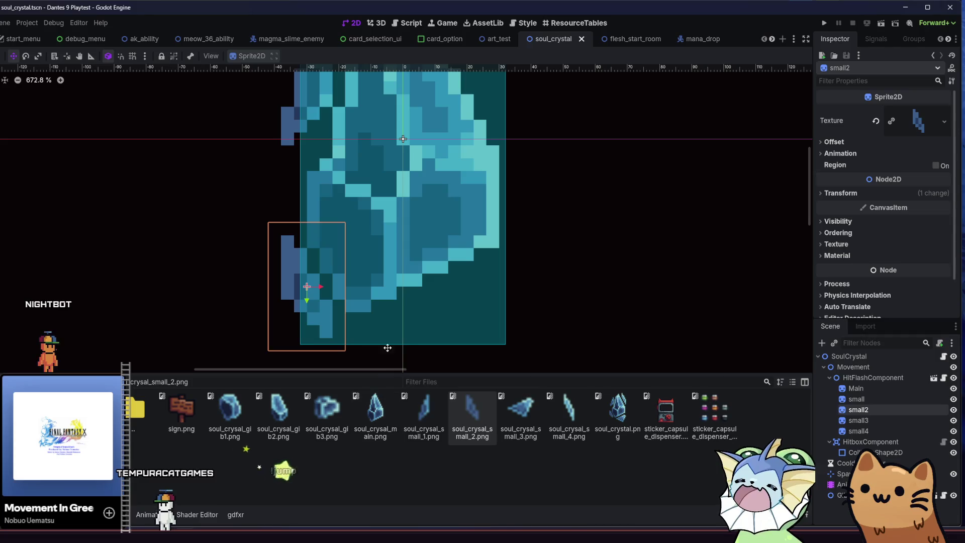
Give small3 the soul_crysal_small_3.png texture and place it at the crystal's lower right
left_click(857, 420)
left_click(520, 434)
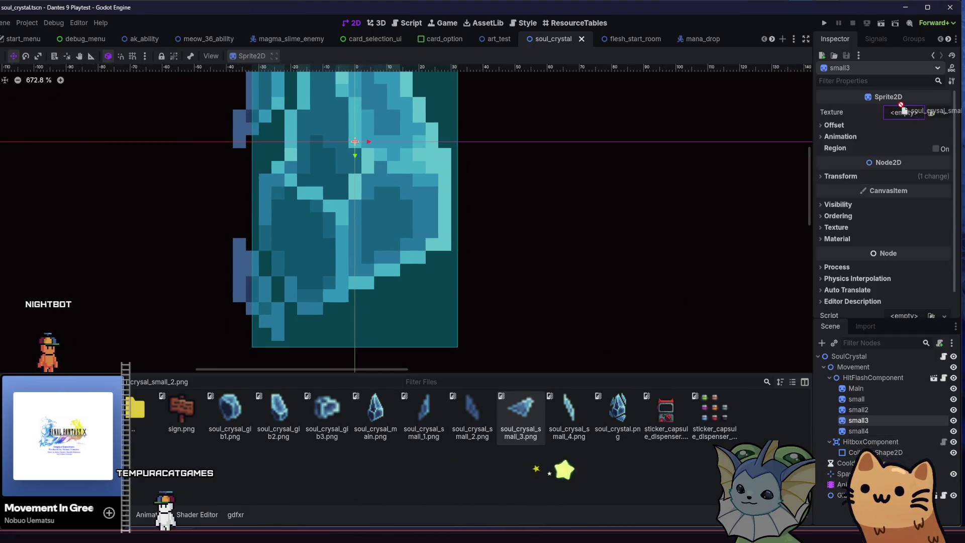
left_click_drag(902, 106, 899, 123)
mouse_move(376, 146)
left_mouse_down()
mouse_move(474, 332)
mouse_move(444, 314)
mouse_move(483, 308)
mouse_move(447, 311)
mouse_move(444, 324)
left_mouse_up()
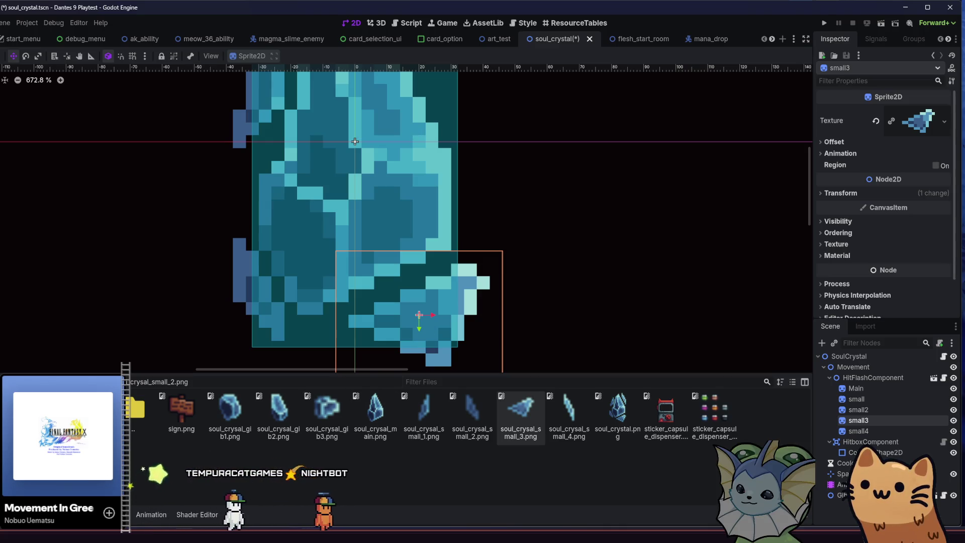
key("alt+Tab")
key("alt+Tab")
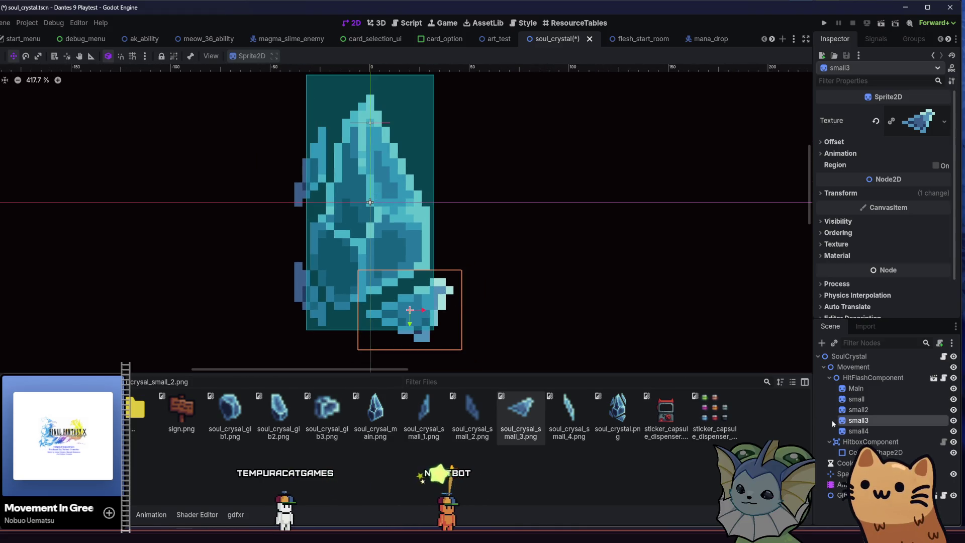
Give small4 the soul_crysal_small_4.png texture and place it at the crystal's upper right
left_click(859, 431)
mouse_move(462, 230)
left_mouse_down()
mouse_move(532, 254)
mouse_move(513, 197)
left_mouse_up()
left_click(555, 441)
left_click_drag(555, 443, 907, 113)
mouse_move(497, 200)
left_mouse_down()
mouse_move(486, 168)
mouse_move(486, 183)
left_mouse_up()
Nudge small4 up 6 px then down 8 px against the reference art, and save
key("alt+Tab")
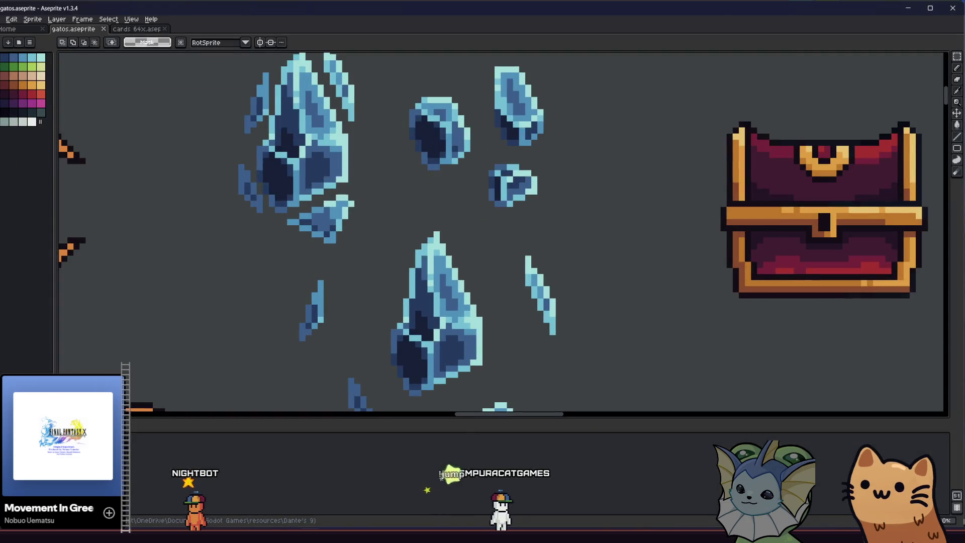
key("alt+Tab")
left_click_drag(419, 226, 420, 211)
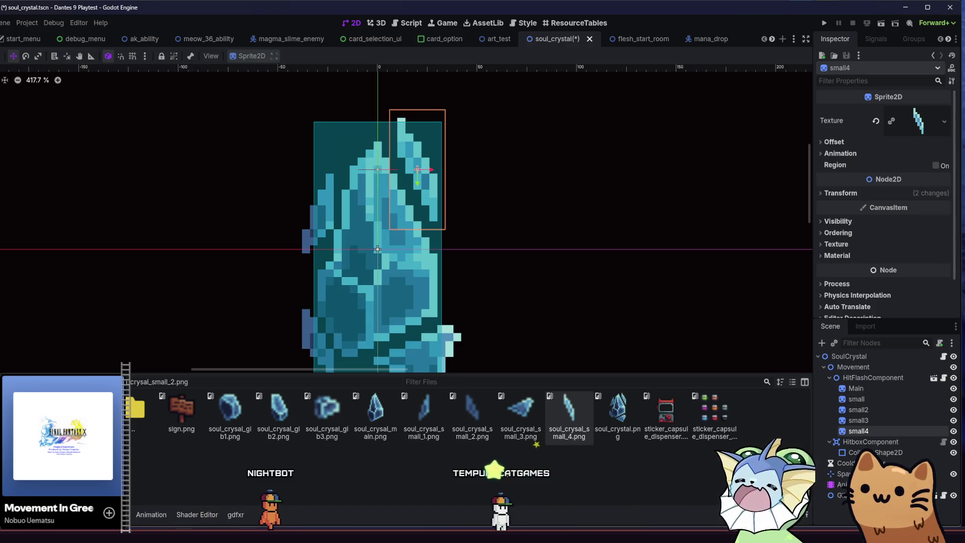
key("alt+Tab")
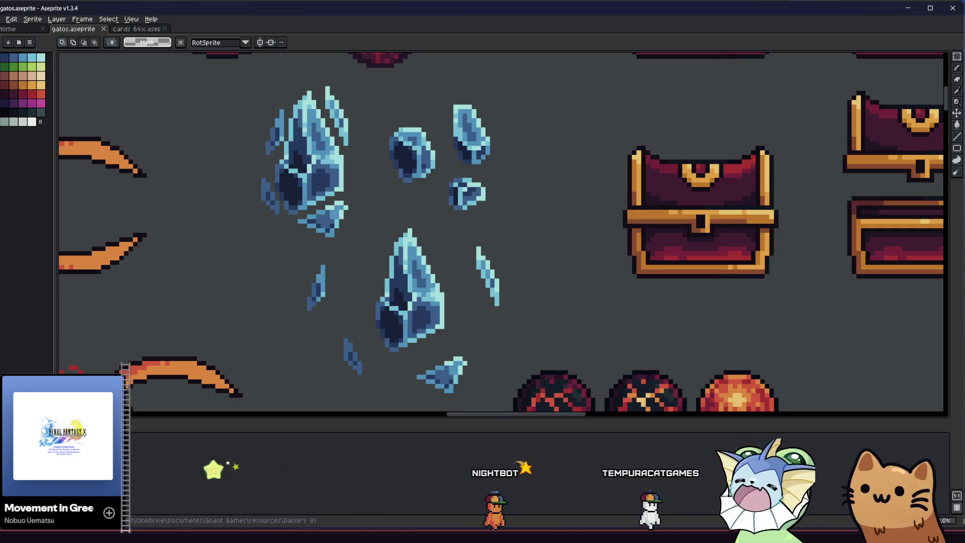
key("alt+Tab")
left_click_drag(420, 191, 428, 206)
key("ctrl+s")
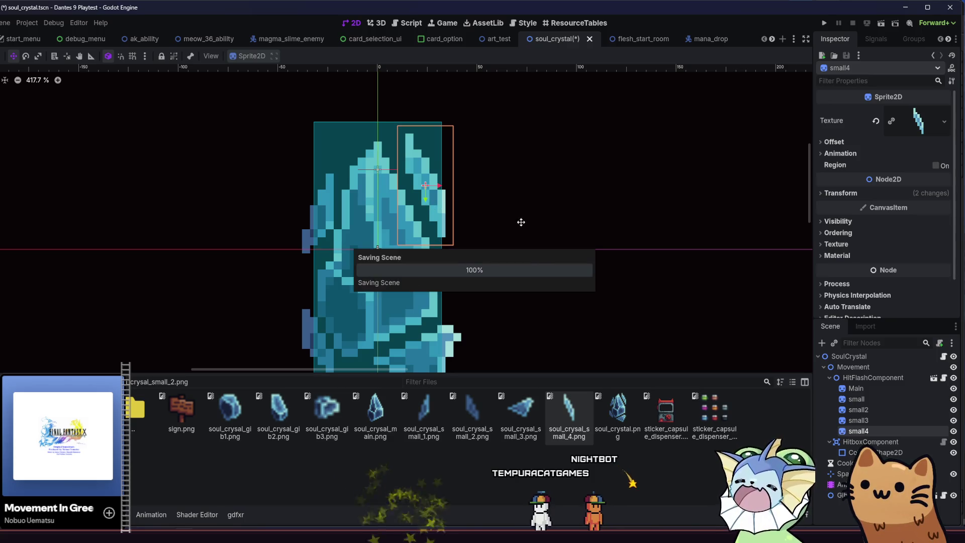
left_click(191, 191)
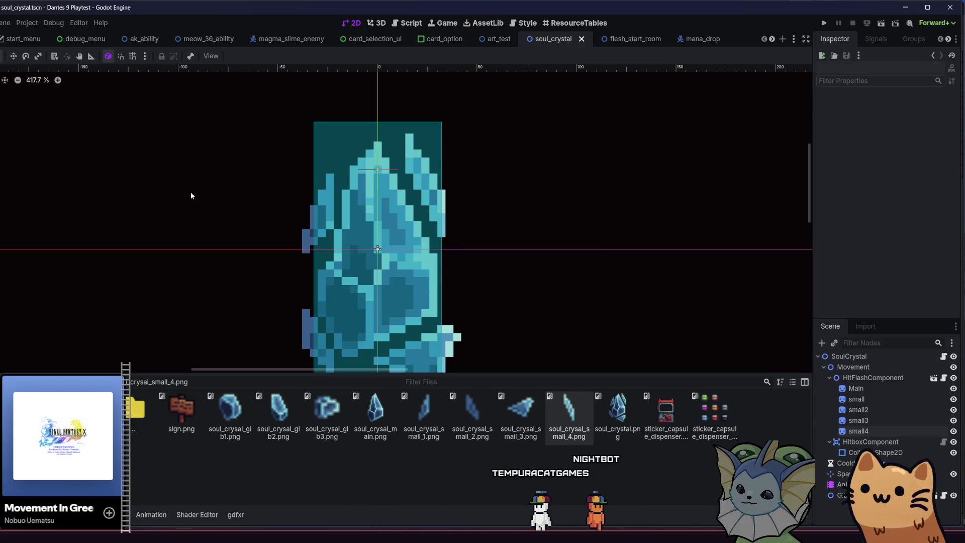
Recenter the crystal in the 2D view and open the soul_crystal.gd script
scroll(191, 197, "down", 3)
left_click_drag(307, 205, 280, 205)
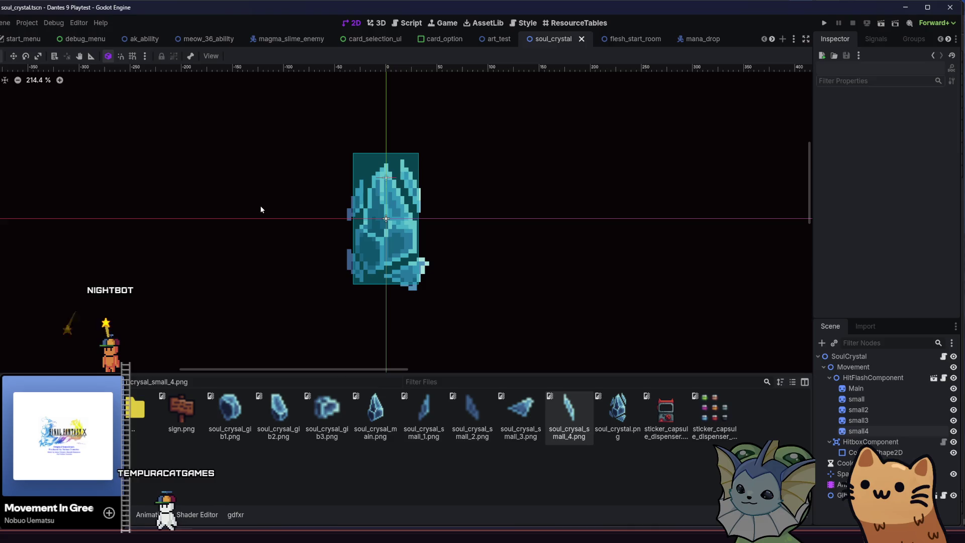
left_click(943, 356)
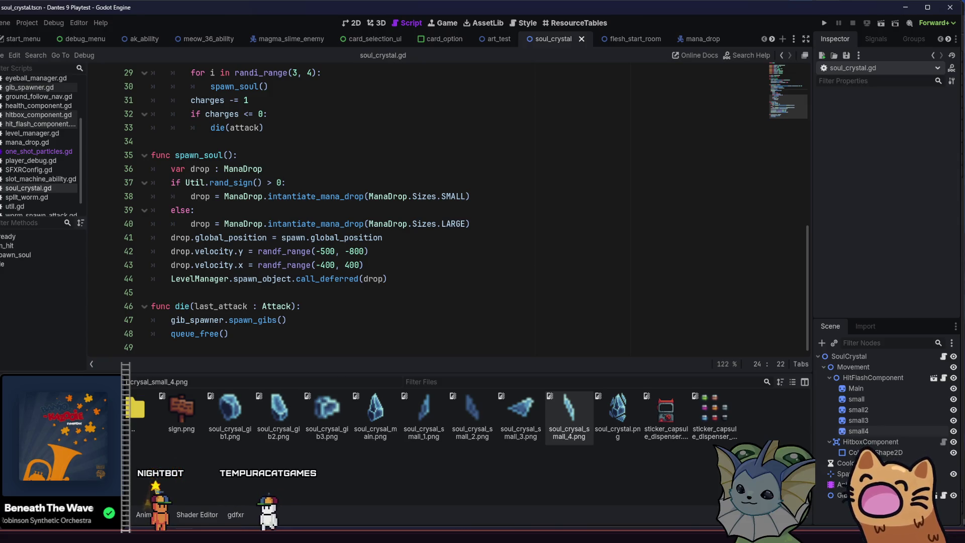
Place the cursor at the end of the _ready function in soul_crystal.gd
left_click(329, 320)
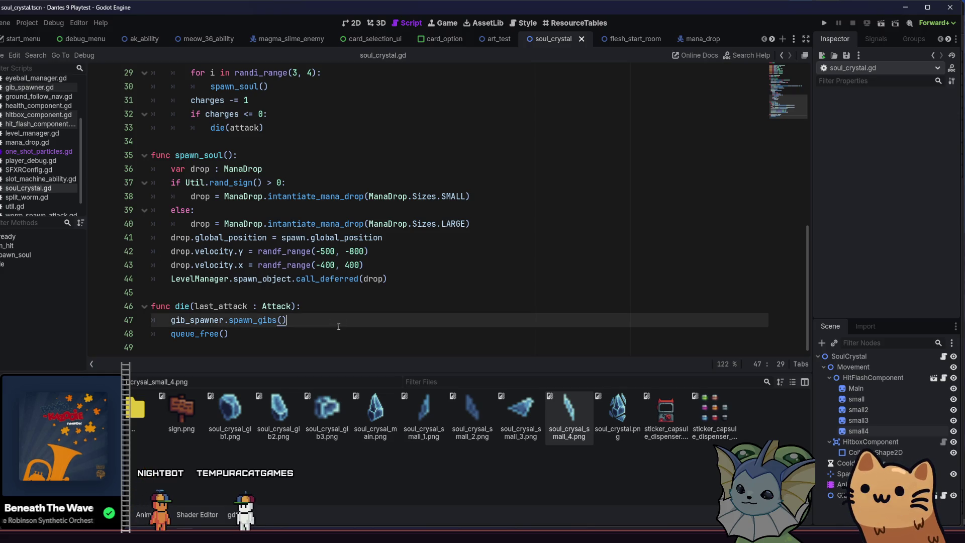
left_click(408, 274)
scroll(415, 273, "up", 5)
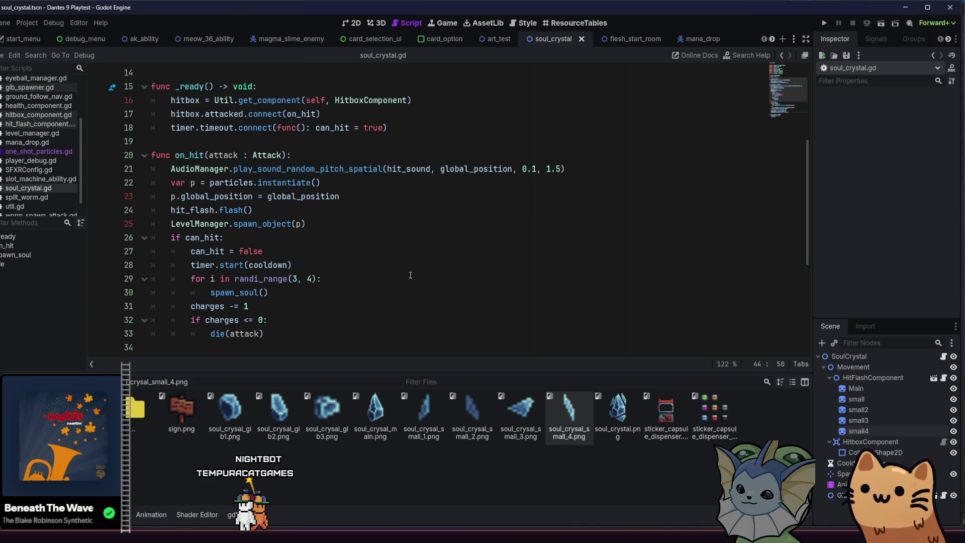
scroll(410, 275, "down", 1)
left_click(411, 275)
scroll(411, 271, "up", 3)
left_click(414, 208)
Add an empty _physics_process(delta: float) function below _ready via the 'func ph' autocomplete
key("Return")
key("Return")
key("BackSpace")
key("BackSpace")
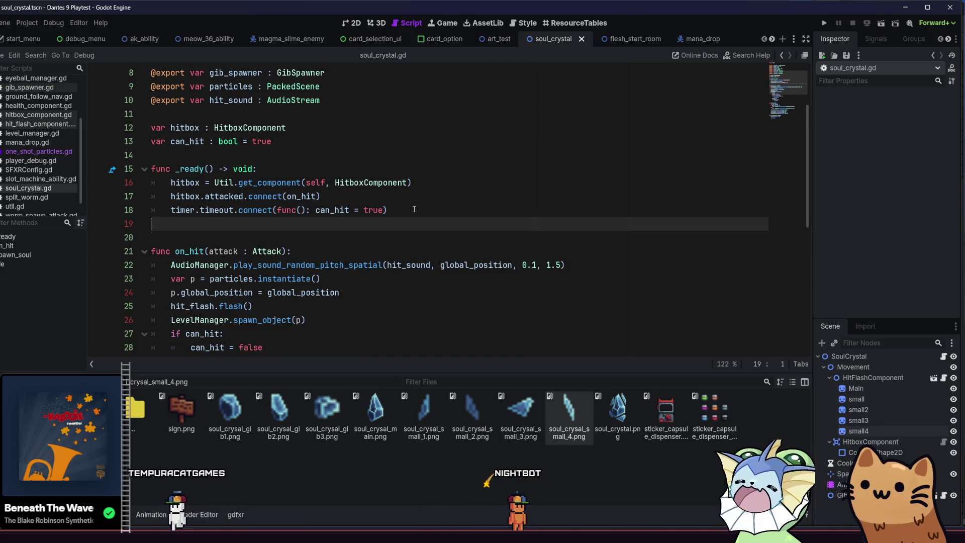
key("Return")
key("Return")
key("Return")
key("Up")
key("Return")
type("func ph")
key("Return")
key("Return")
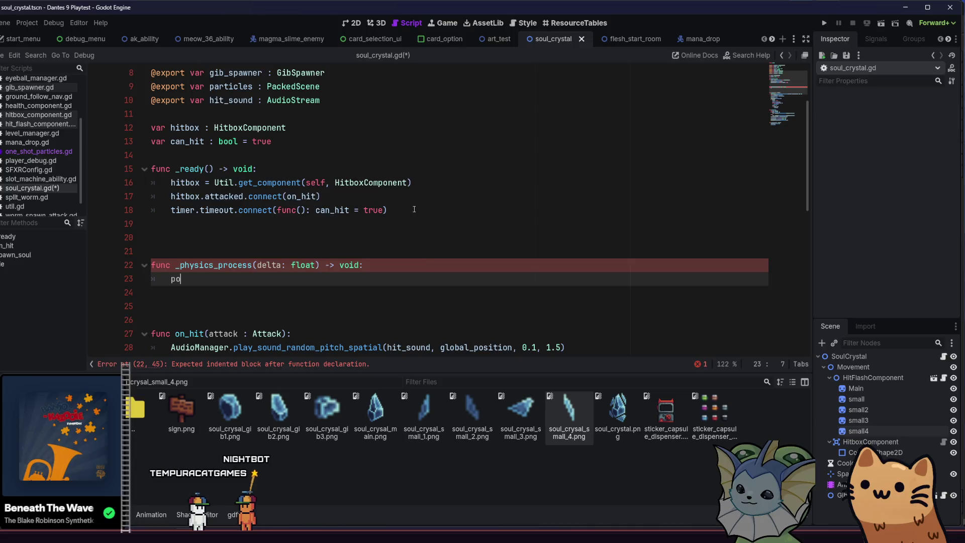
Write 'position = target_position' in the _physics_process body
type("s")
key("Return")
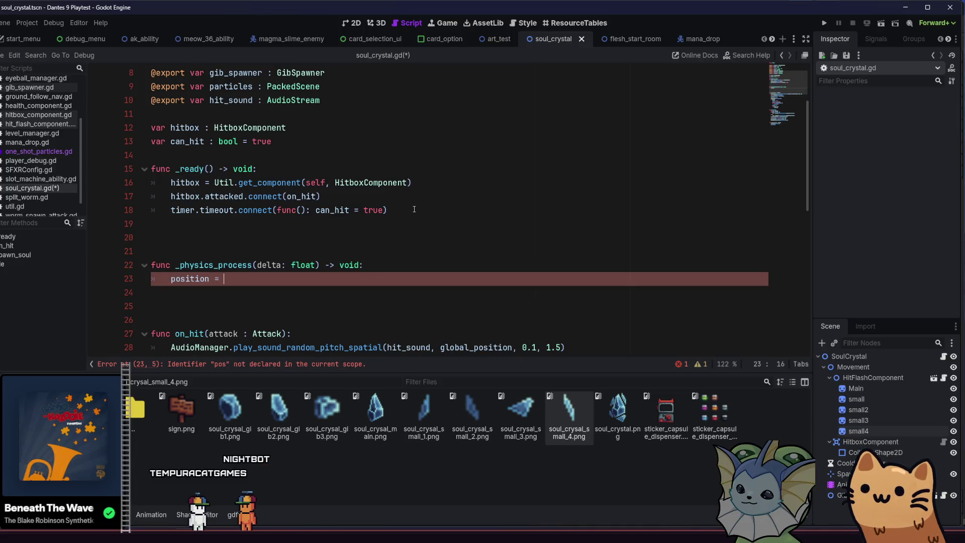
type("targt")
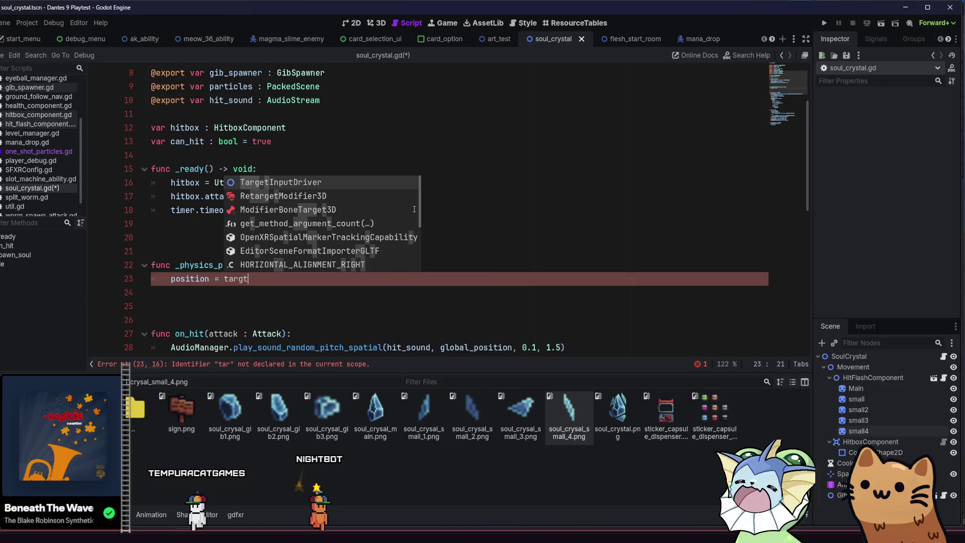
key("BackSpace")
type("et_pos")
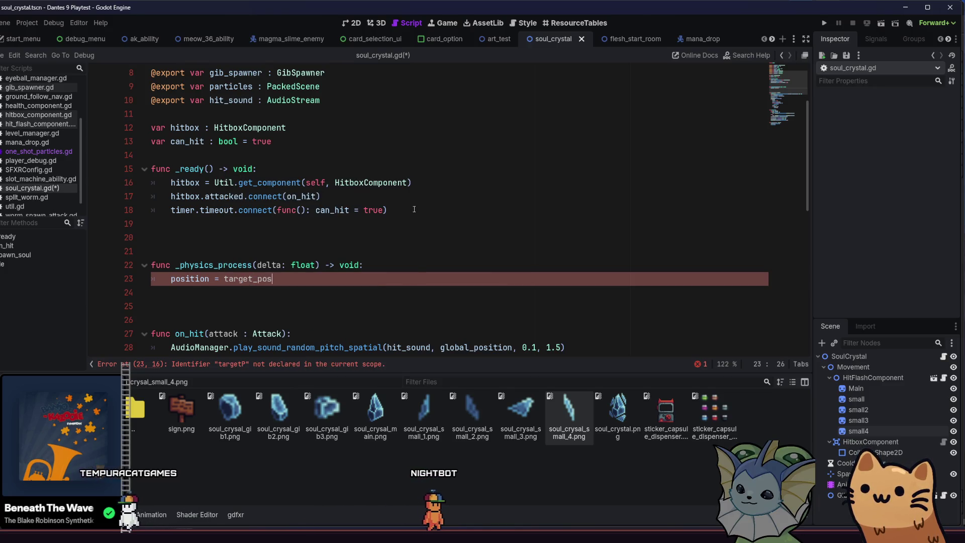
type("ition")
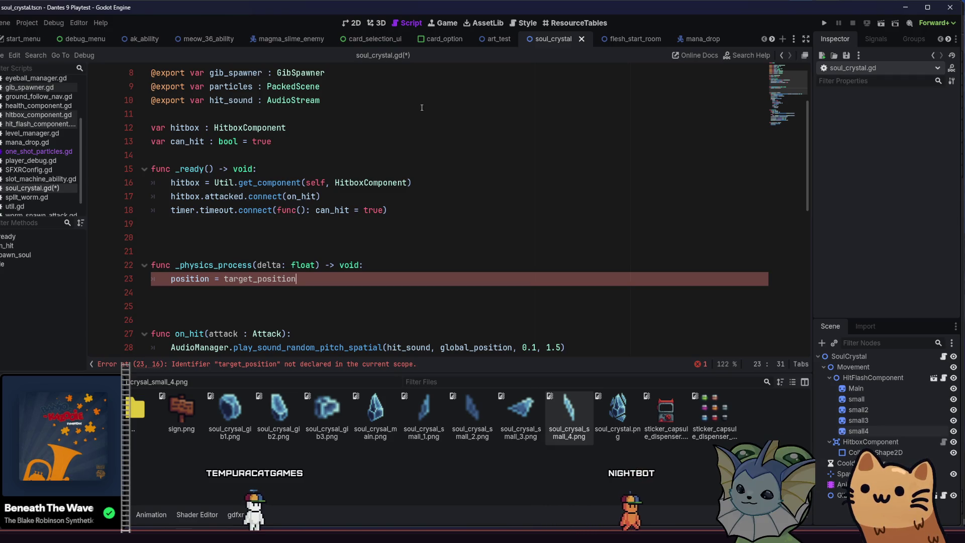
Start a new 'var' declaration on the line after can_hit
left_click(371, 145)
key("Return")
key("Return")
type("var target_position")
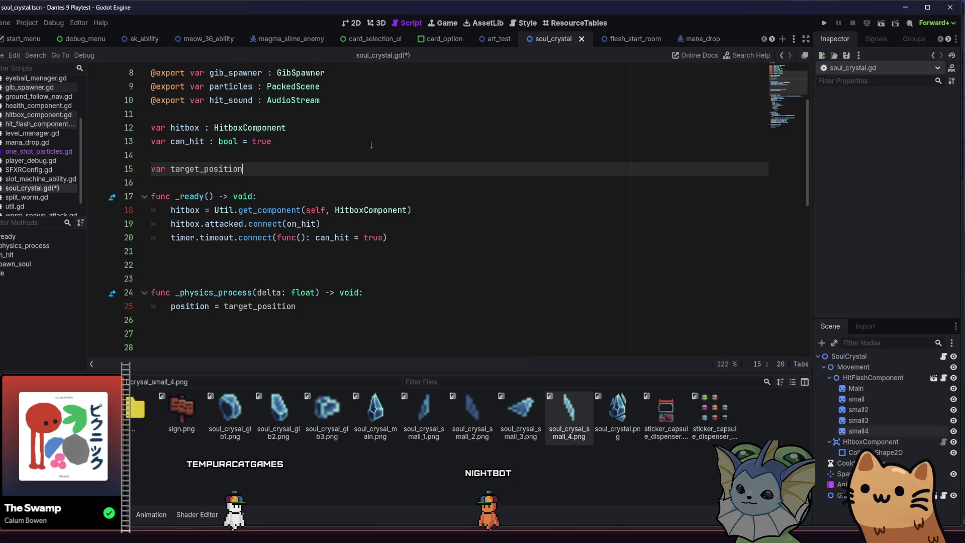
Type the target_position declaration on line 15 as Vector2
scroll(380, 156, "up", 3)
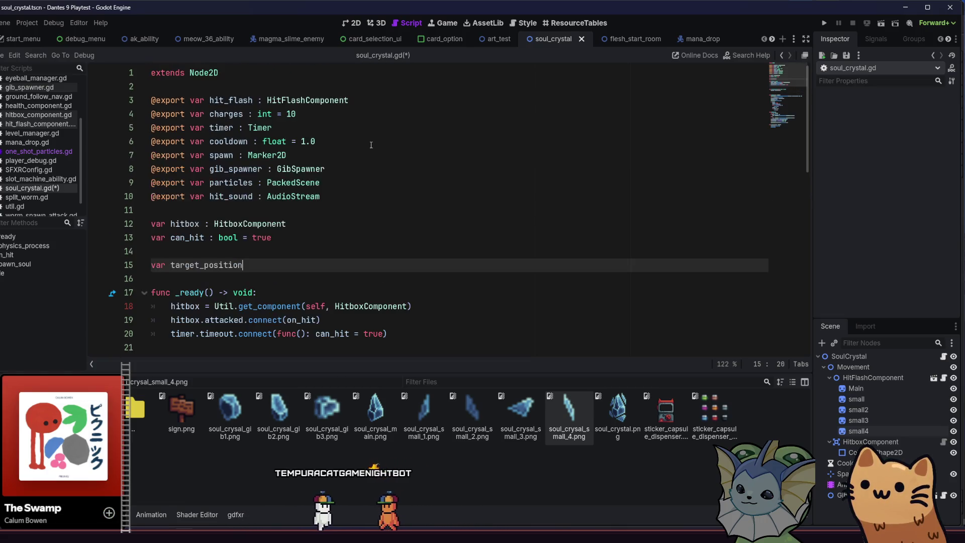
scroll(389, 171, "down", 2)
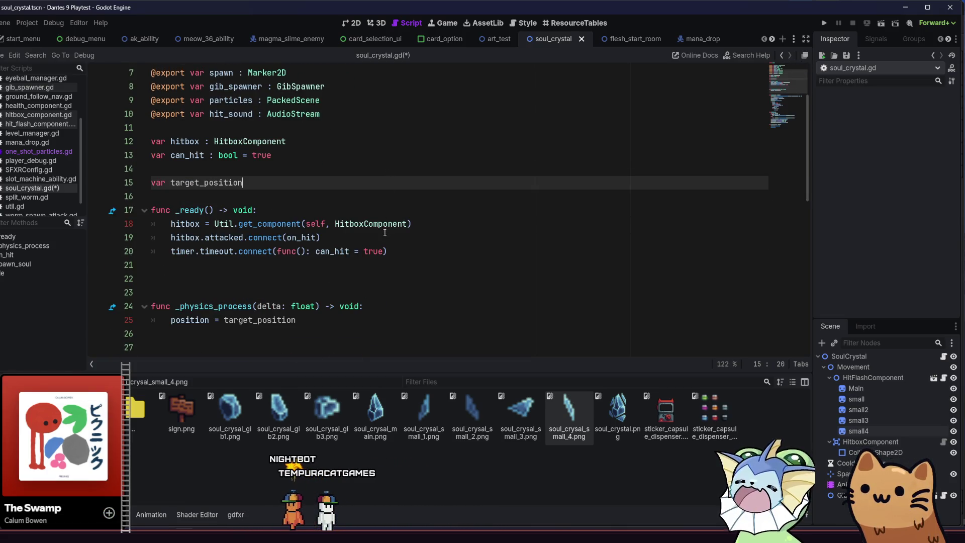
scroll(387, 238, "down", 1)
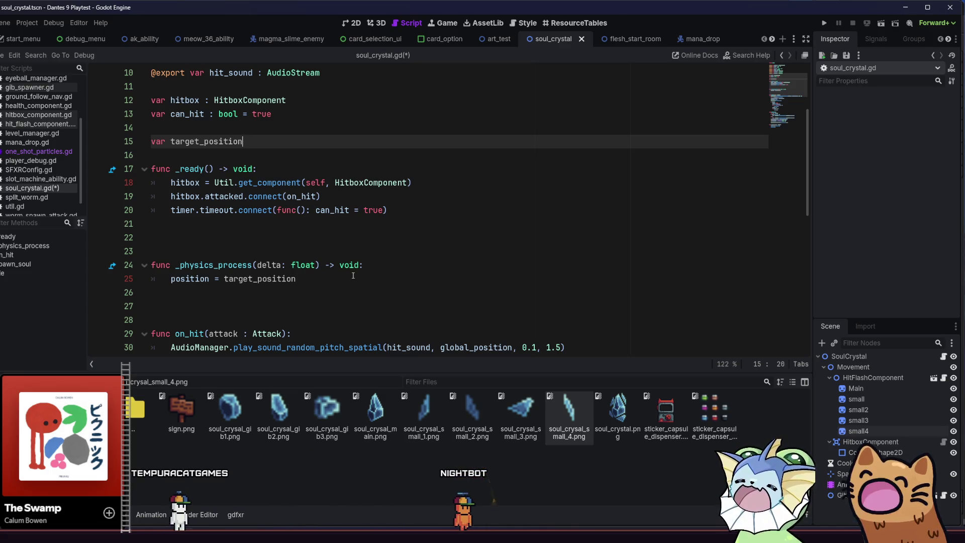
double_click(288, 145)
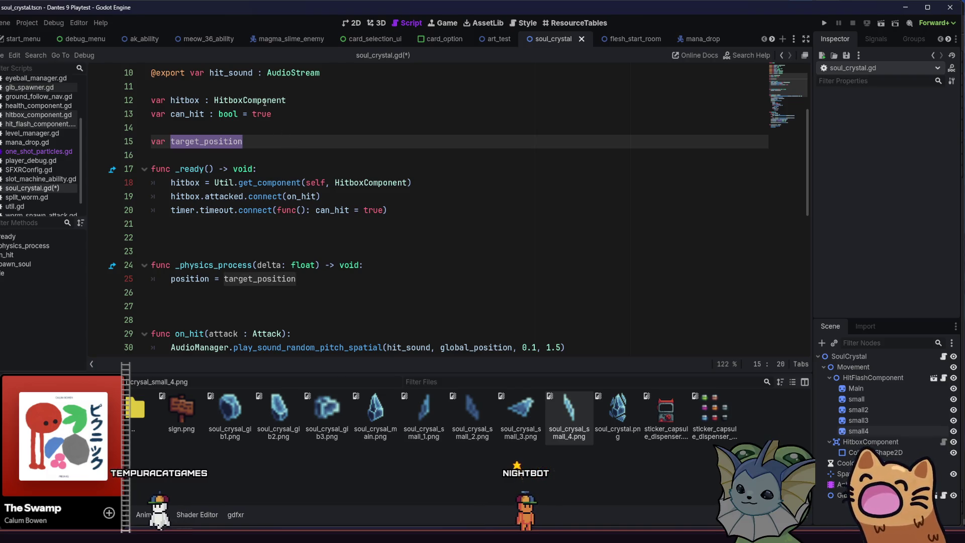
left_click(274, 141)
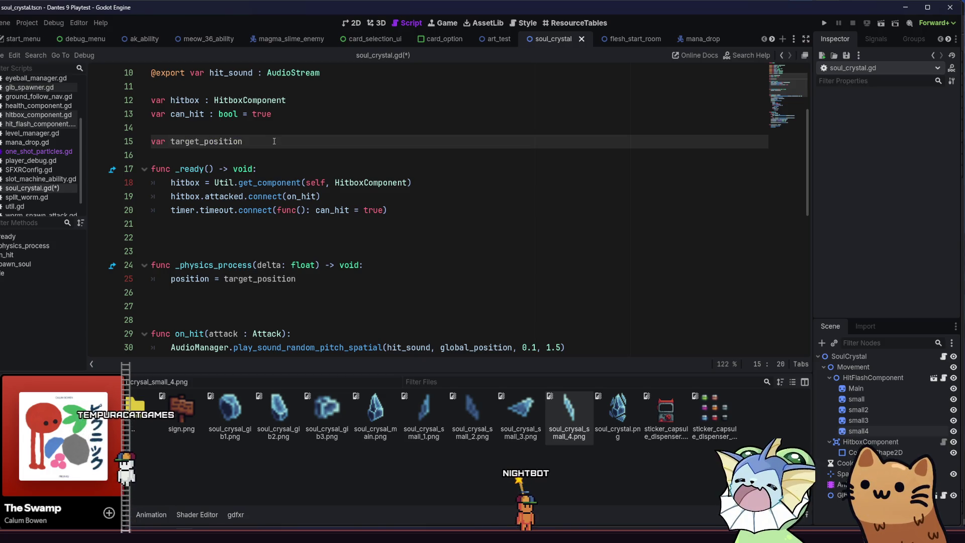
type(":Vecto")
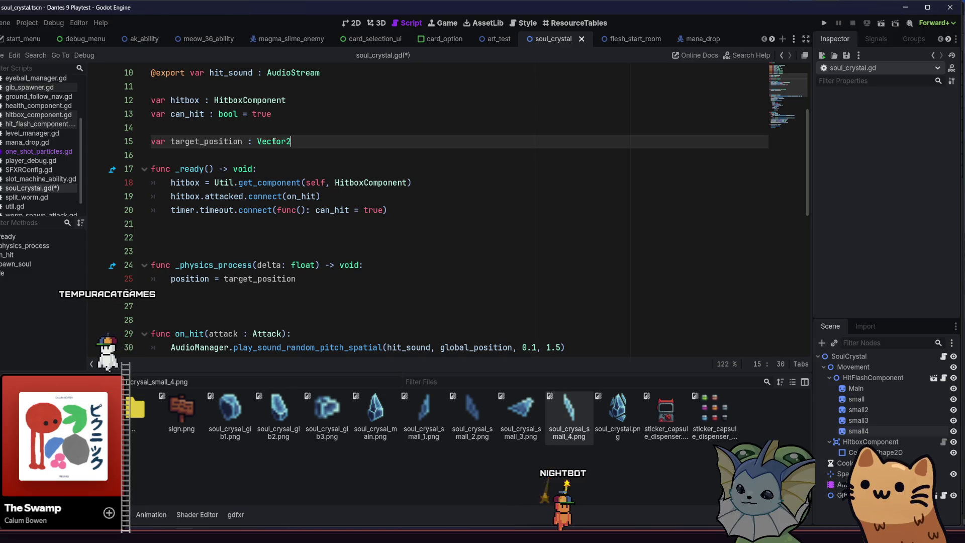
type("r2")
left_click(296, 135)
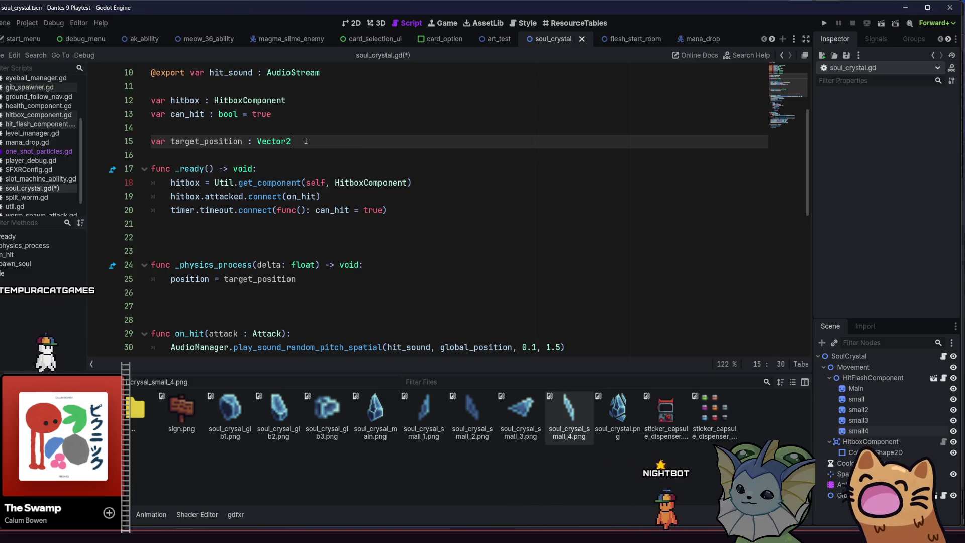
left_click(400, 215)
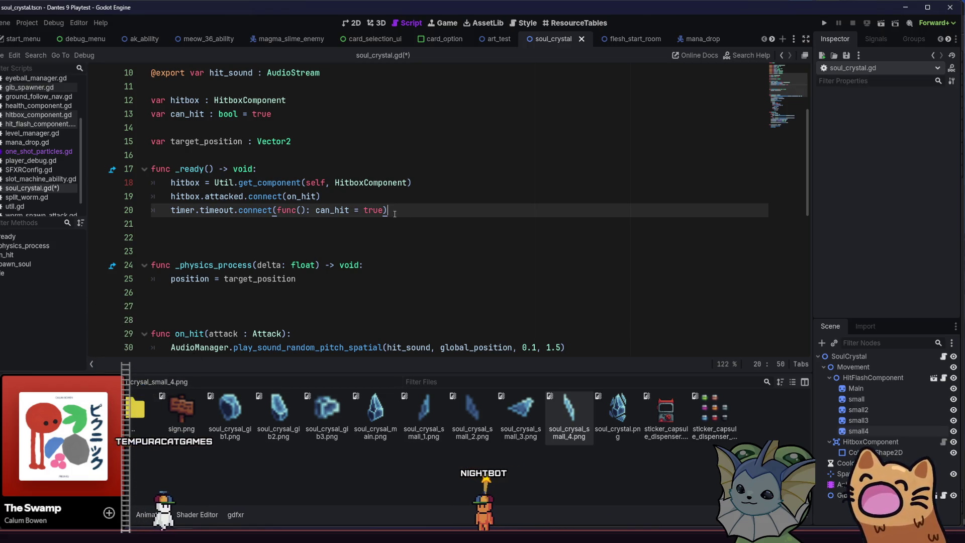
left_click(375, 280)
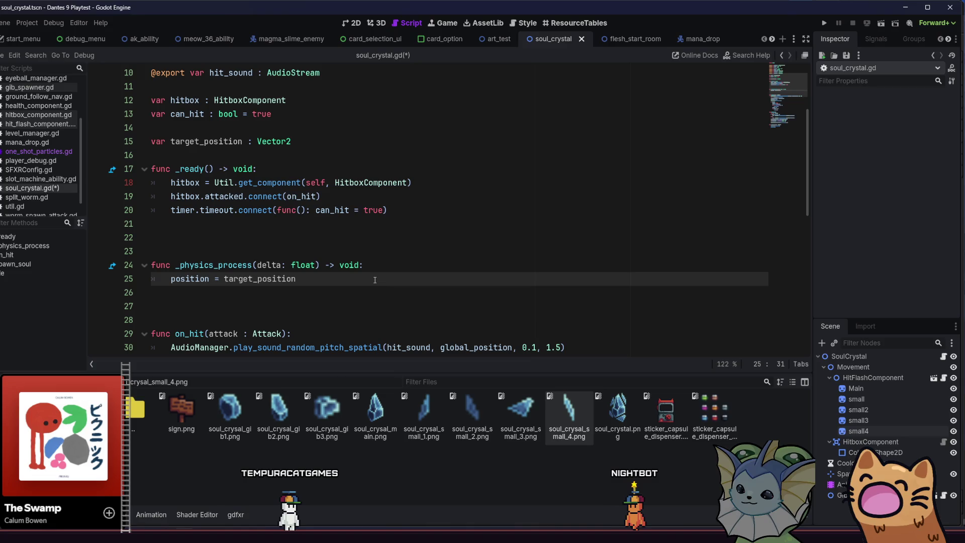
Rework line 25 so hit_flash.global_position is assigned from global_position + target_position
key("Up")
key("Up")
key("Down")
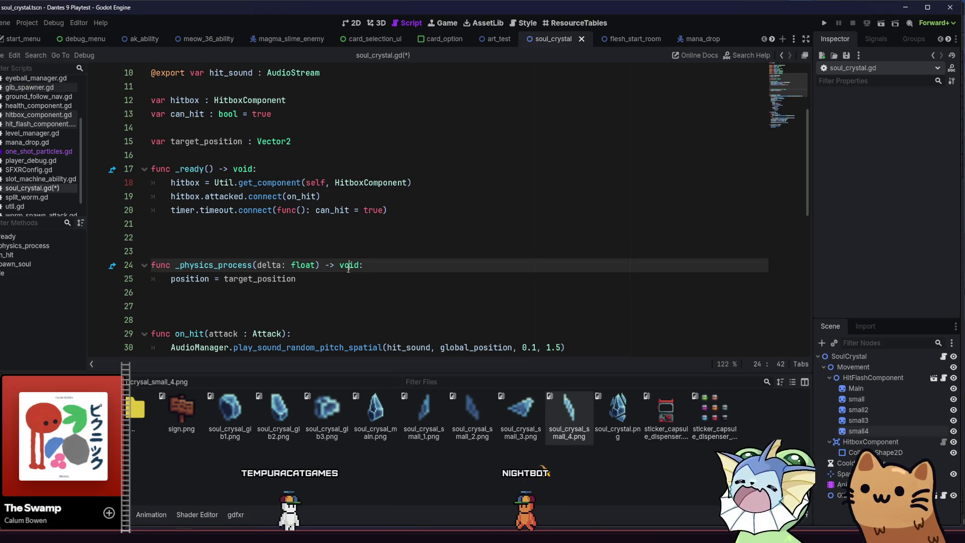
key("Down")
double_click(269, 280)
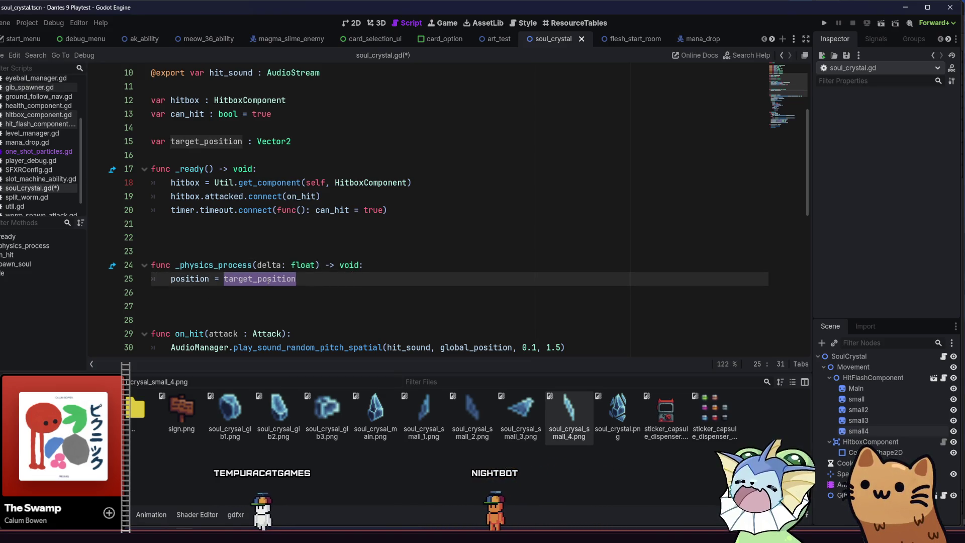
key("BackSpace")
type("lob")
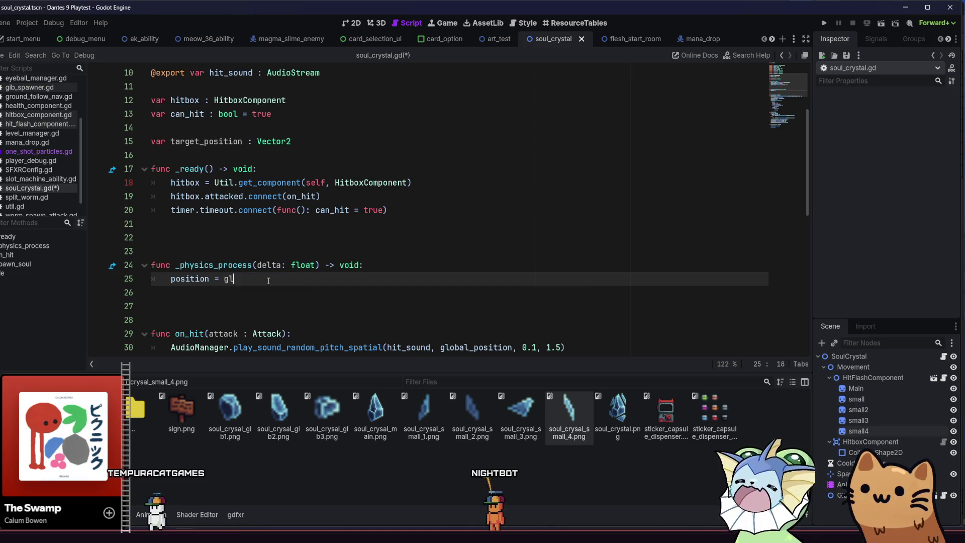
key("Return")
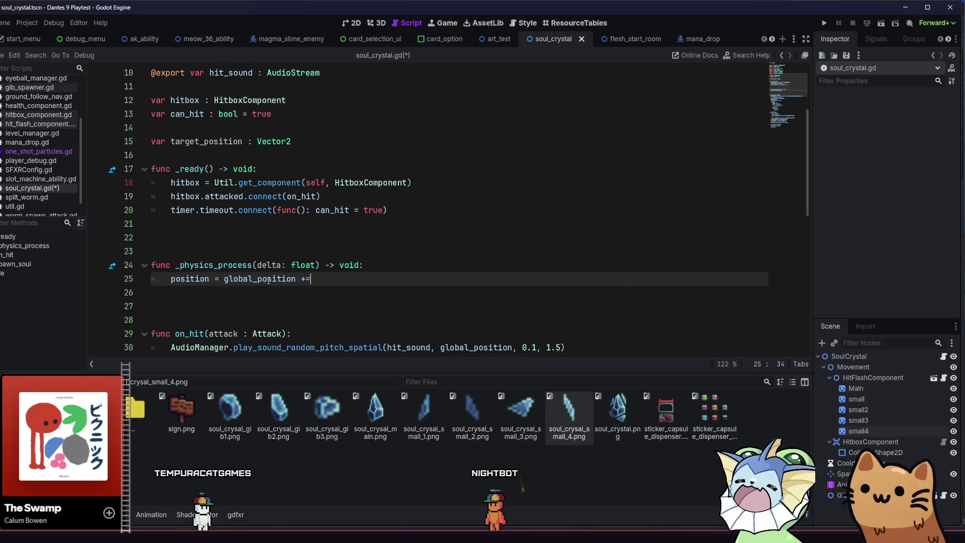
key("ctrl+space")
key("Escape")
left_click(172, 280)
type("hit_")
key("Tab")
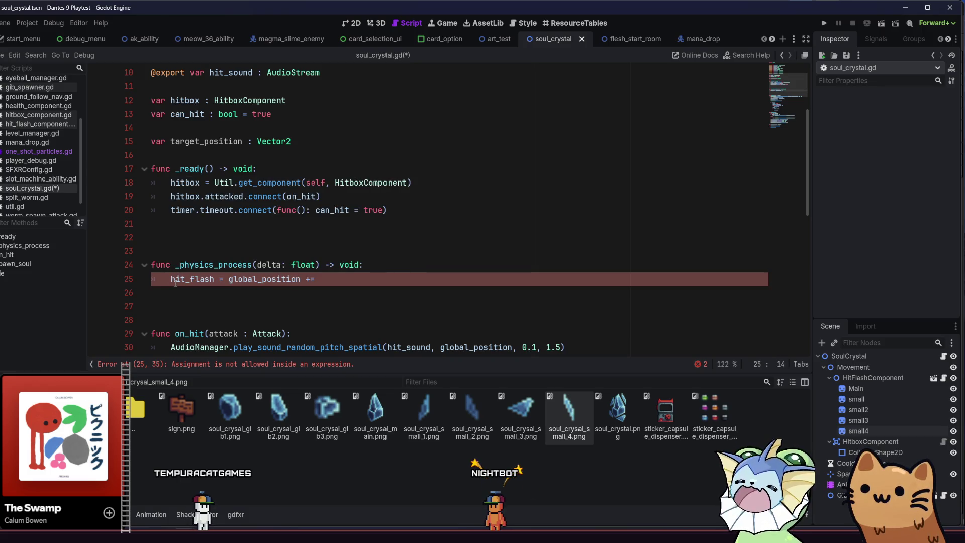
type(".global")
key("Tab")
type("tar")
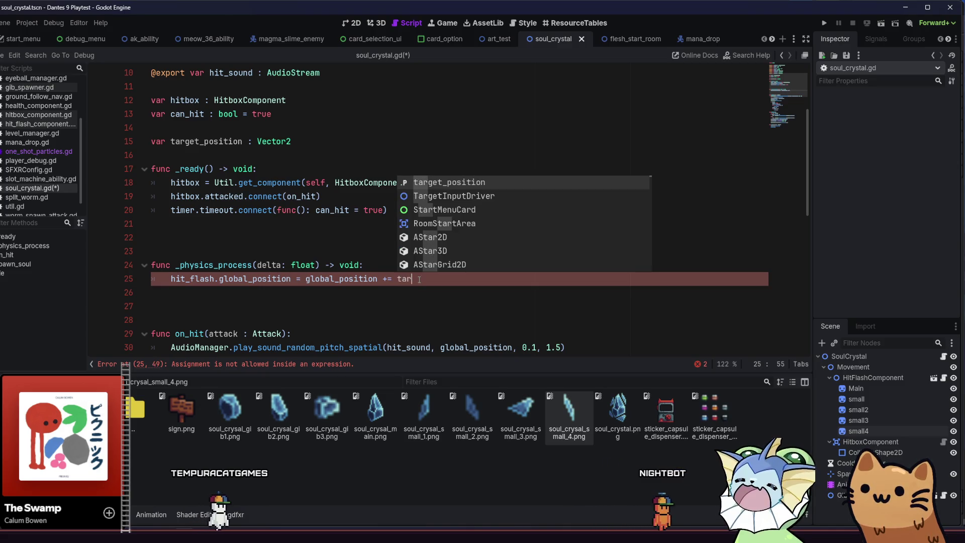
key("Tab")
Wrap the right-hand side of line 25 in a lerp( call
left_click(518, 291)
left_click(302, 278)
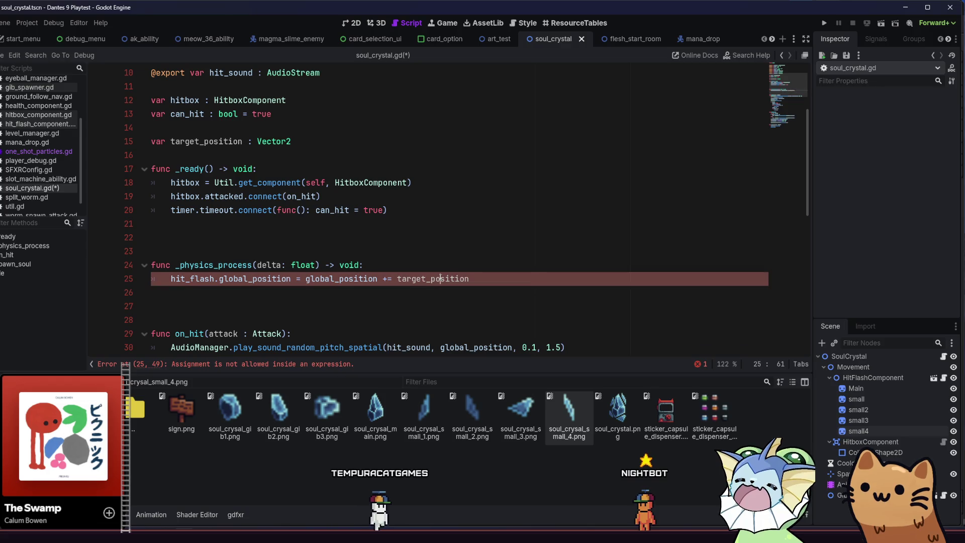
left_click(305, 279)
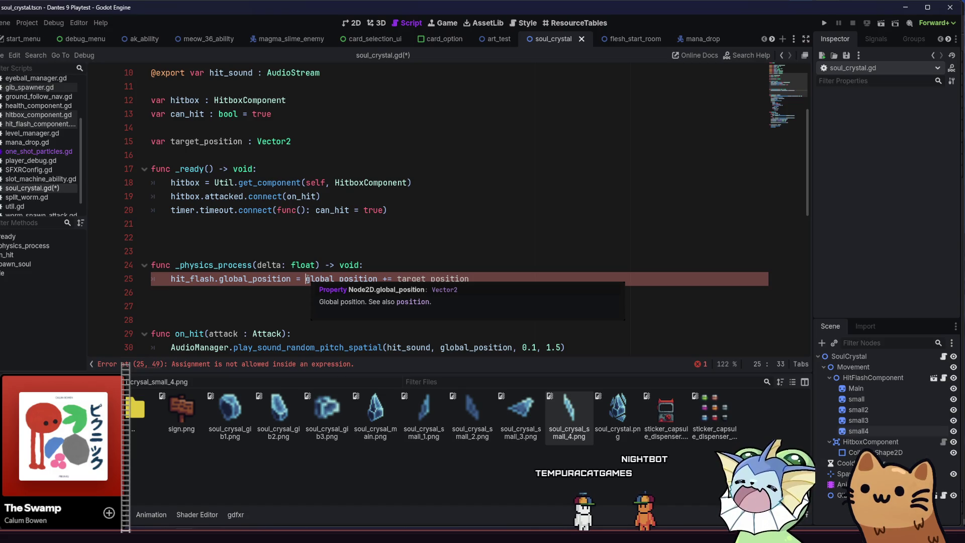
type("lerp")
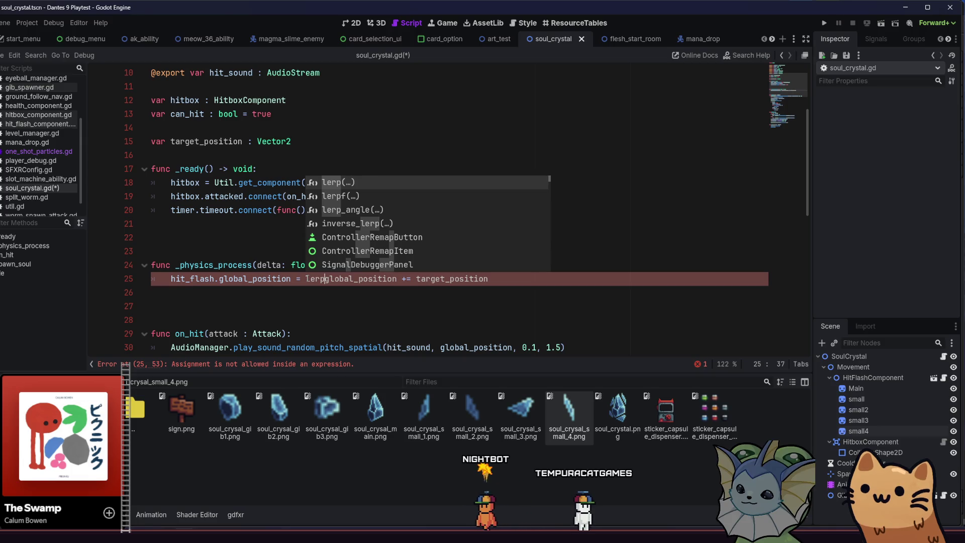
type("(")
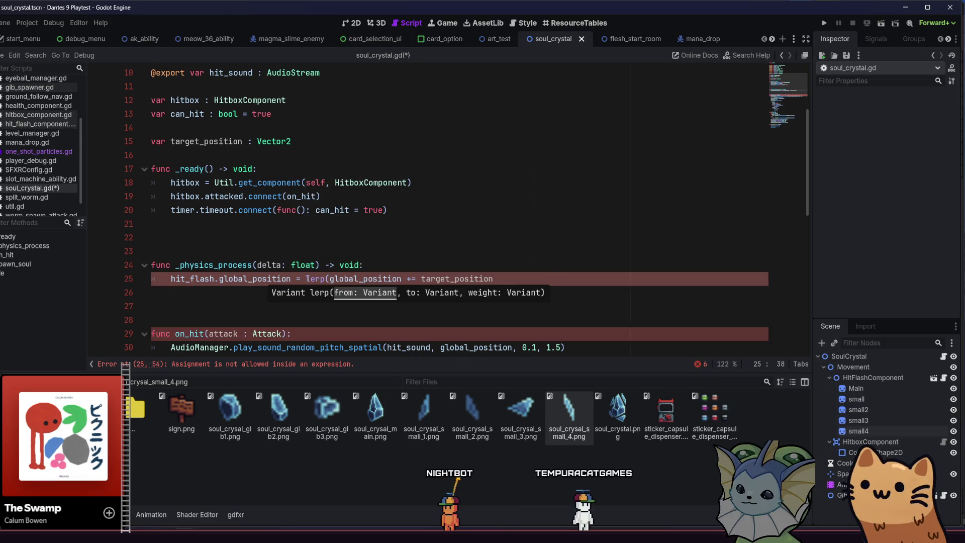
left_click(519, 272)
left_click(516, 283)
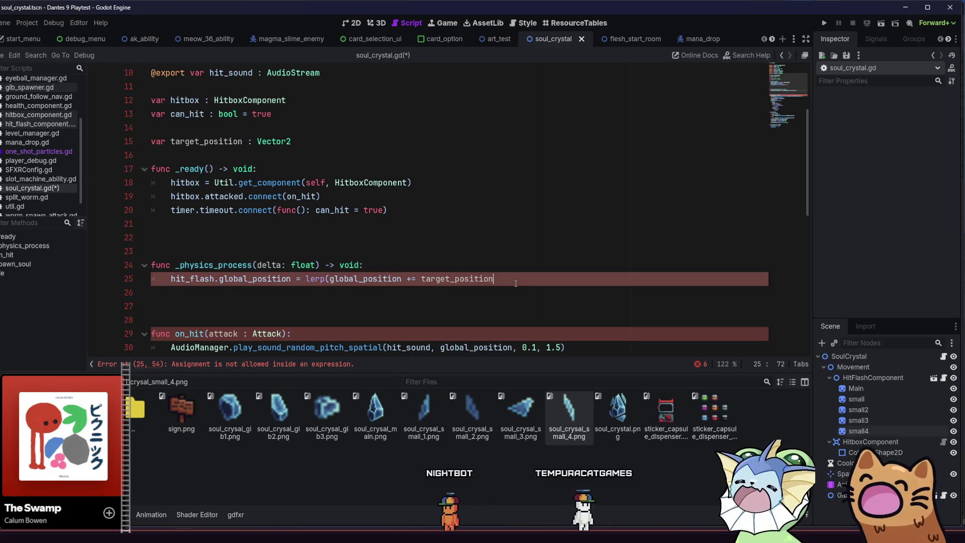
type(")")
left_click(363, 272)
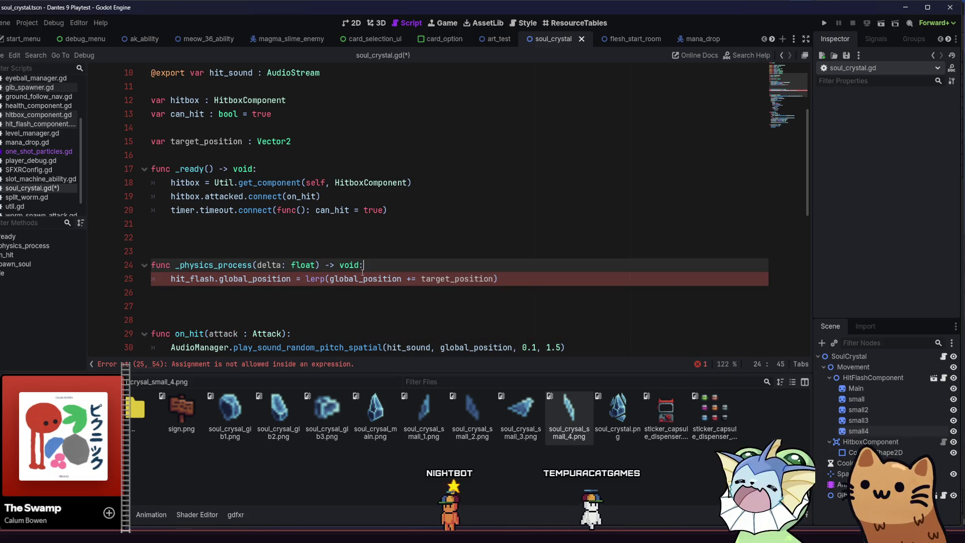
left_click(289, 279)
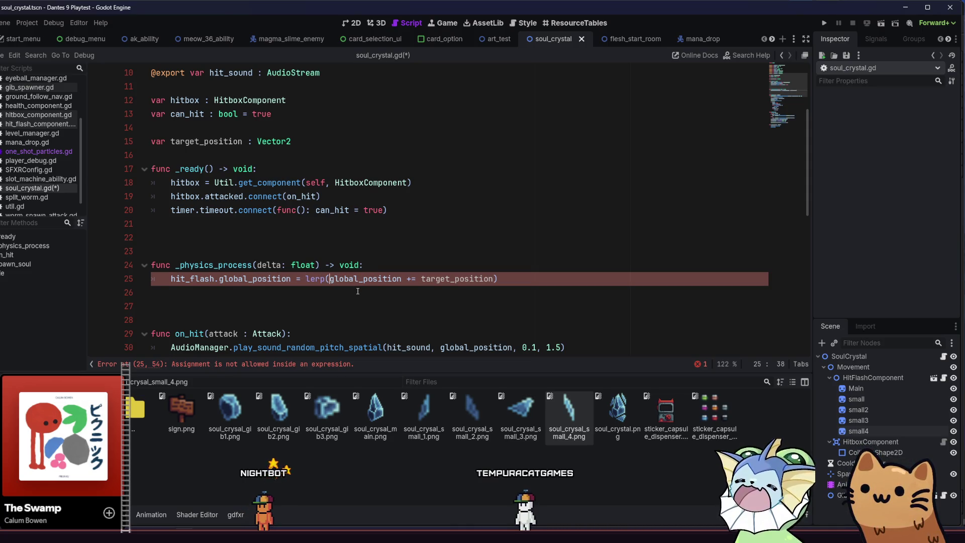
Add hit_flash.global_position as the lerp call's starting argument
type(",")
type("hit")
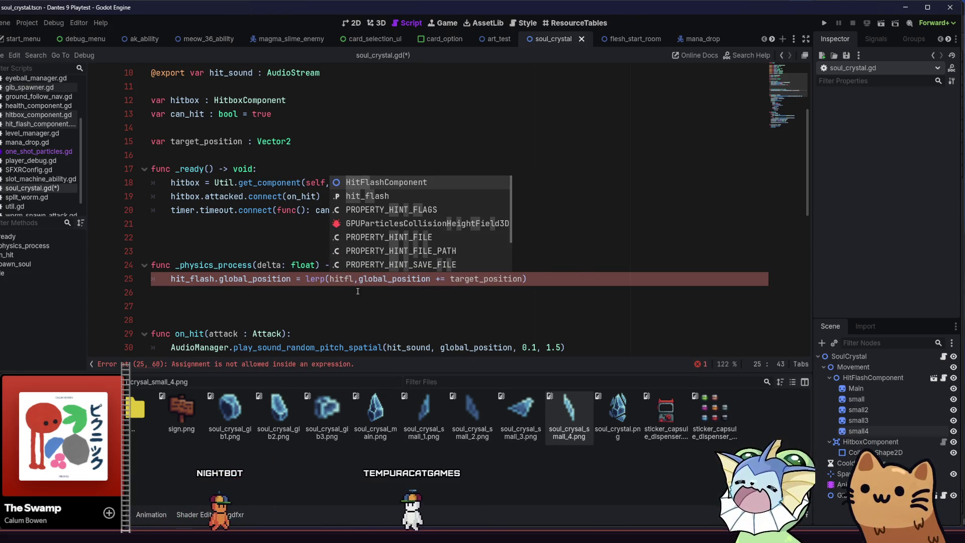
key("Down")
key("Return")
type(".g")
key("Return")
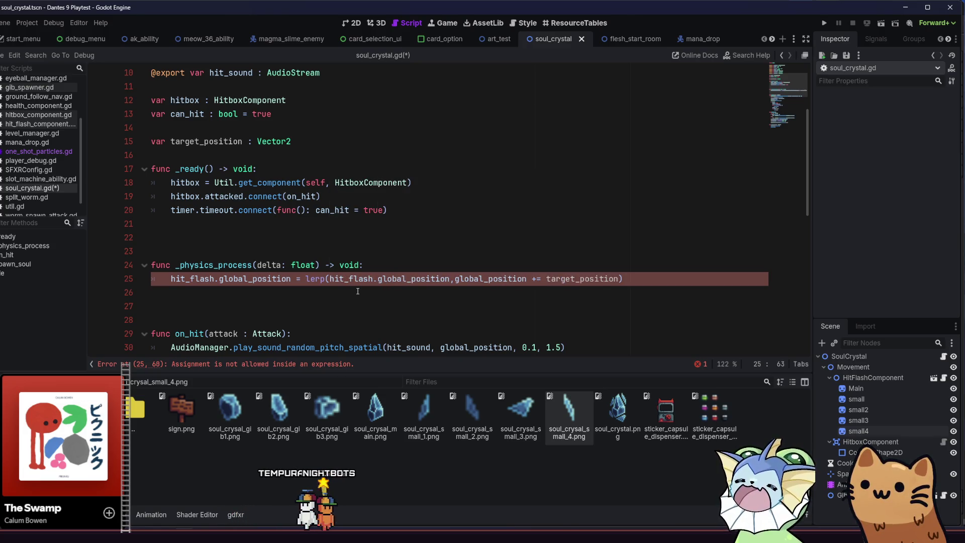
key("Right")
left_click(624, 279)
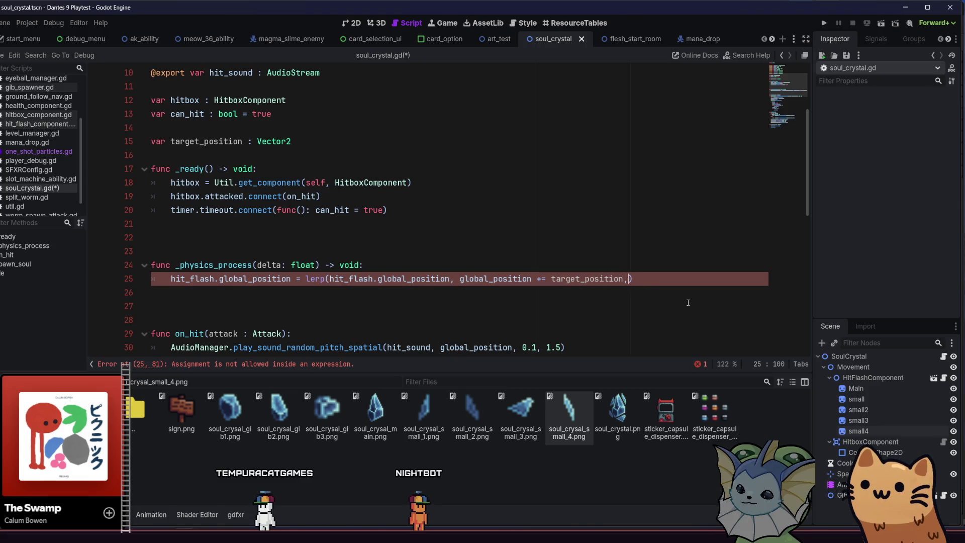
Set the lerp weight to Util.get_lerp_speed with 0.3 and save the script
type("Uti")
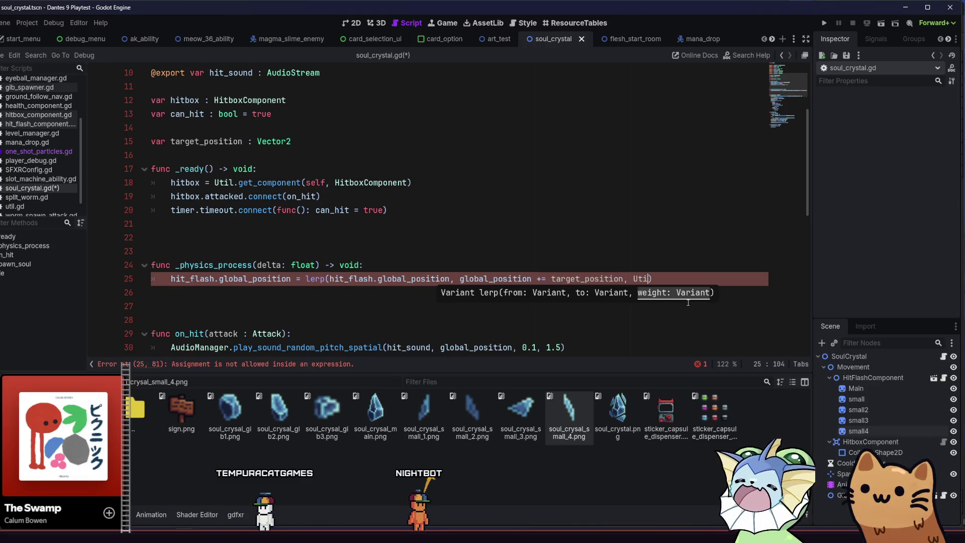
type("l.")
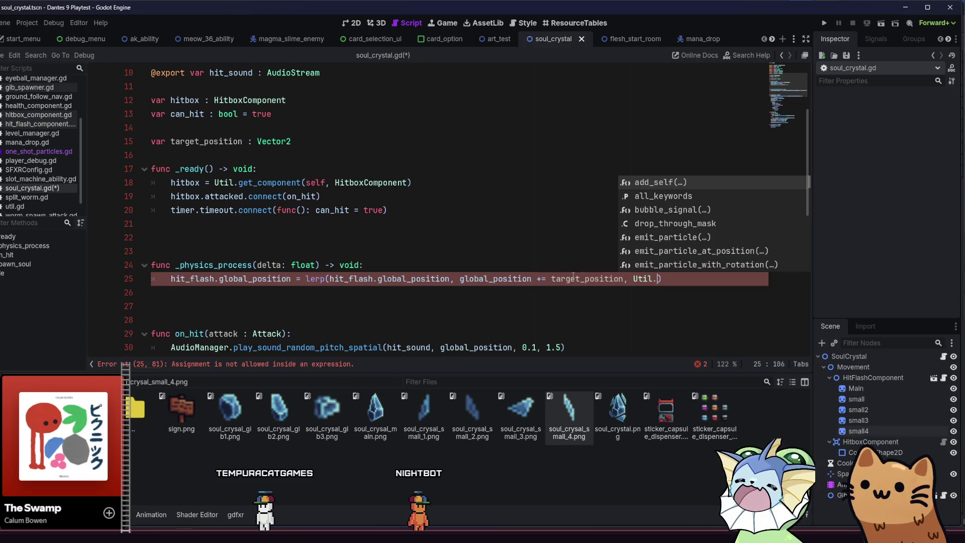
left_click(548, 279)
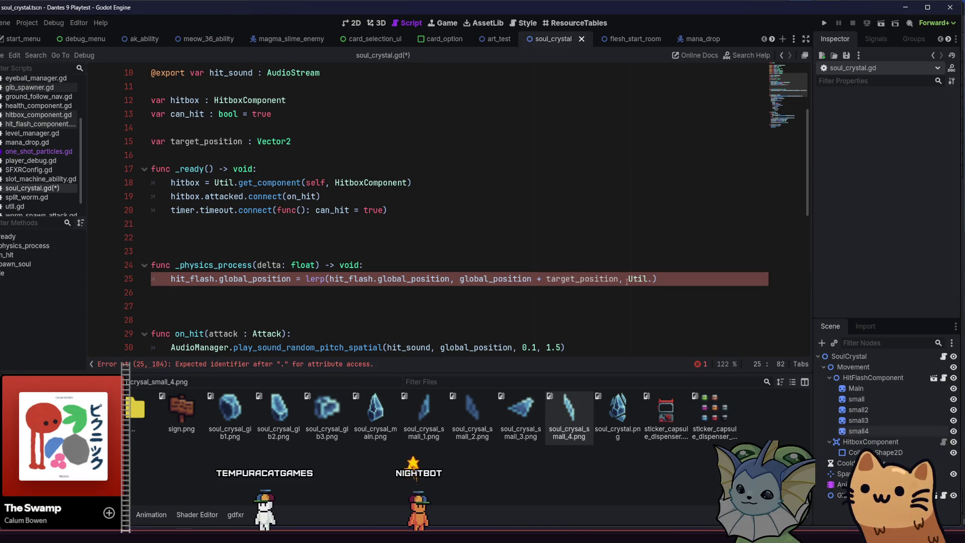
type("get_ler")
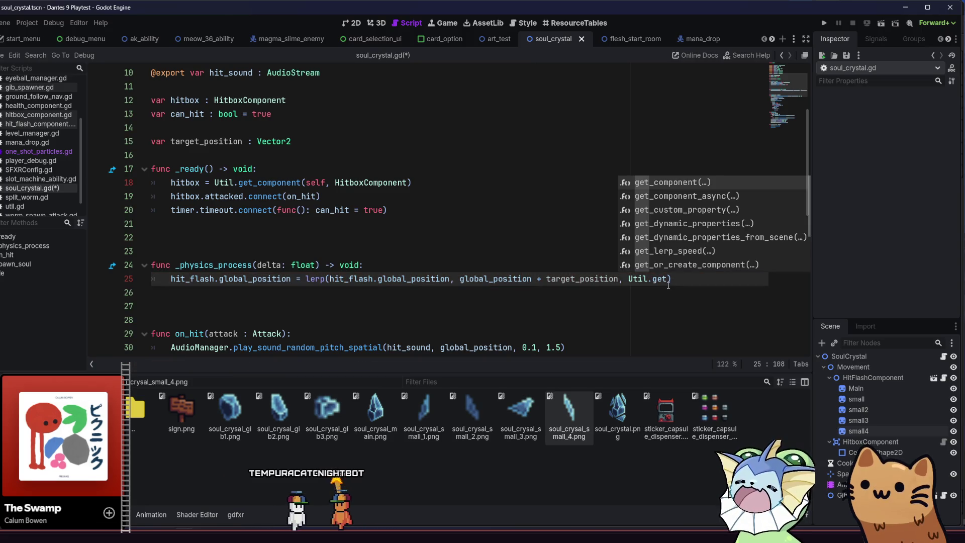
key("Return")
type("0.3")
key("Up")
key("Up")
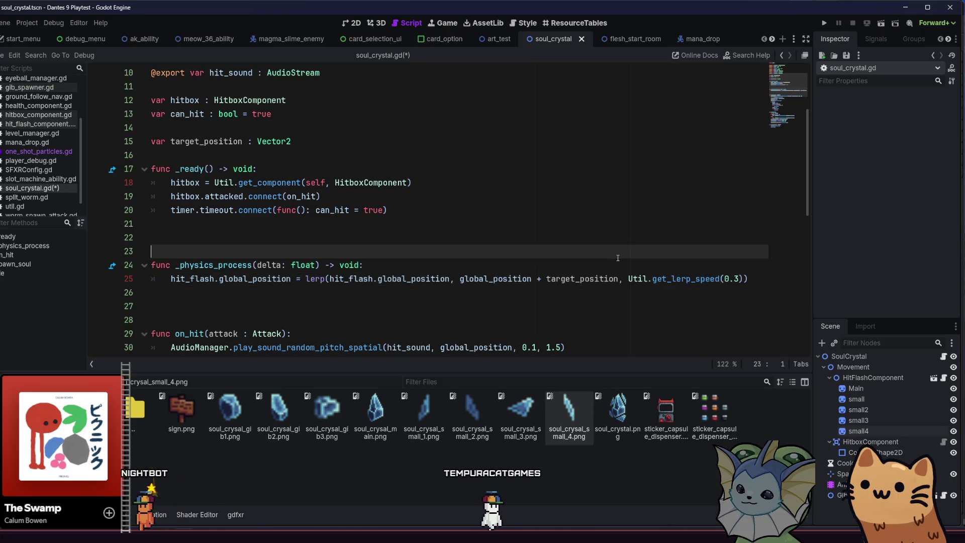
key("ctrl+s")
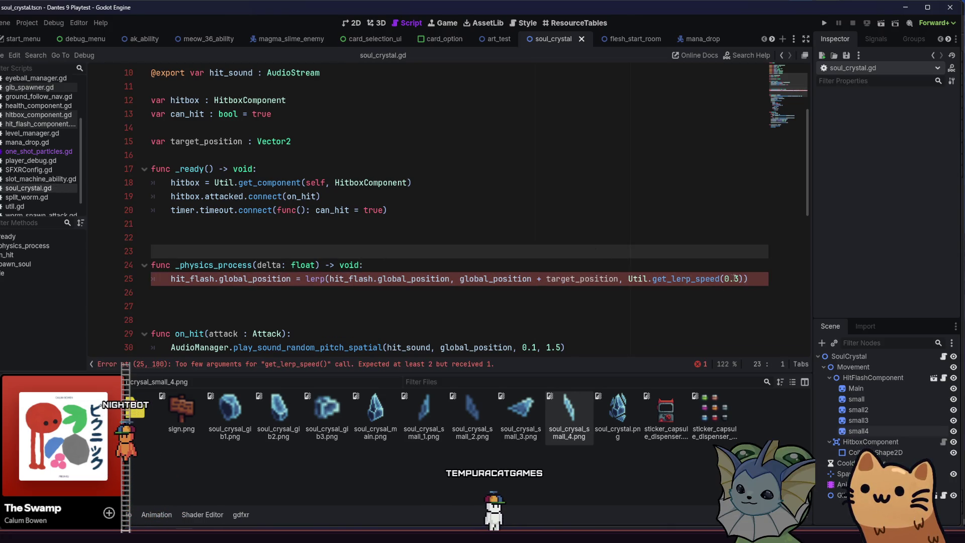
Pass delta as the second get_lerp_speed argument and save soul_crystal.gd
left_click(745, 281)
type(", delta")
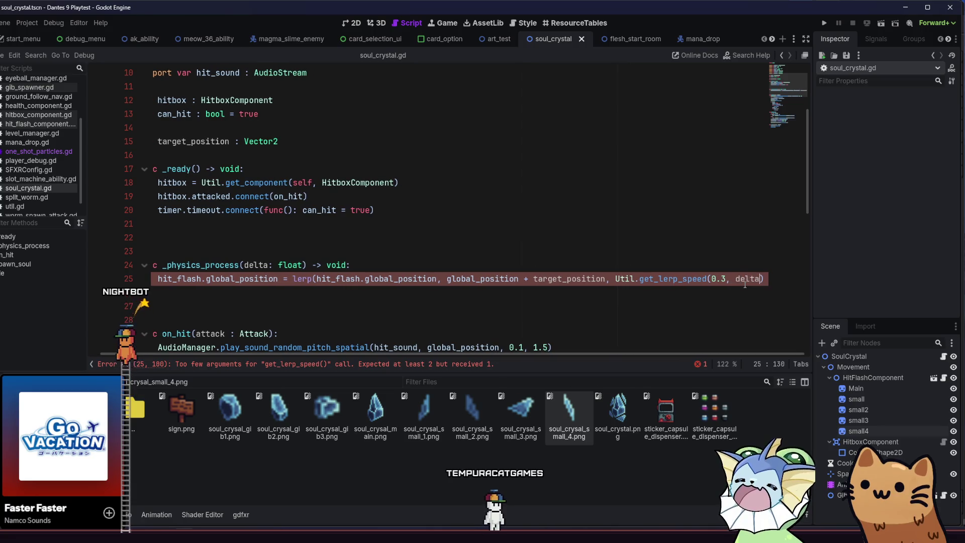
key("Escape")
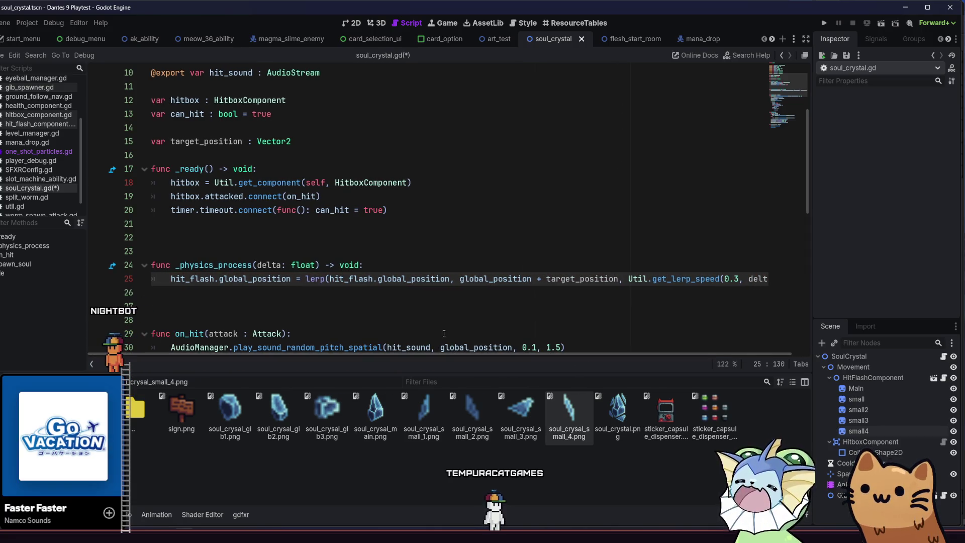
key("Down")
key("ctrl+s")
Copy hit_flash.global_position from line 25 onto the empty line 26
scroll(302, 252, "down", 1)
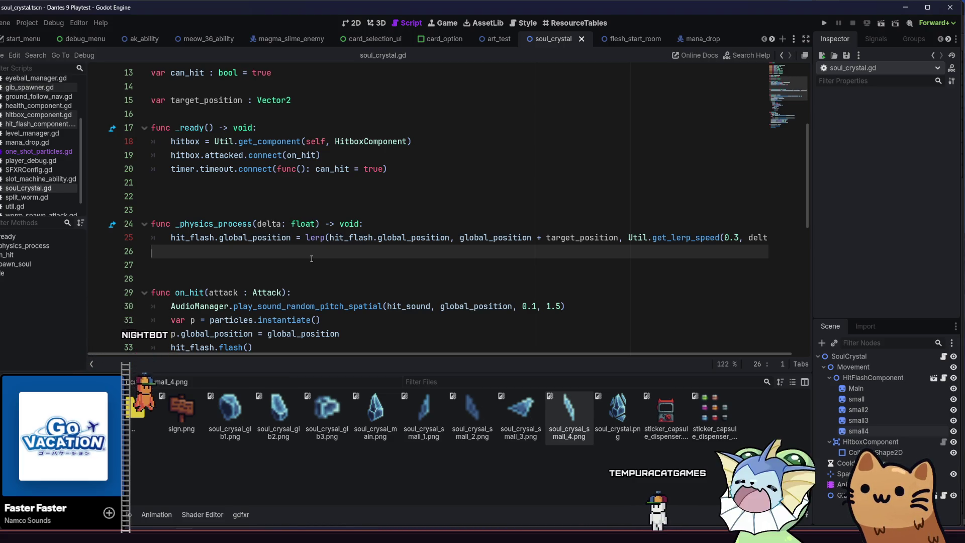
mouse_move(293, 356)
left_mouse_down()
mouse_move(330, 356)
mouse_move(276, 352)
left_mouse_up()
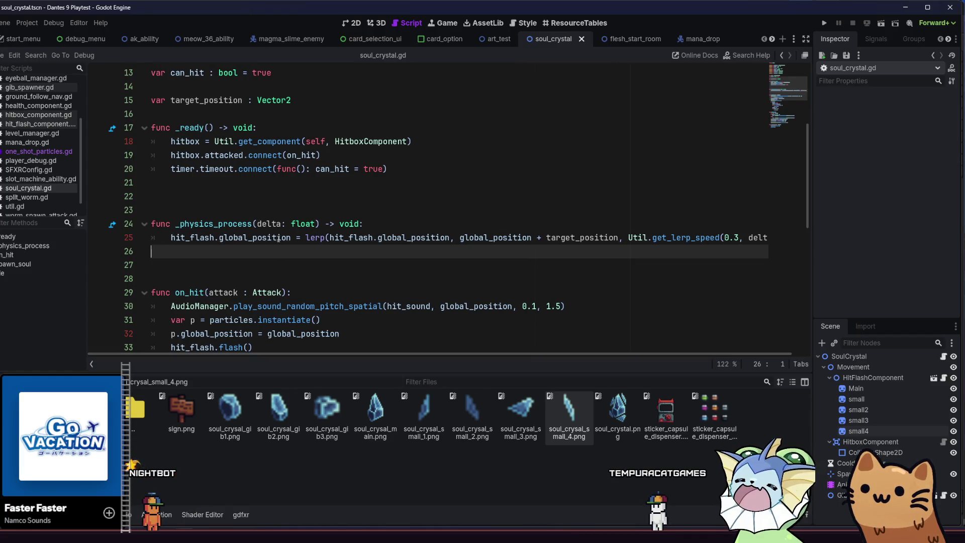
mouse_move(292, 239)
left_mouse_down()
mouse_move(251, 252)
mouse_move(172, 241)
left_mouse_up()
key("ctrl+c")
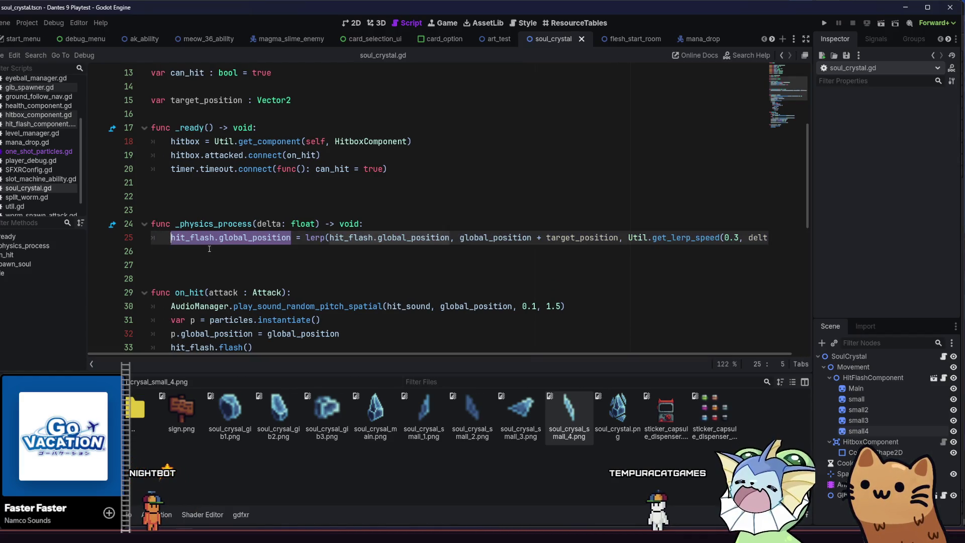
left_click(211, 253)
key("ctrl+v")
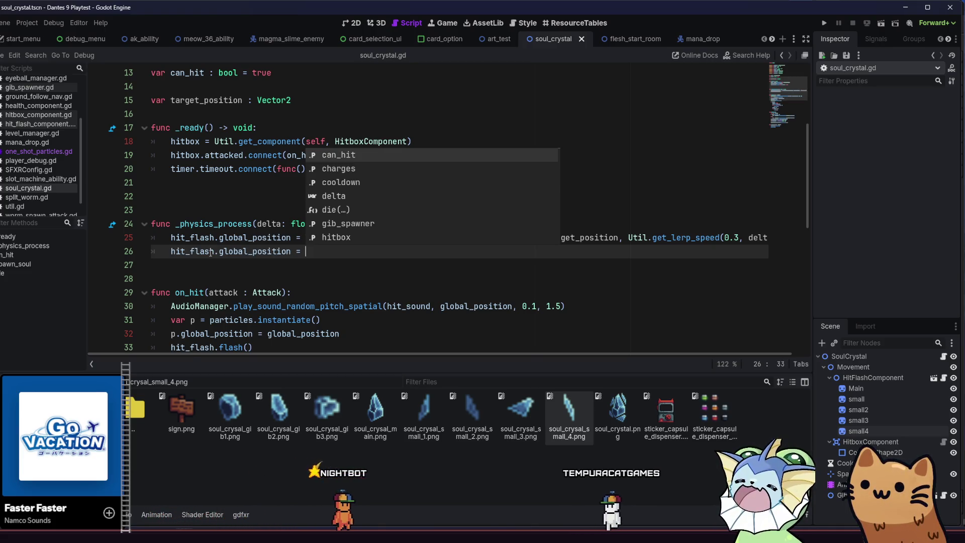
type("tar")
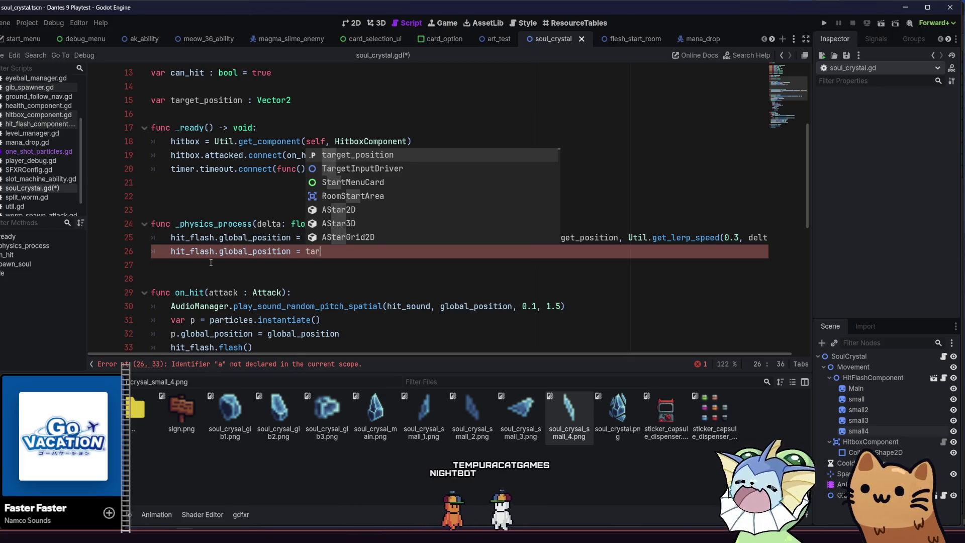
key("Return")
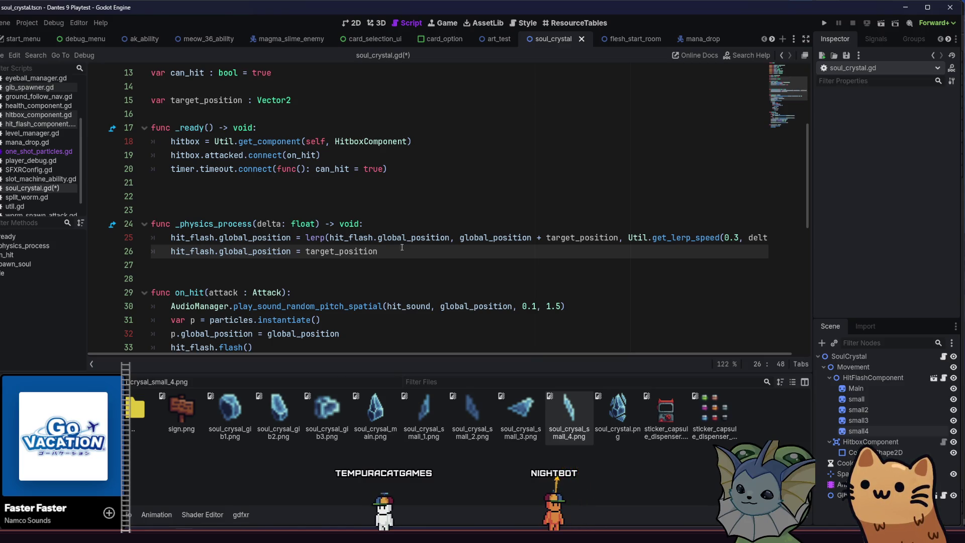
Make line 25's lerp go from target_position toward Vector2.ZERO
left_click(410, 238)
double_click(410, 237)
key("BackSpace")
key("BackSpace")
key("BackSpace")
key("BackSpace")
key("BackSpace")
key("BackSpace")
type("tar")
key("Return")
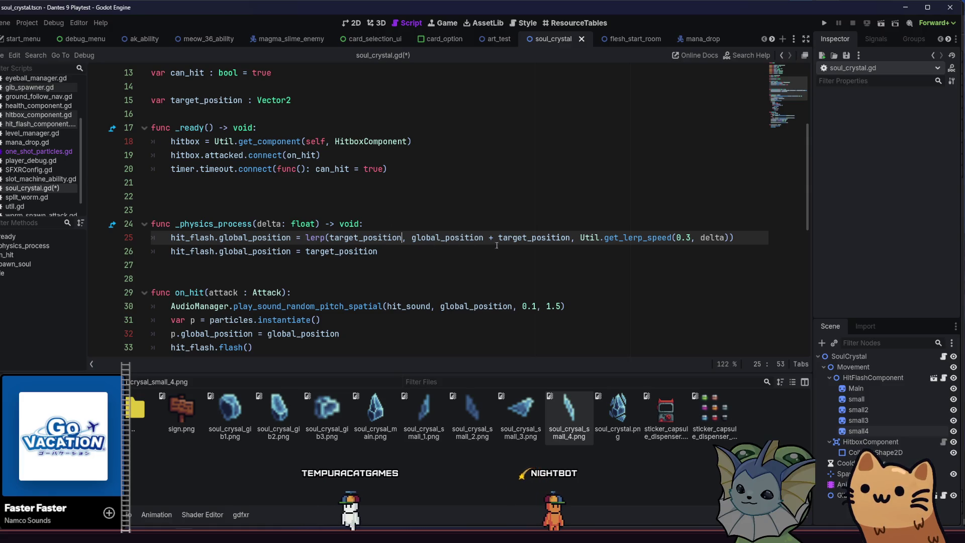
left_click_drag(571, 239, 409, 245)
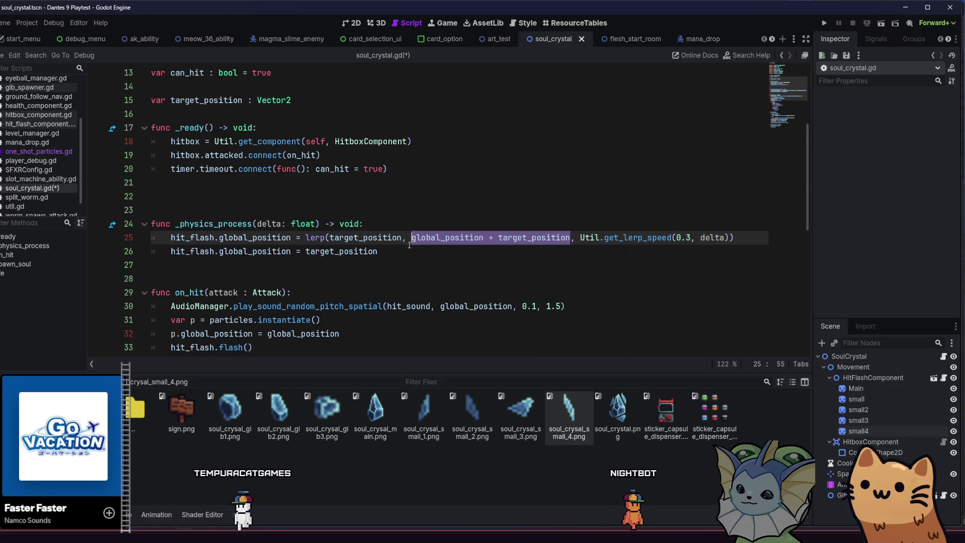
type("t")
key("BackSpace")
type("vec")
key("Return")
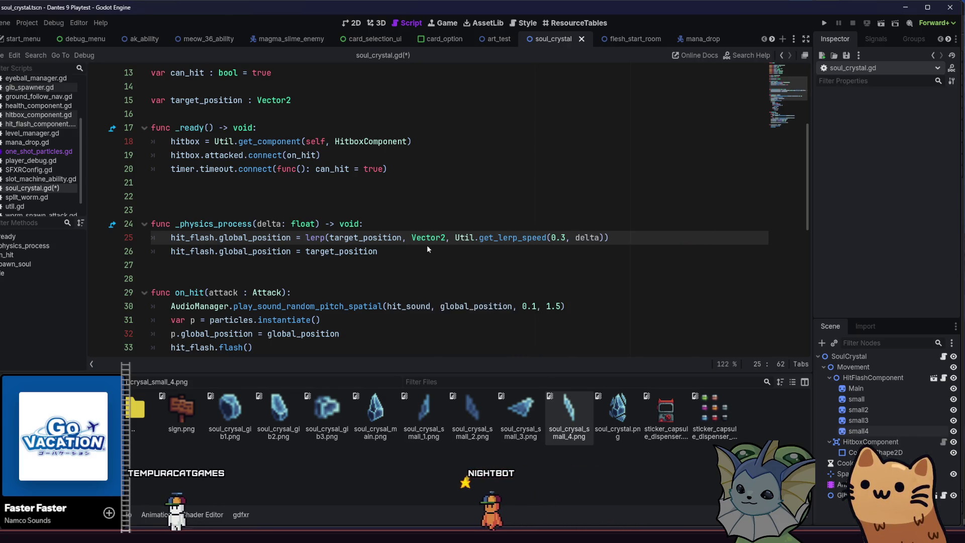
type(".ze")
key("Return")
Assign line 25's lerp result to target_position instead of hit_flash.global_position
double_click(239, 238)
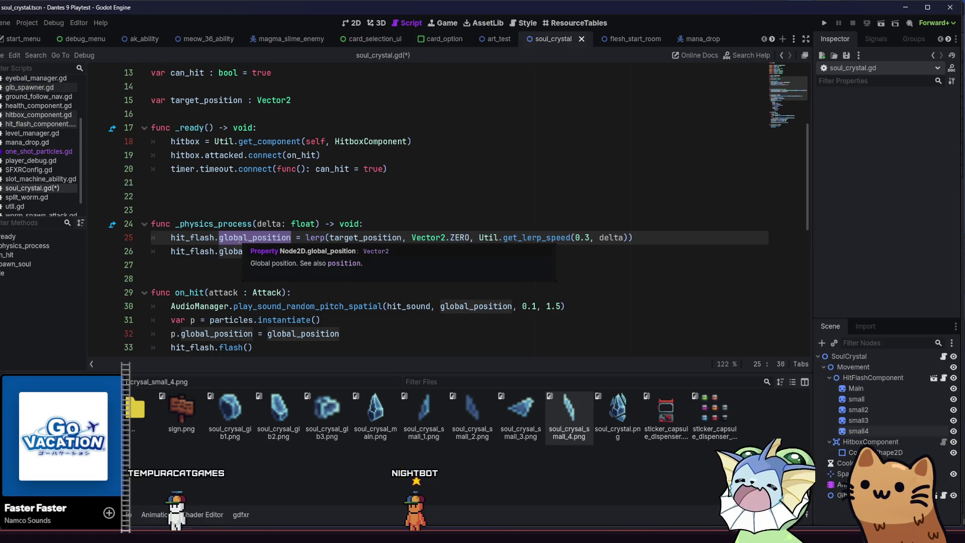
key("BackSpace")
key("BackSpace")
key("BackSpace")
key("BackSpace")
key("BackSpace")
key("BackSpace")
type("tar")
key("Return")
left_click(331, 252)
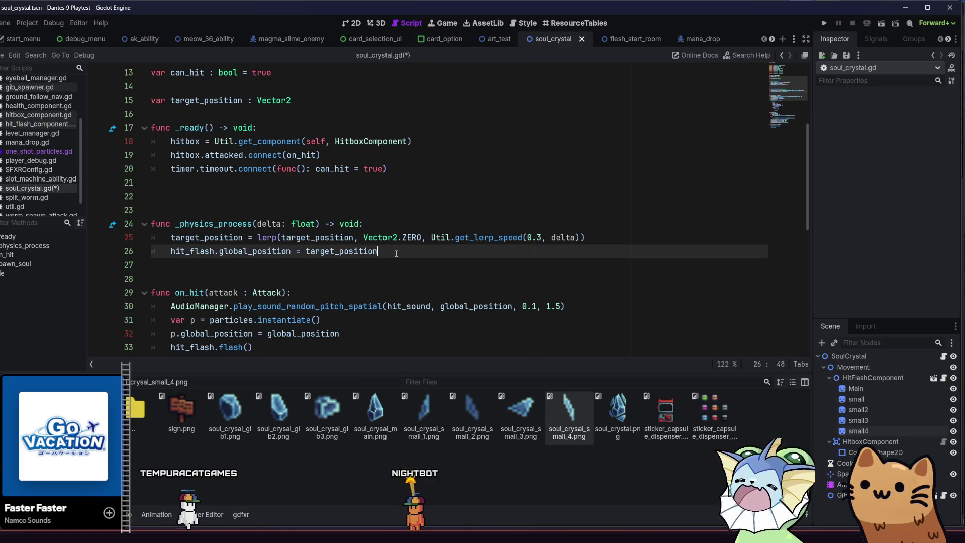
Finish line 26 as hit_flash.global_position = global_position + target_position and save
type("global")
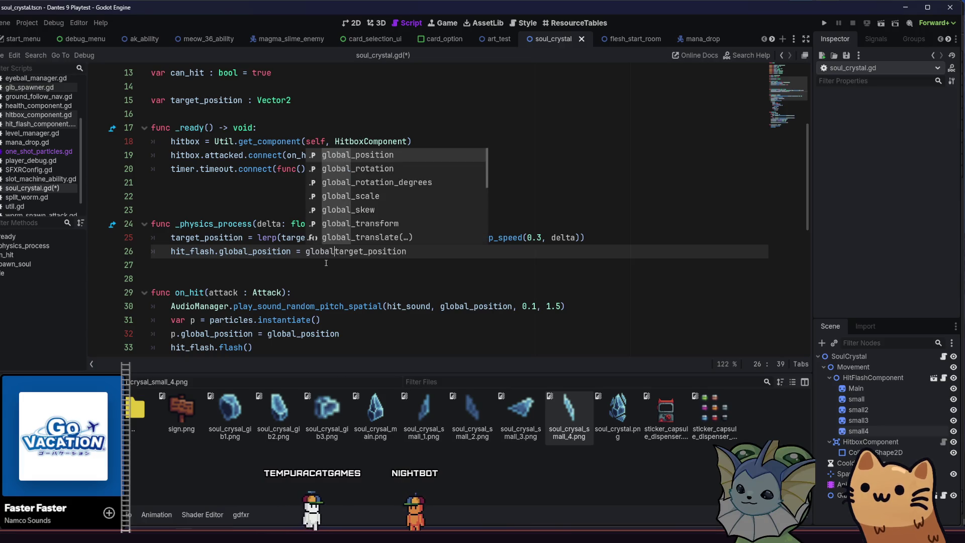
key("Tab")
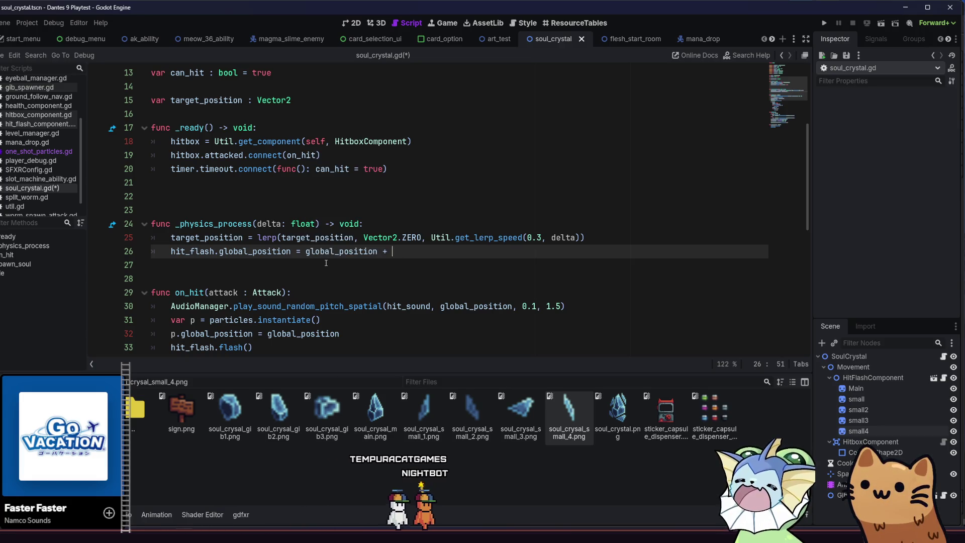
type("+ tar")
key("Return")
key("ctrl+s")
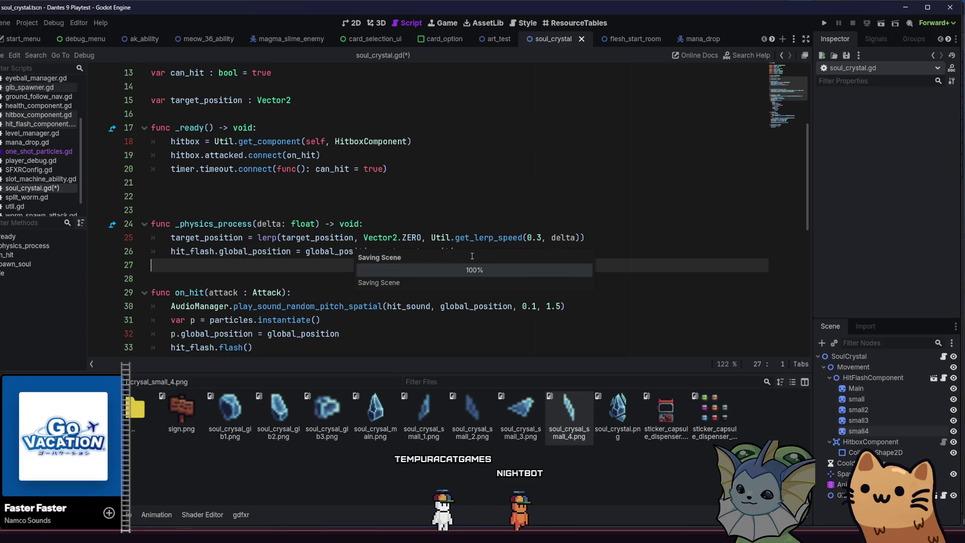
left_click(327, 264)
scroll(340, 260, "up", 1)
scroll(340, 260, "down", 5)
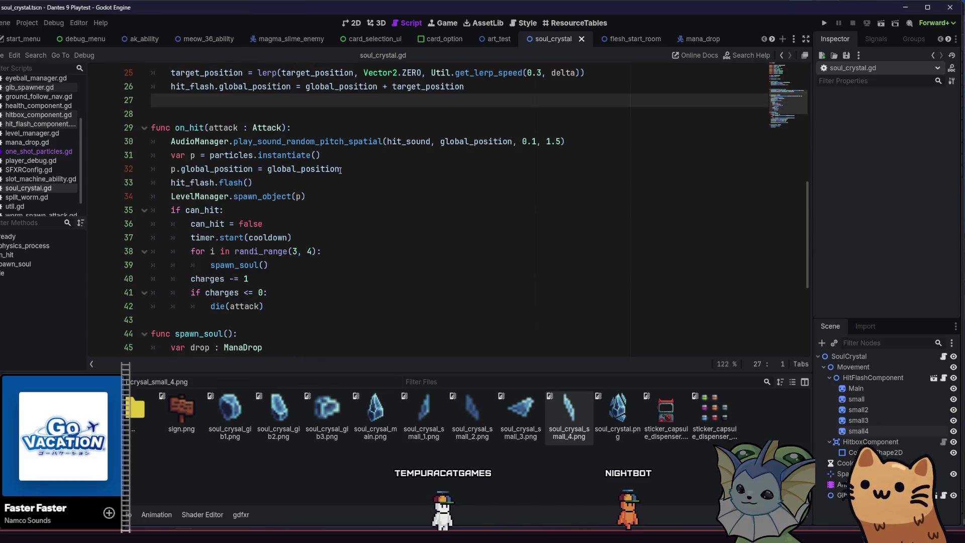
Add a line in on_hit: target_position = attack.attack_position.direction_to(
left_click(402, 141)
key("Up")
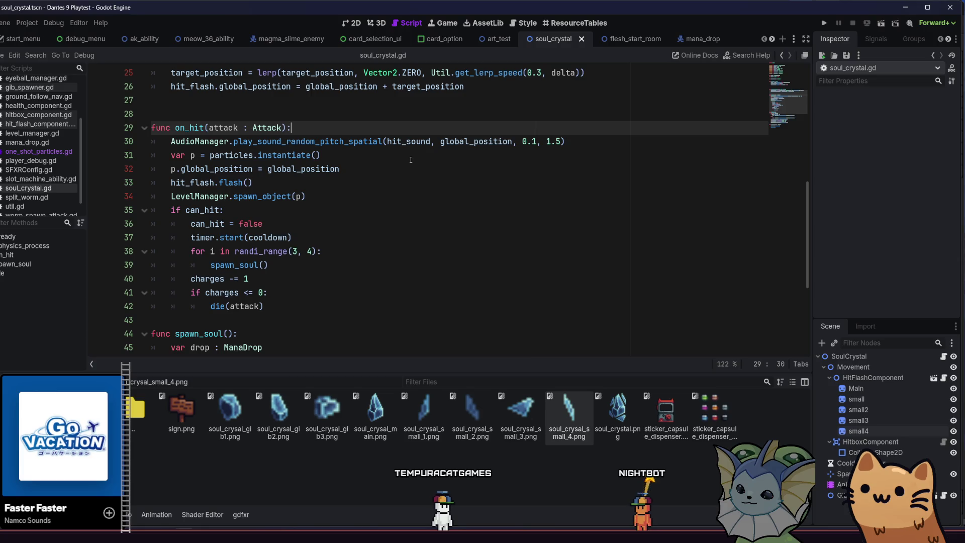
key("Return")
type("tar")
key("Return")
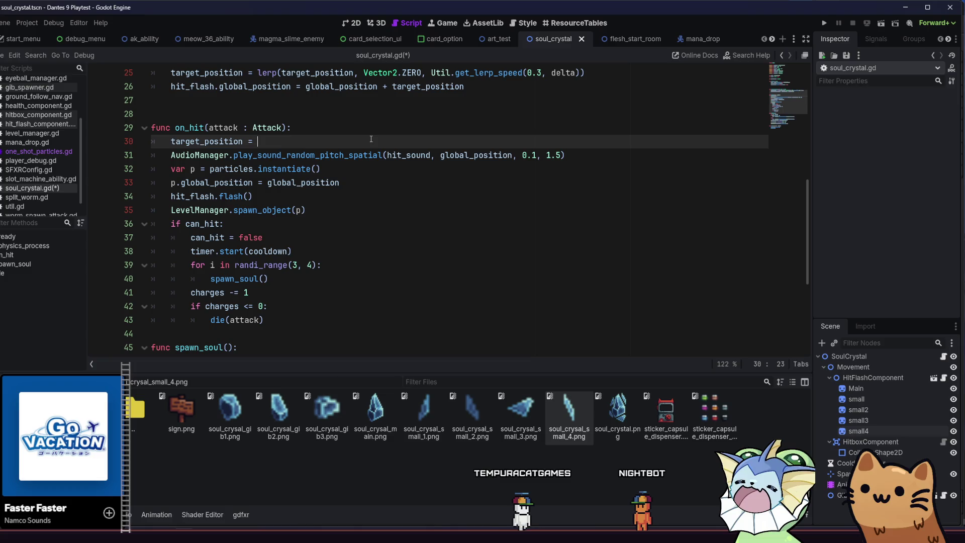
type("= attack.")
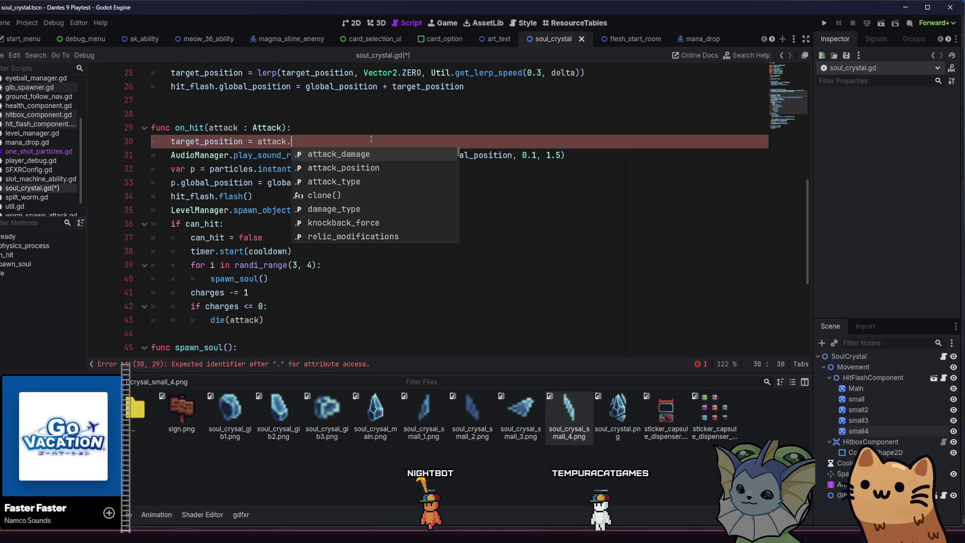
type("po")
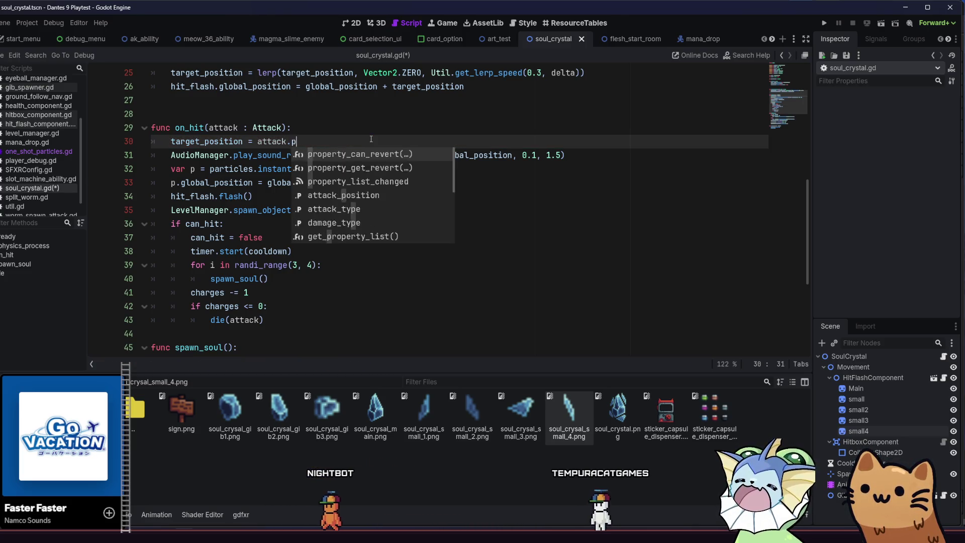
key("Return")
type("d.dir")
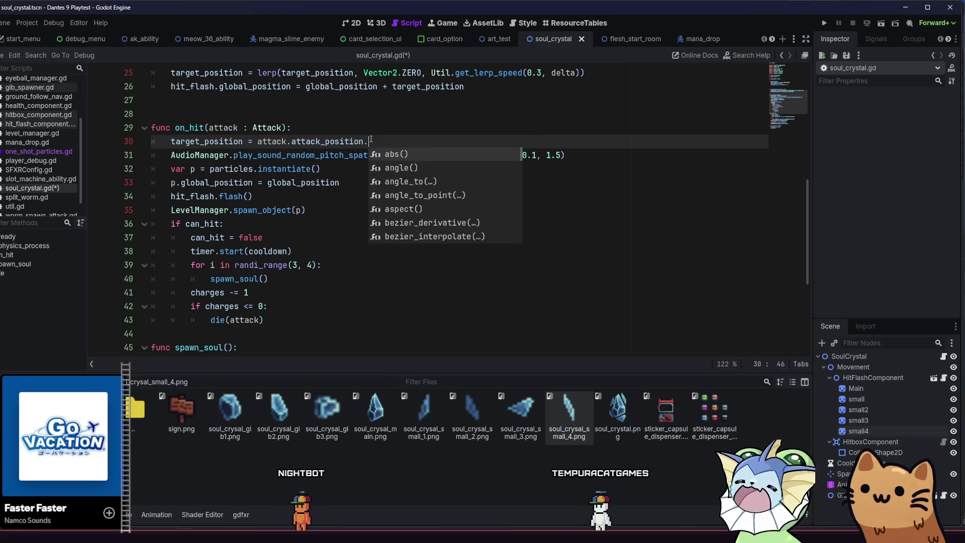
key("Return")
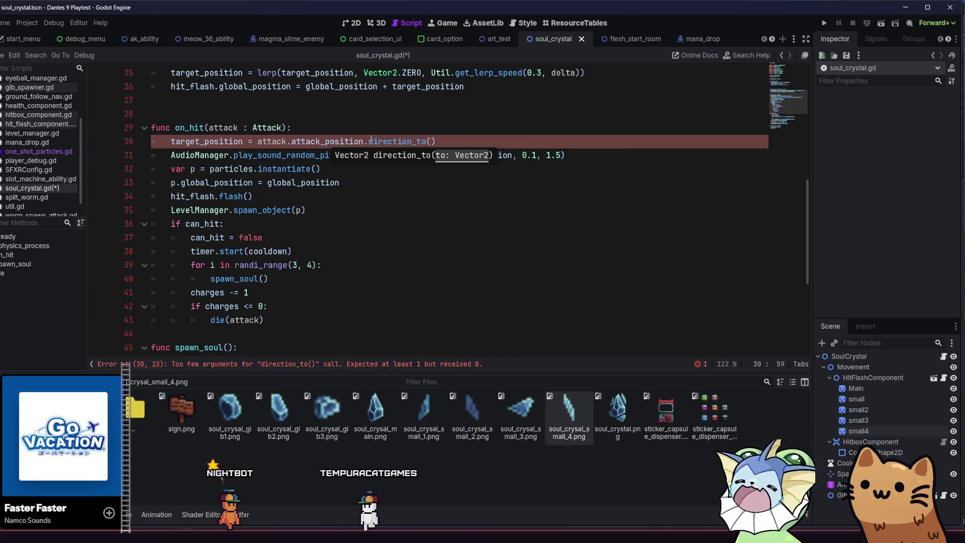
Complete it with global_position * 32, save the script, and run the project
type("glo")
key("Return")
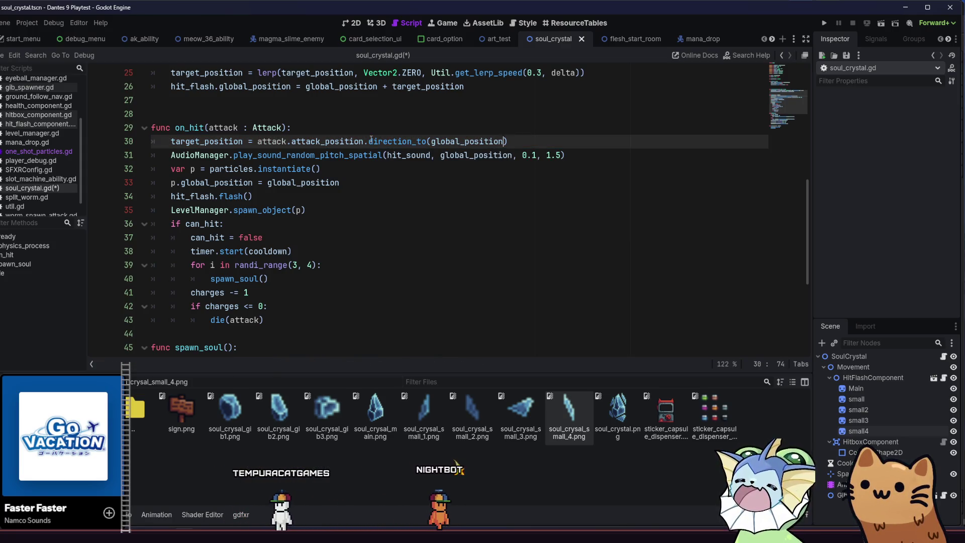
type("*")
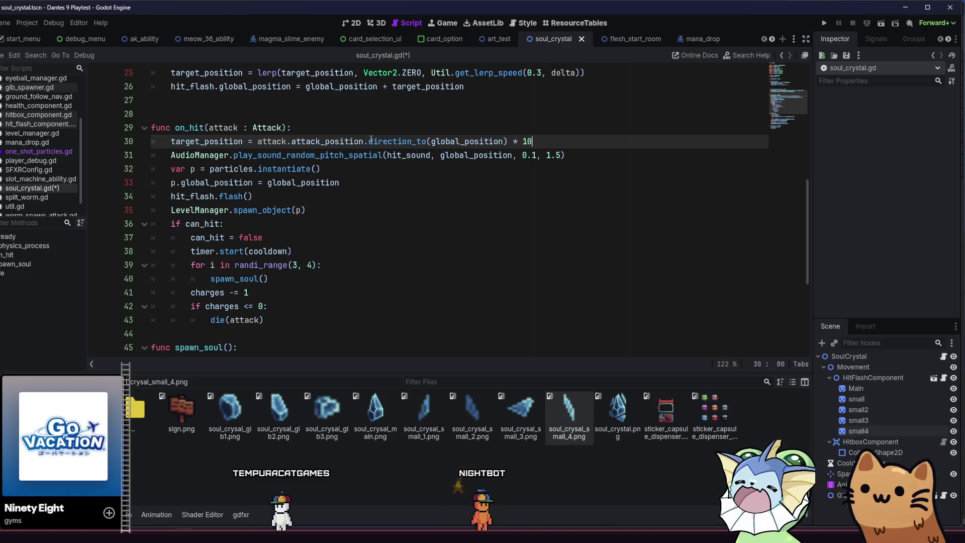
key("ctrl+s")
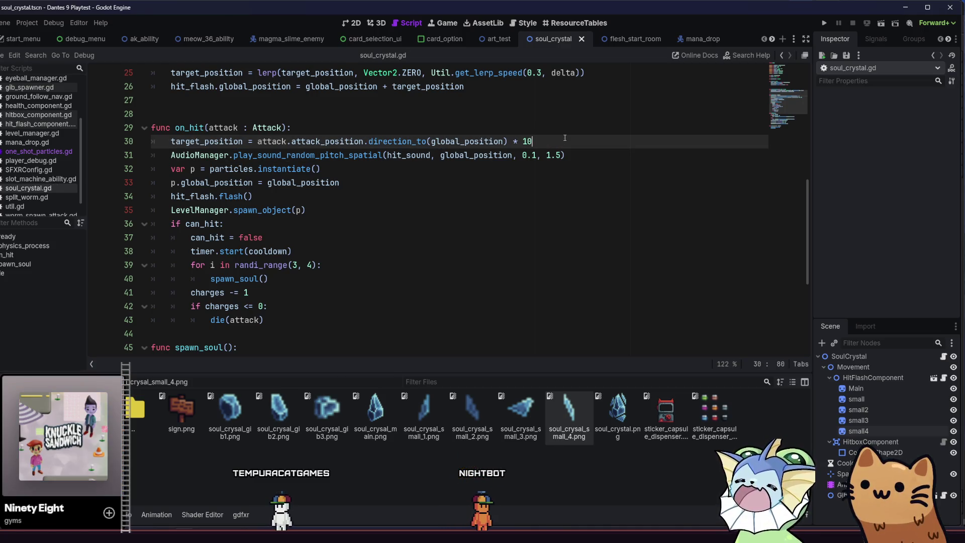
key("ctrl+s")
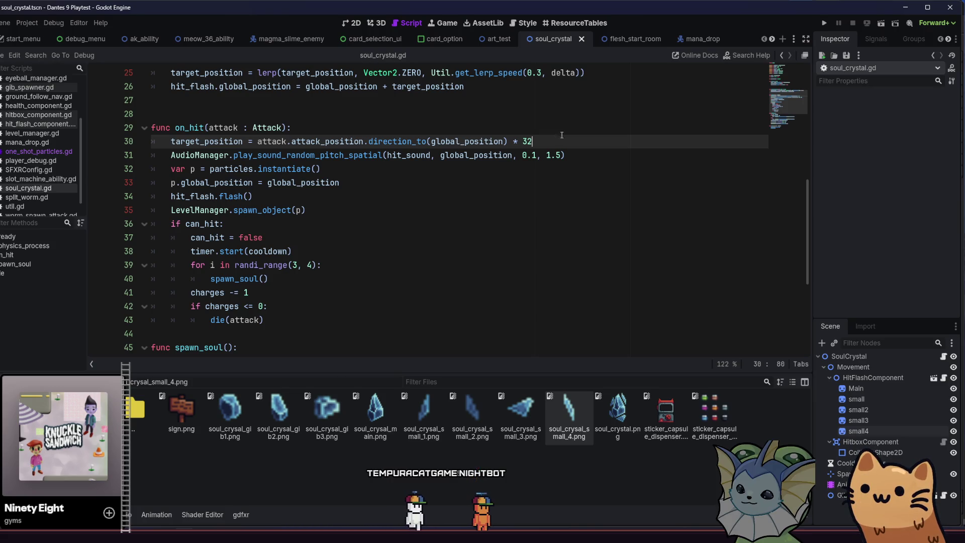
left_click(823, 24)
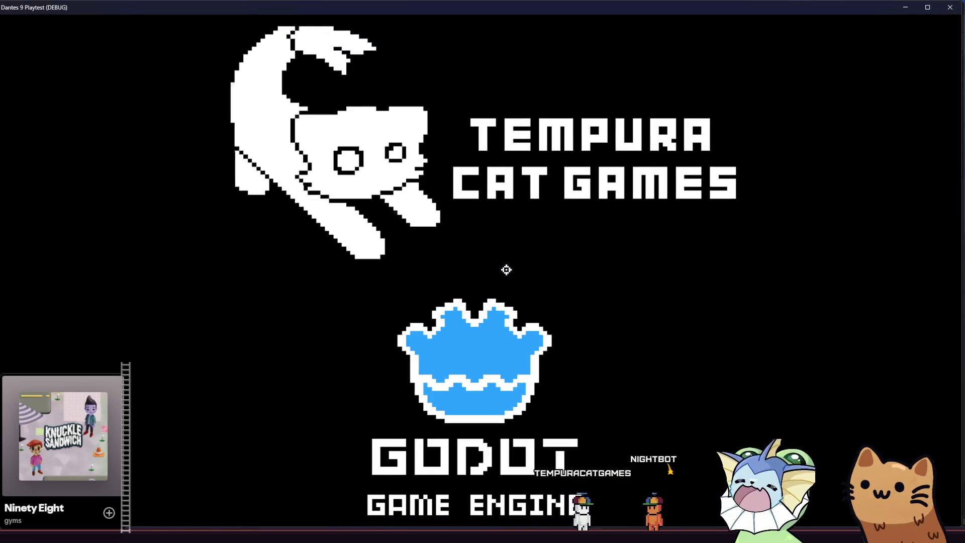
Start a new game and shoot the soul crystal while moving past it
key("Return")
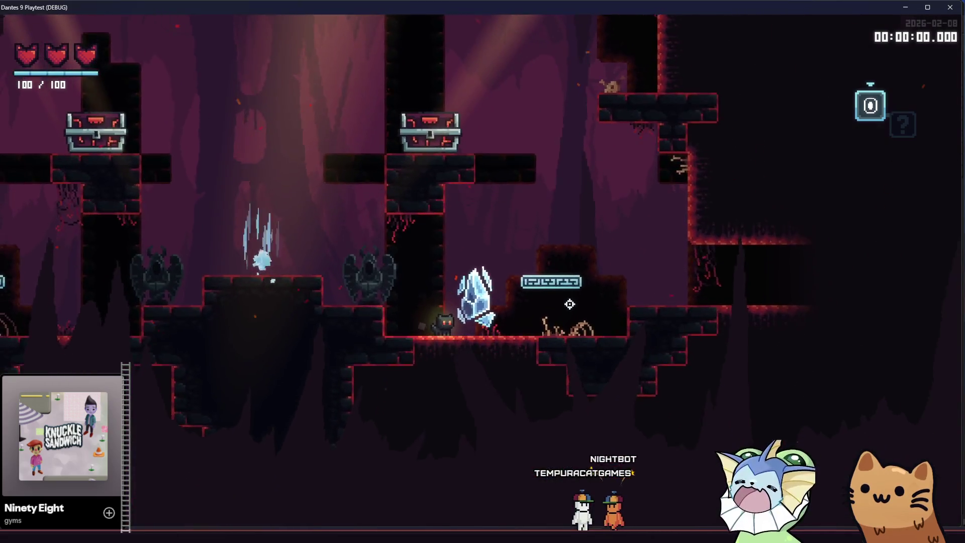
left_click(603, 259)
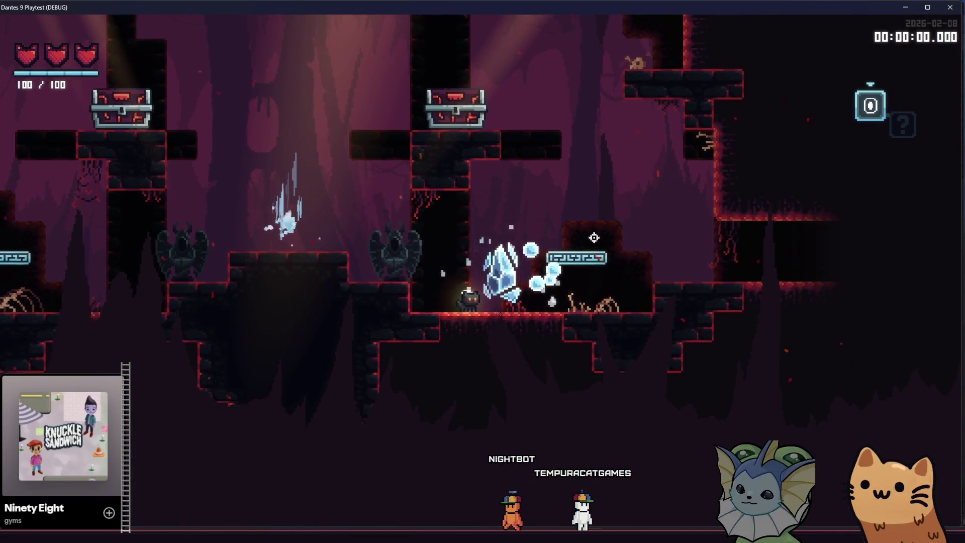
key("d")
left_click(364, 228)
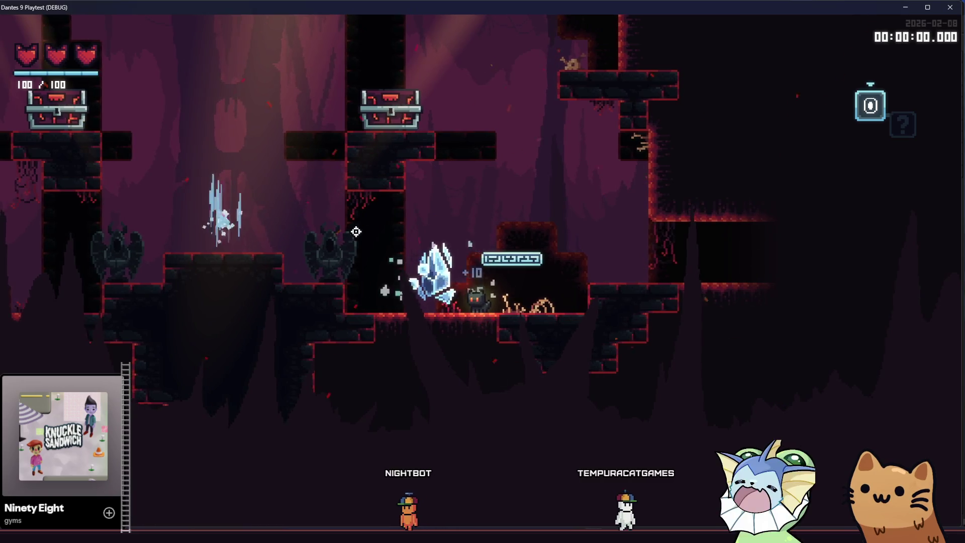
left_click(356, 232)
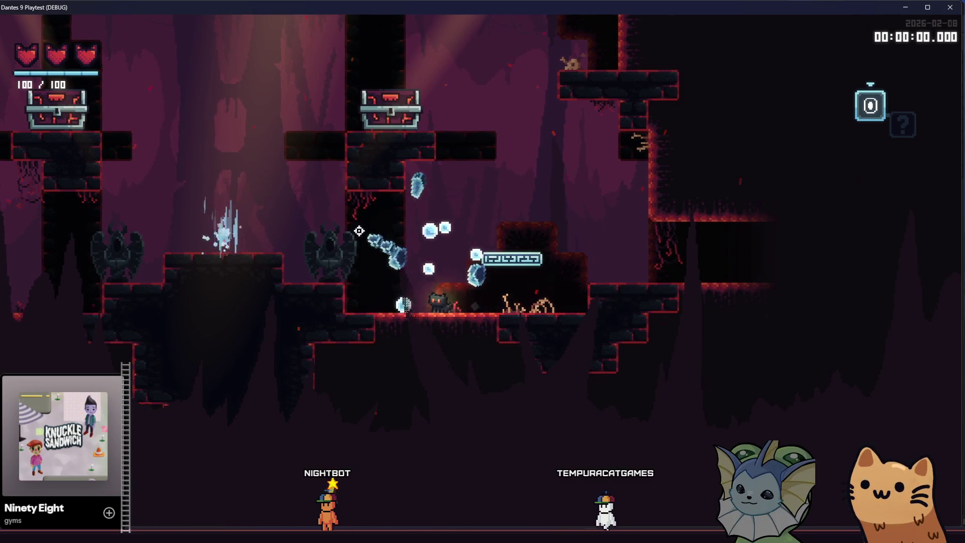
key("a")
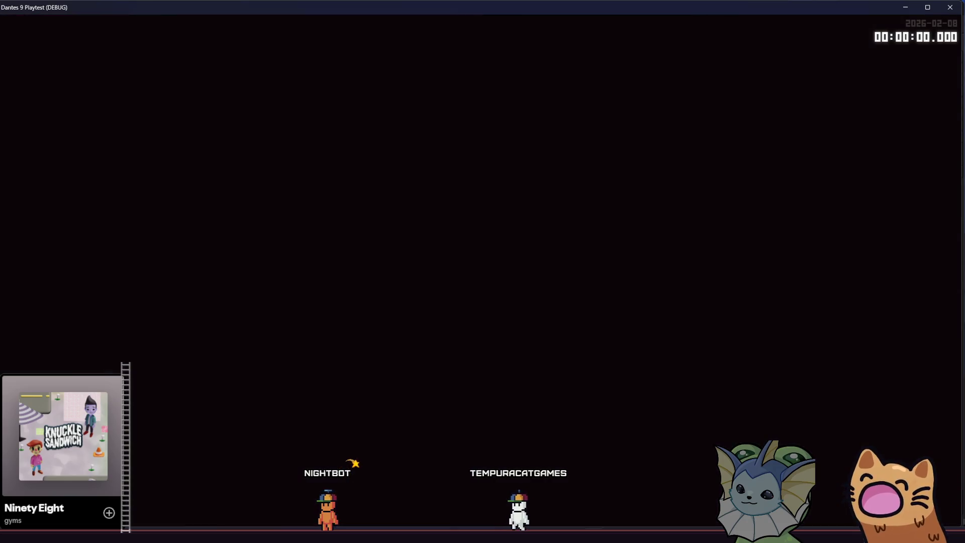
Add an AK47 card via the debug menu and shoot the crystal until it breaks
key("F1")
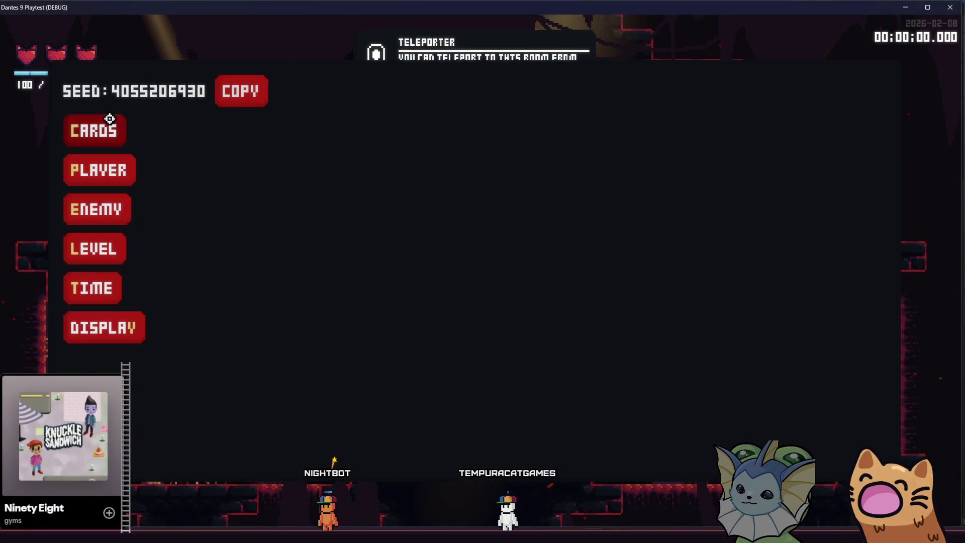
left_click(110, 118)
left_click(330, 93)
left_click(505, 123)
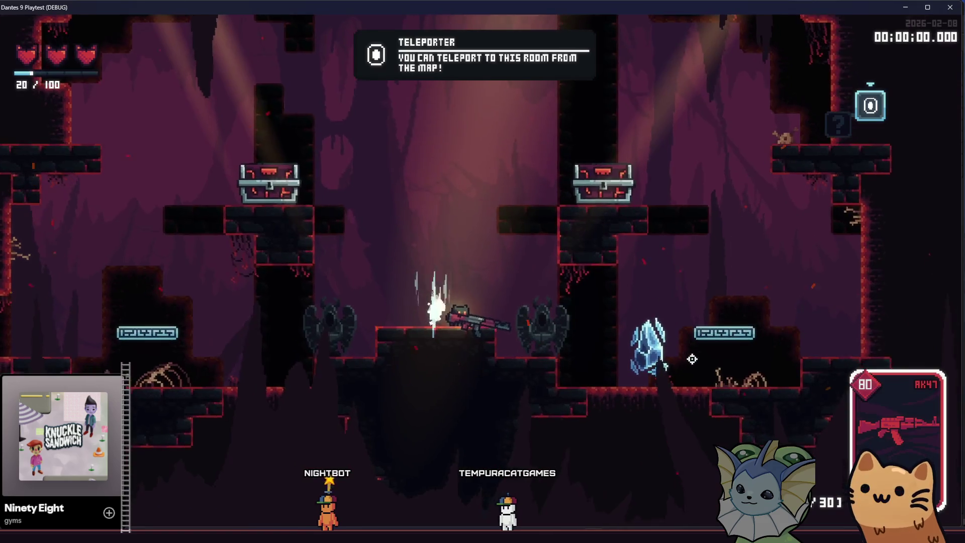
left_click(696, 355)
left_click(719, 335)
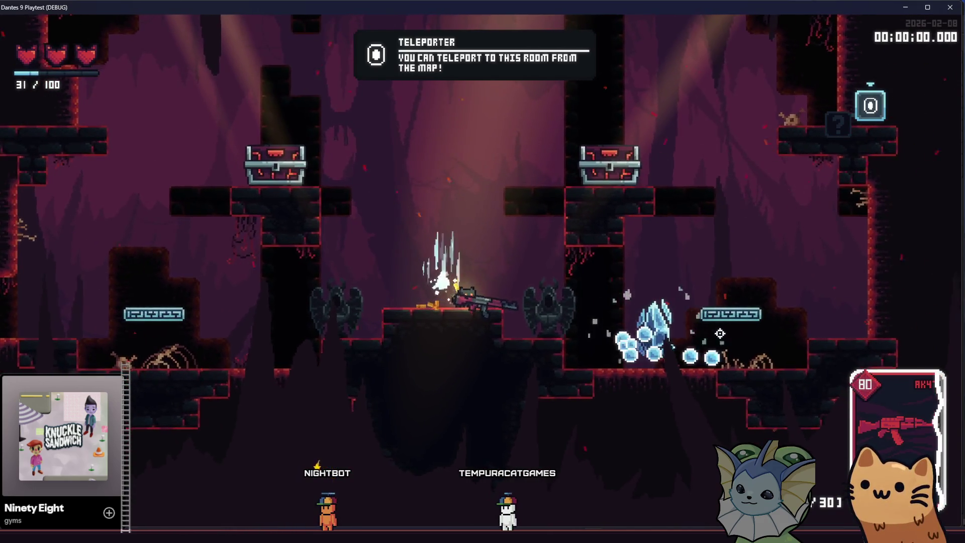
left_click(719, 333)
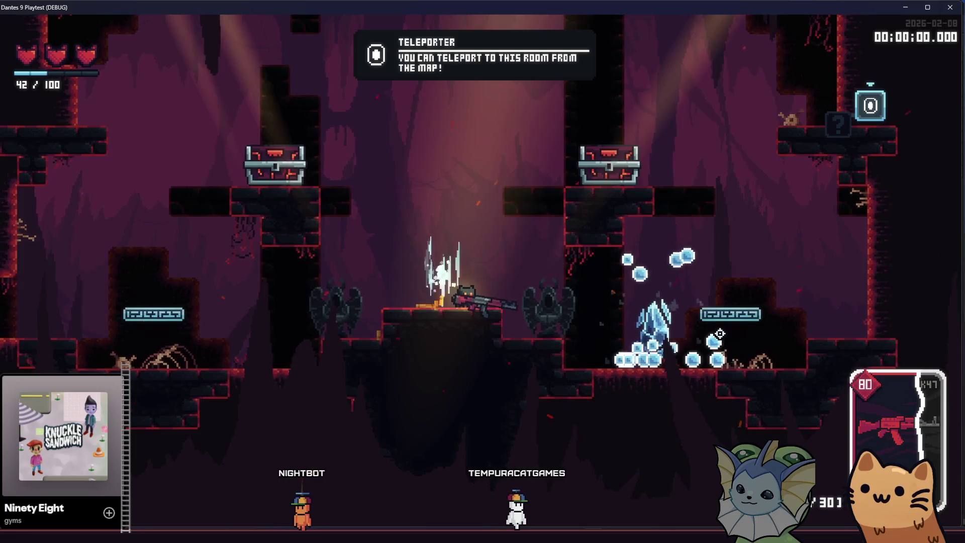
left_click(719, 333)
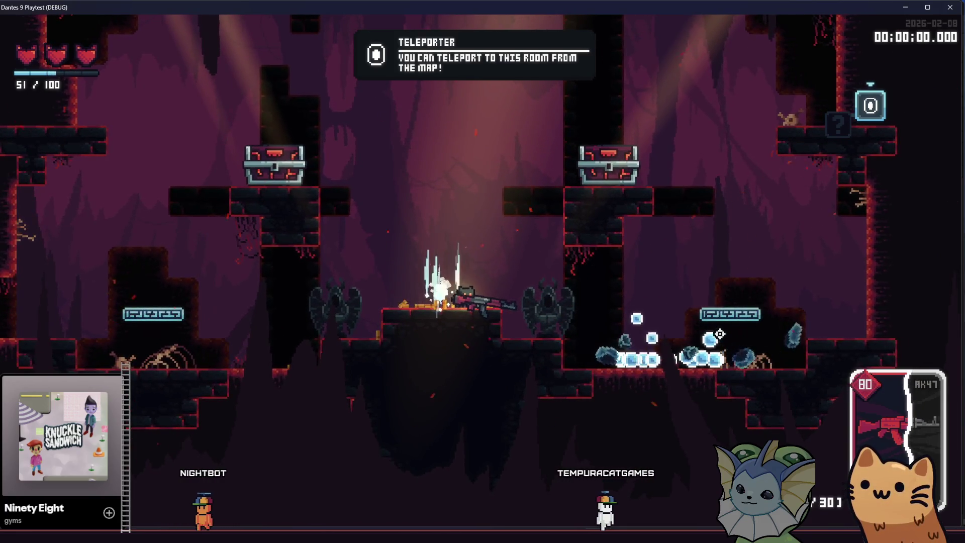
Restart the room, add another AK47, and shoot the crystal until it shatters
key("r")
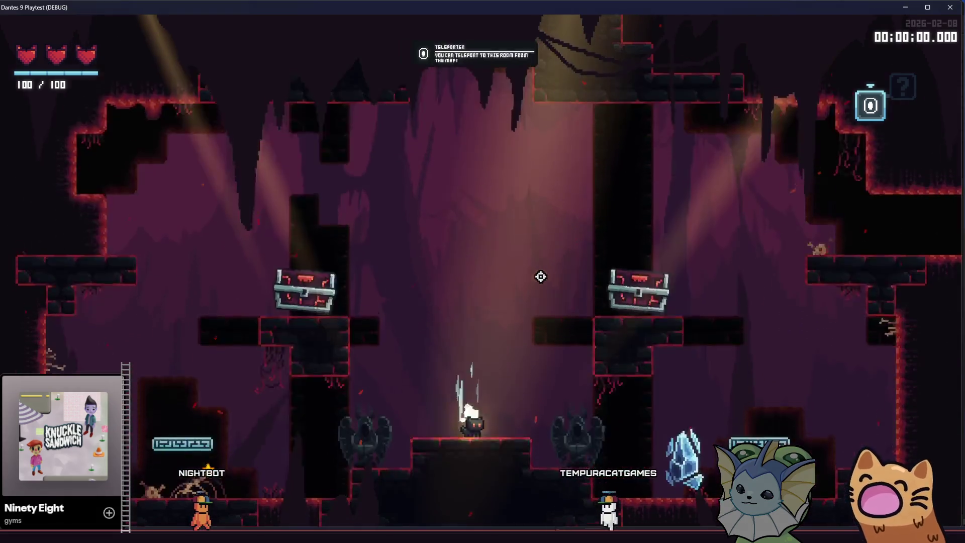
key("F1")
left_click(339, 82)
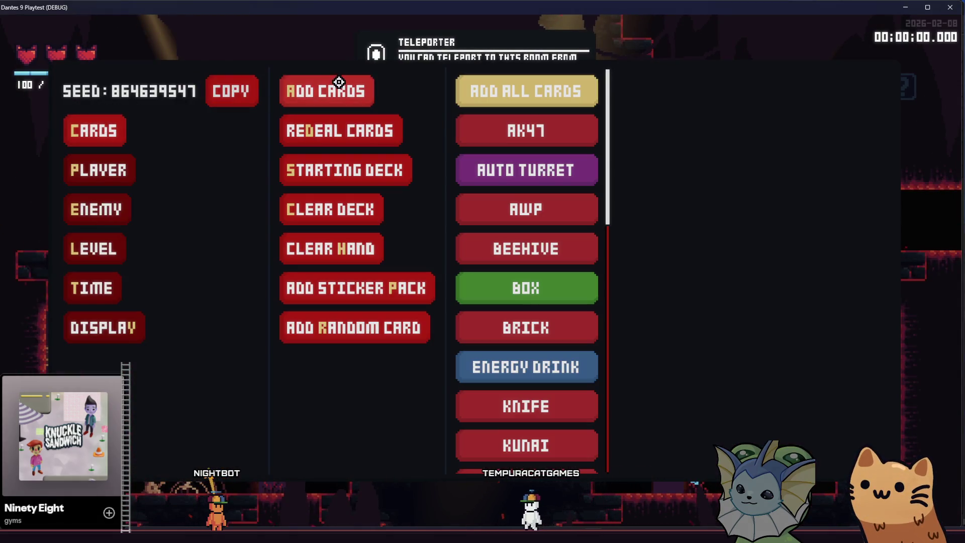
left_click(468, 131)
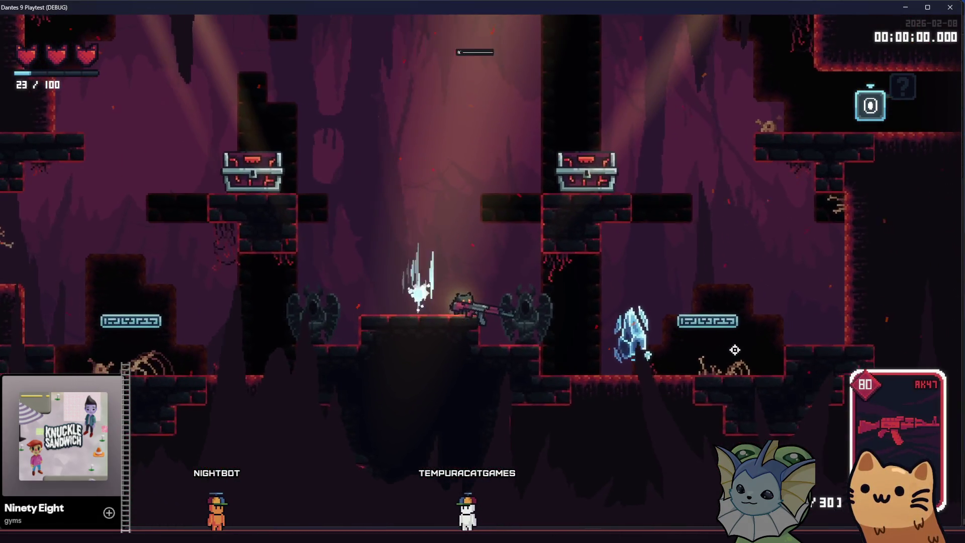
left_click(732, 344)
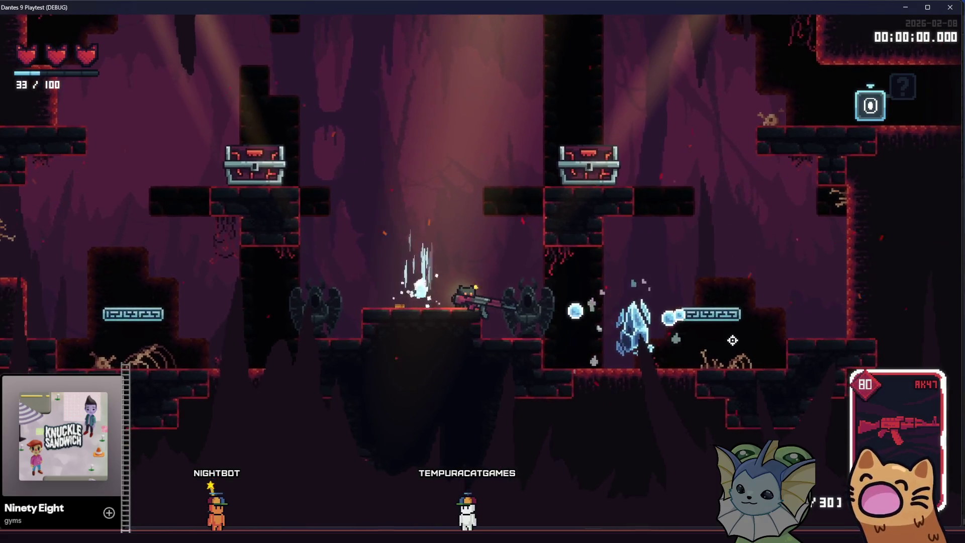
left_click(732, 341)
left_click(732, 341)
left_click(732, 340)
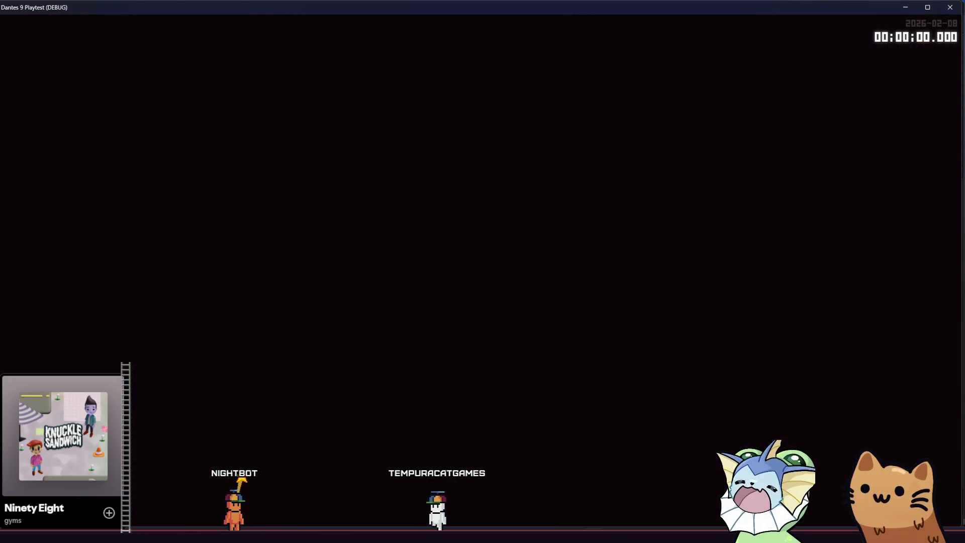
Back in the editor, set the SoulCrystal node's Charges to 50 and save
key("alt+Tab")
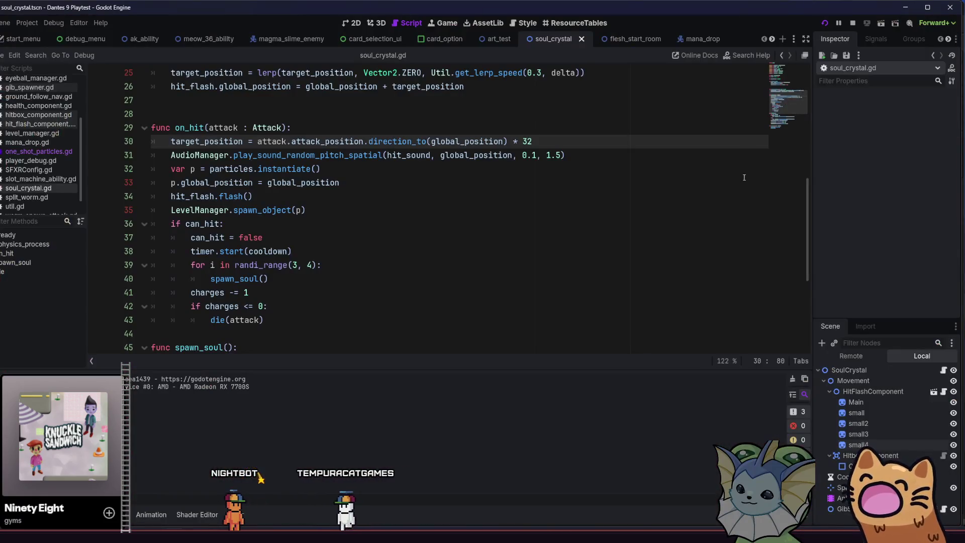
left_click(849, 370)
left_click(908, 126)
type("50")
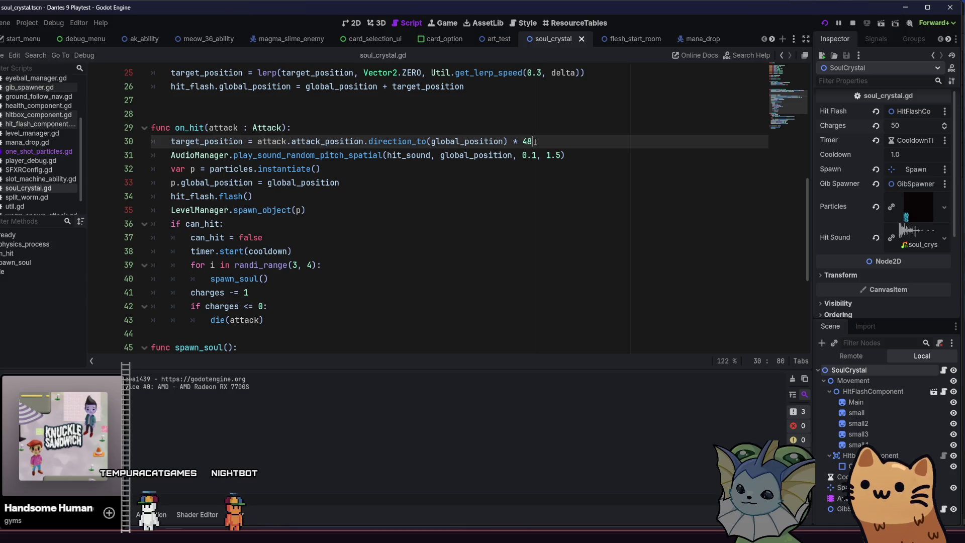
key("ctrl+s")
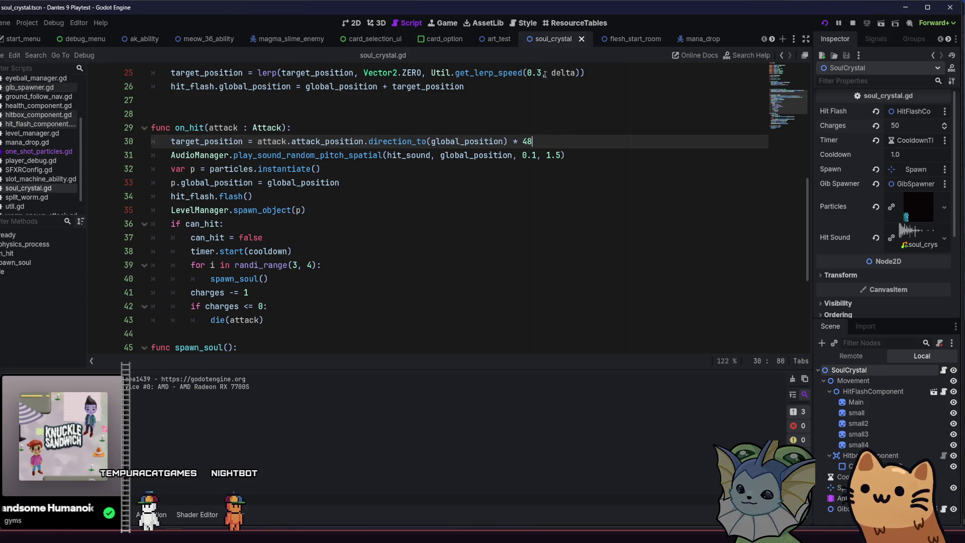
Revisit the lerp speed on line 25, then relaunch the playtest with F5
left_click(545, 74)
key("F5")
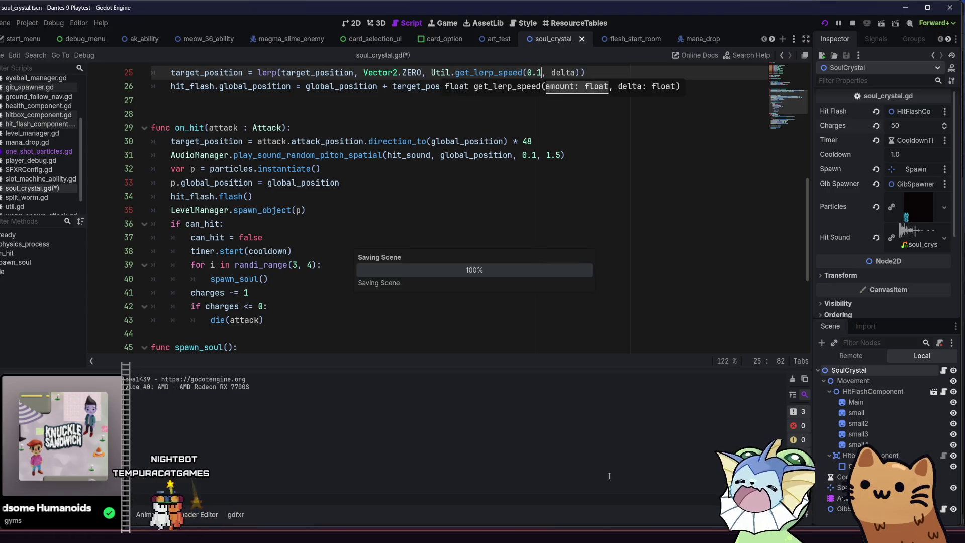
key("grave")
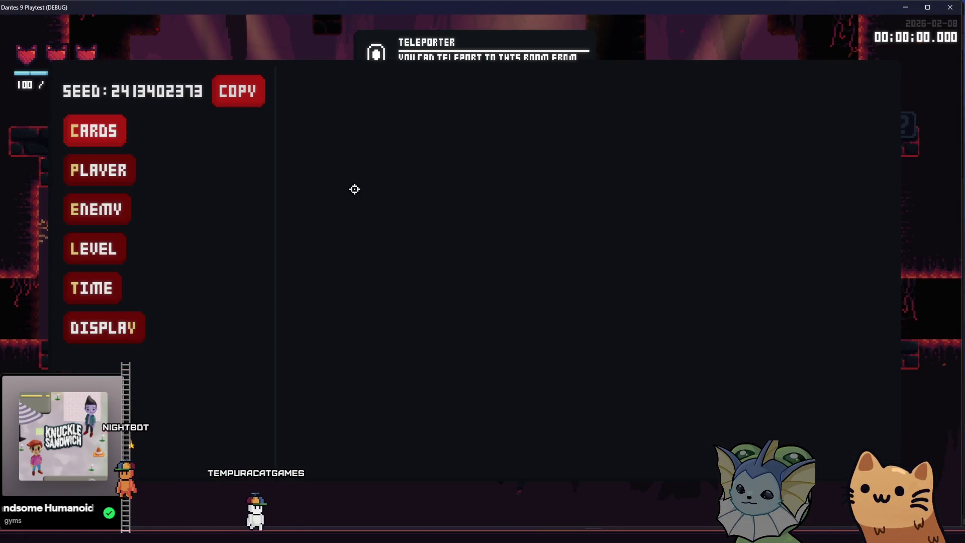
Add two AK47 cards through the debug menu's Cards > Add Cards list
key("grave")
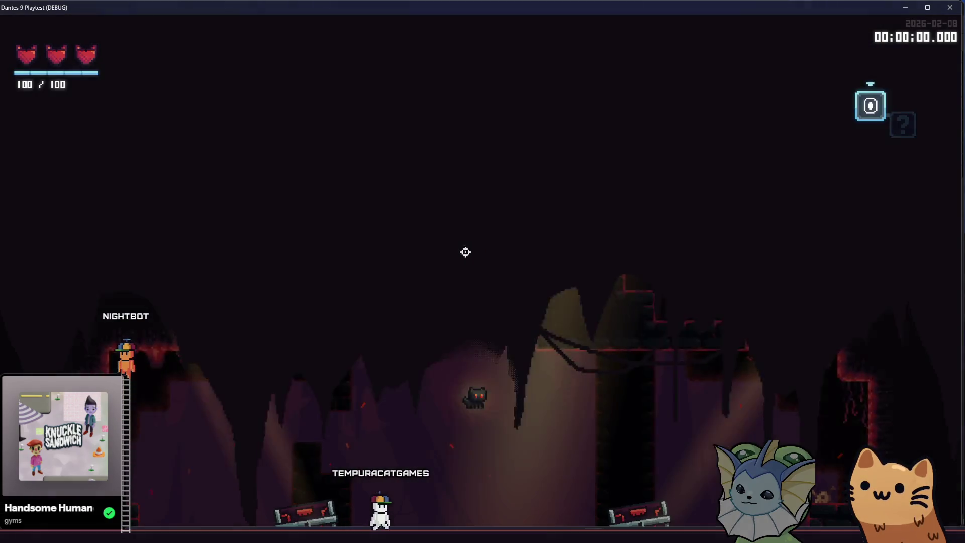
key("grave")
left_click(94, 131)
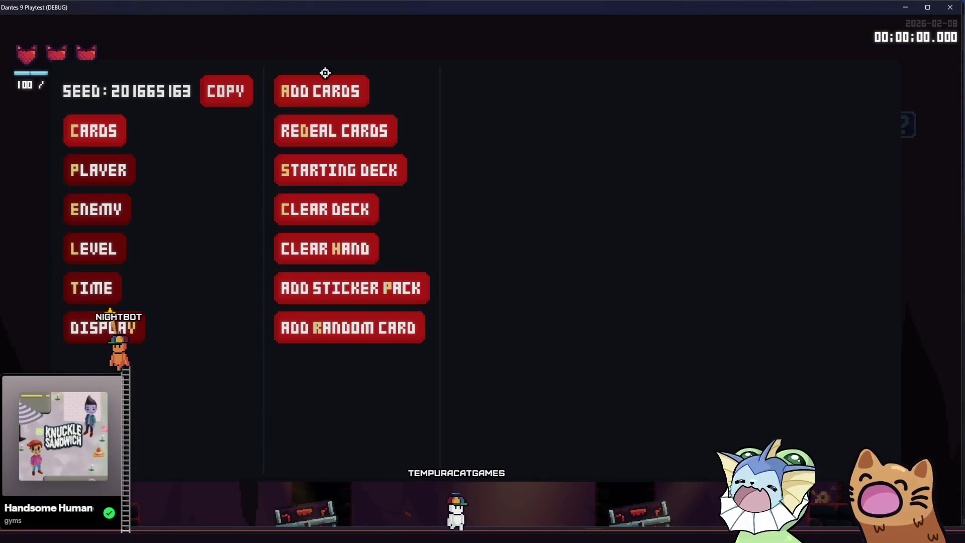
left_click(347, 88)
left_click(515, 132)
left_click(515, 131)
key("grave")
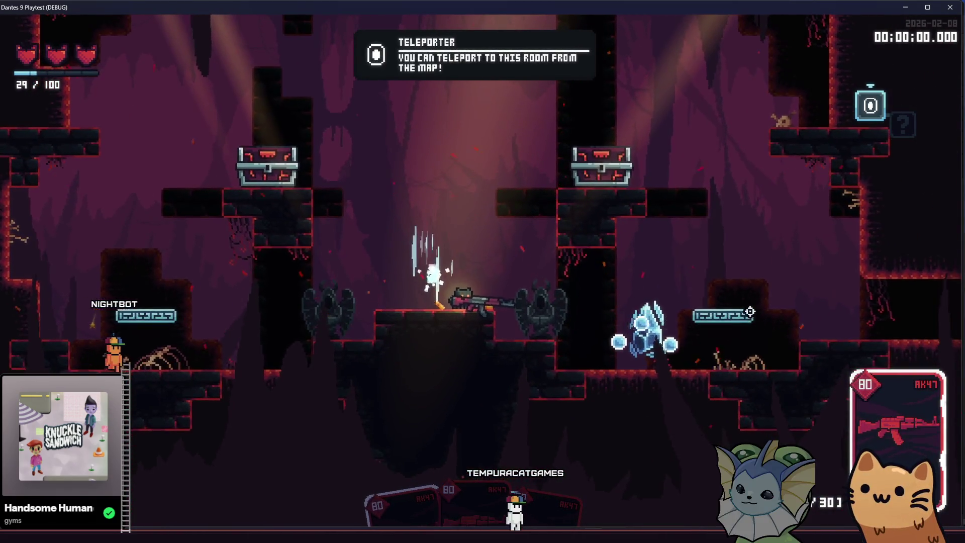
Hold AK47 fire on the crystal while jumping and running, equip an AK47, then switch to Aseprite
mouse_move(752, 377)
left_mouse_down()
mouse_move(771, 366)
mouse_move(783, 338)
mouse_move(769, 301)
mouse_move(772, 314)
mouse_move(763, 315)
mouse_move(778, 346)
left_mouse_up()
left_click_drag(774, 385, 775, 381)
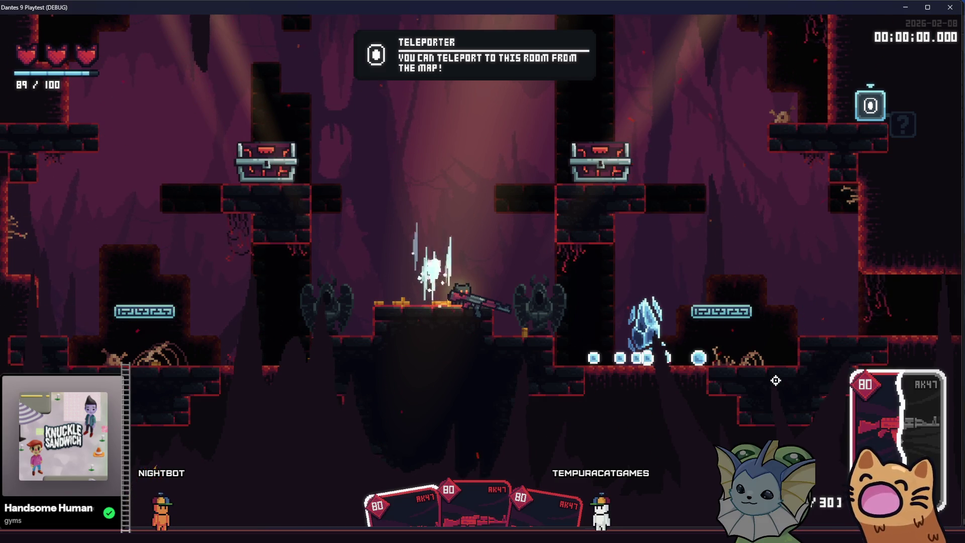
key("space")
mouse_move(776, 380)
left_mouse_down()
mouse_move(791, 352)
mouse_move(301, 290)
mouse_move(325, 267)
left_mouse_up()
key("d")
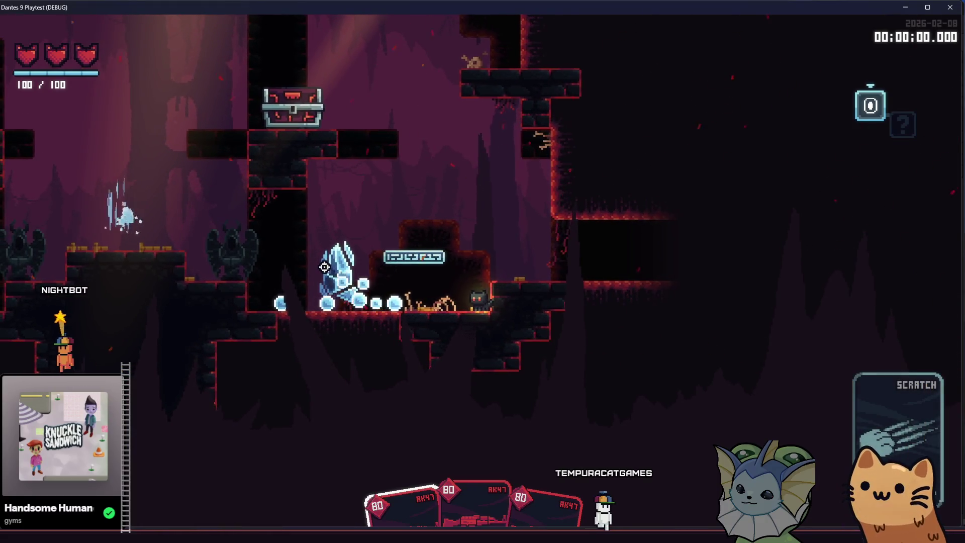
key("r")
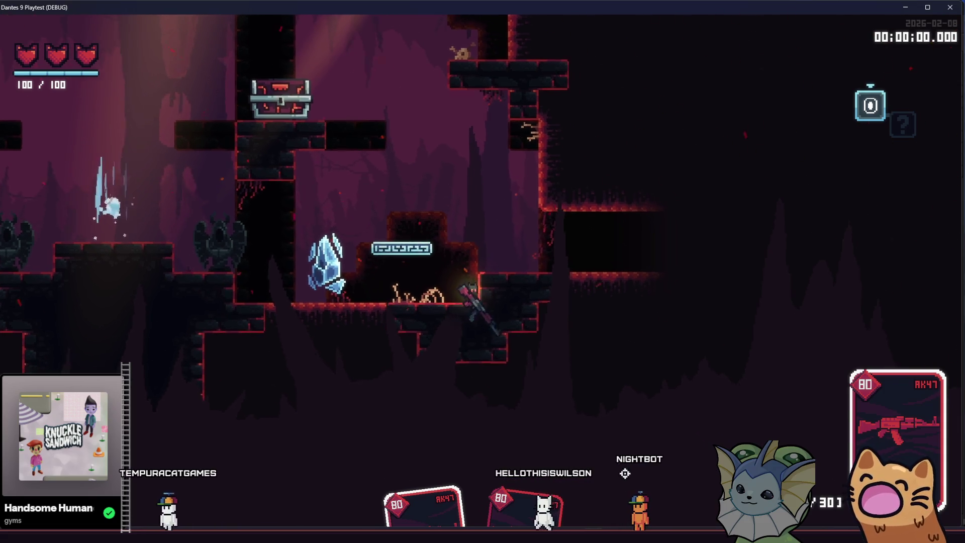
key("alt+Tab")
mouse_move(10, 28)
left_mouse_down()
mouse_move(151, 227)
mouse_move(12, 33)
left_mouse_up()
Open card binder.aseprite from the recent files, after briefly opening and closing the ui mockup
left_click(10, 30)
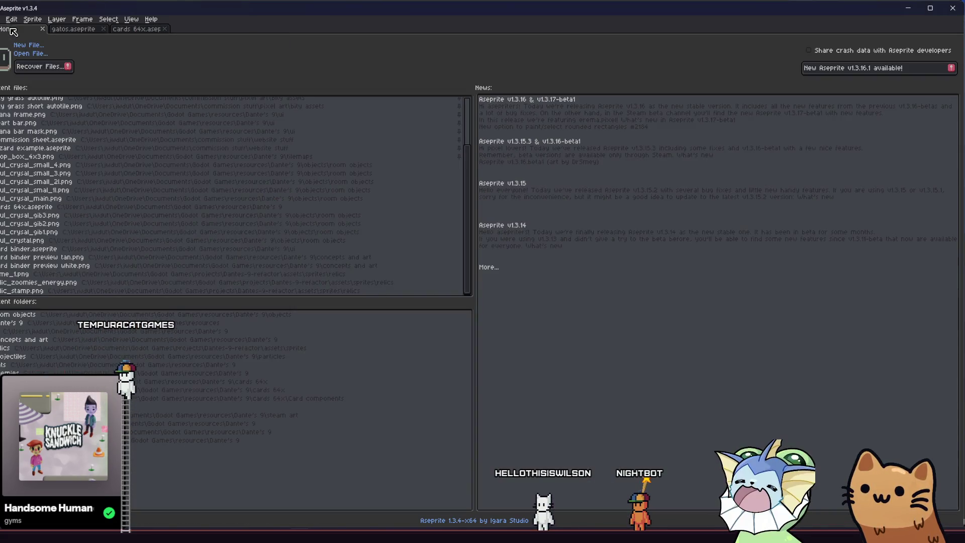
left_click(87, 123)
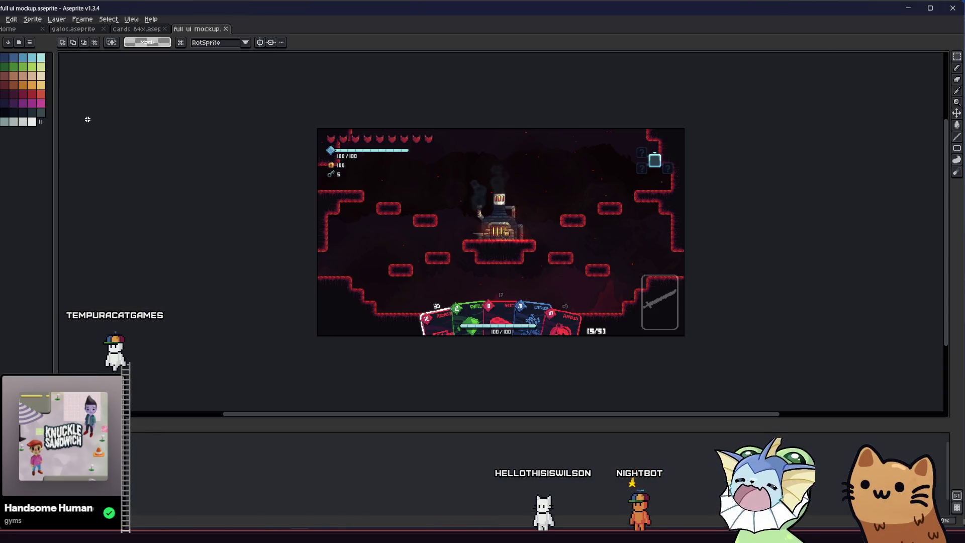
key("ctrl+w")
left_click(39, 32)
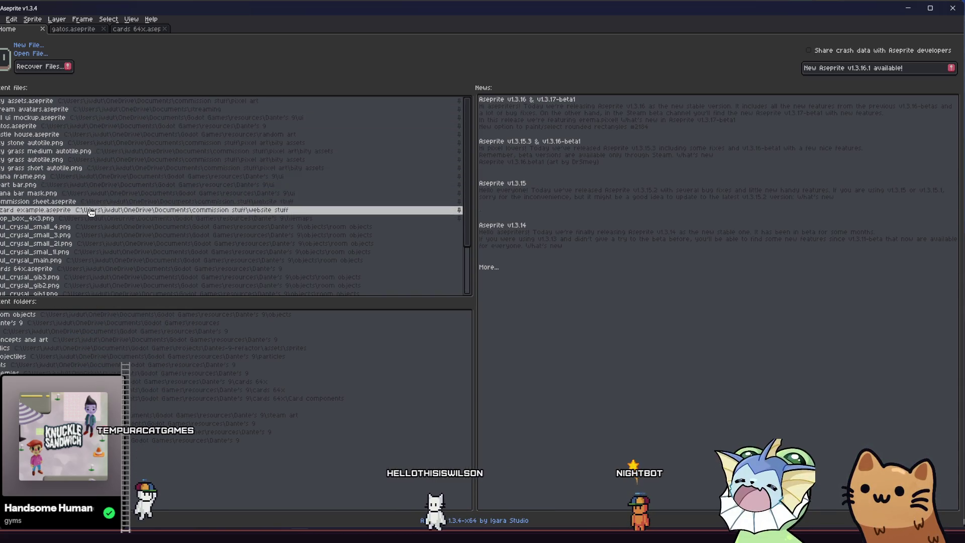
scroll(89, 237, "down", 2)
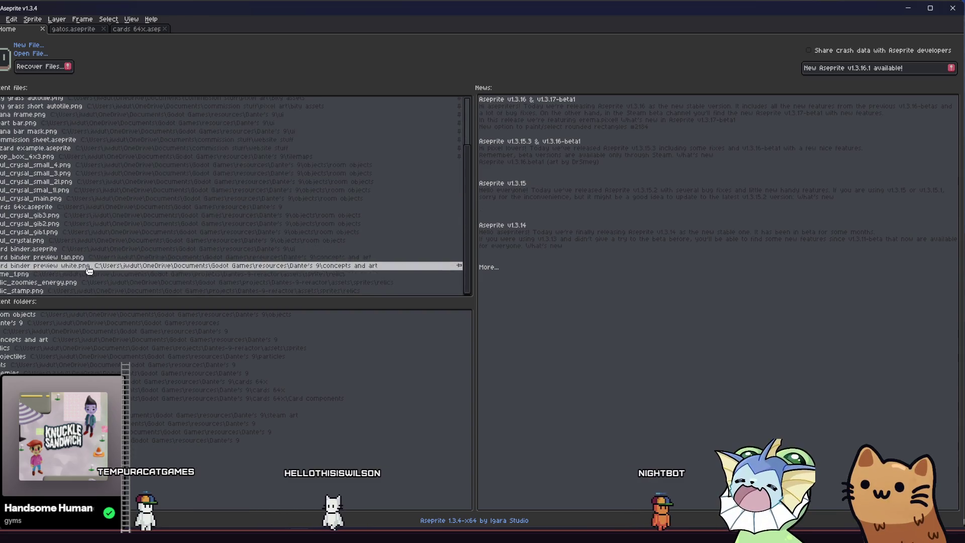
left_click(128, 249)
Zoom in on the Meow 36 card art and pan to show the binder strap and Description text
scroll(425, 222, "up", 4)
key("i")
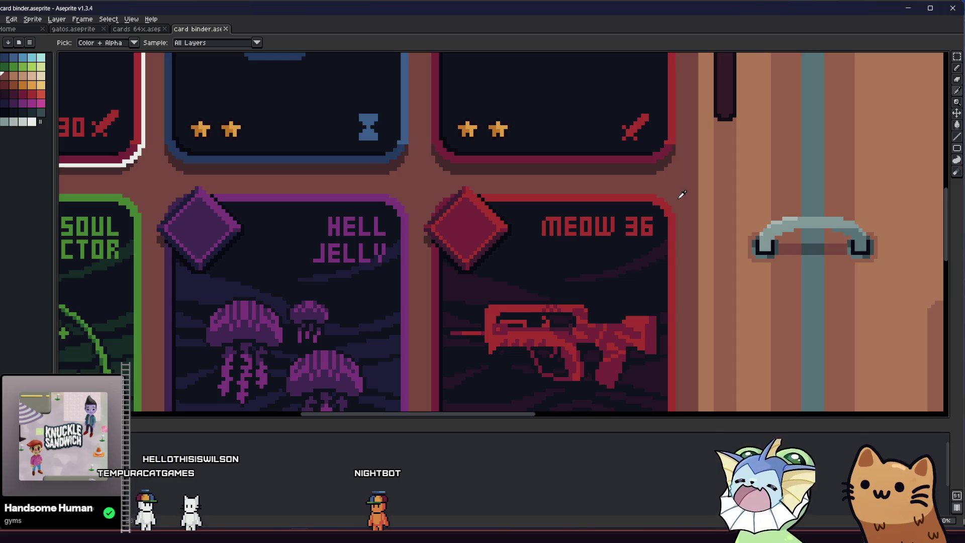
left_click_drag(666, 194, 567, 191)
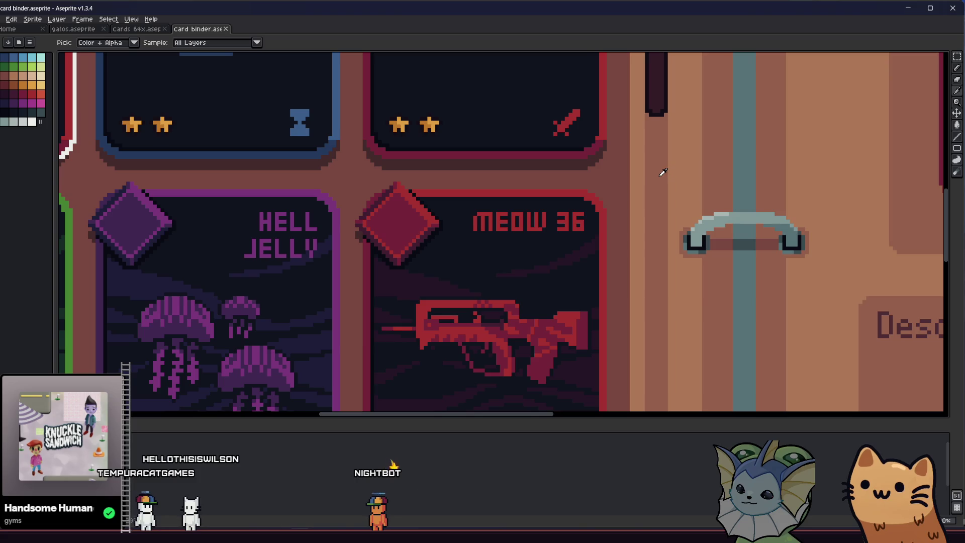
left_click_drag(663, 172, 489, 180)
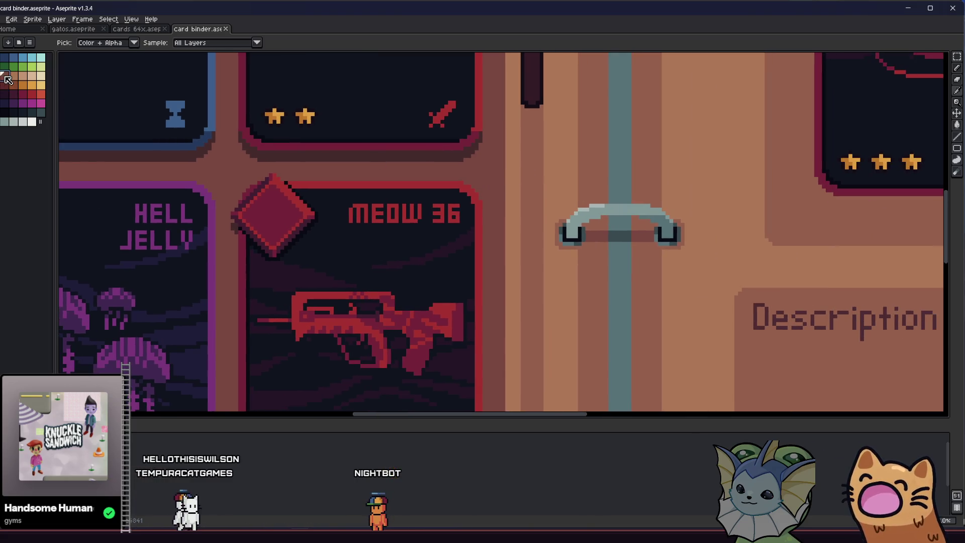
Set pencil opacity to 50%, sketch a faint stroke by the strap, undo it, and close Aseprite
key("b")
left_click(155, 44)
type("0")
key("Return")
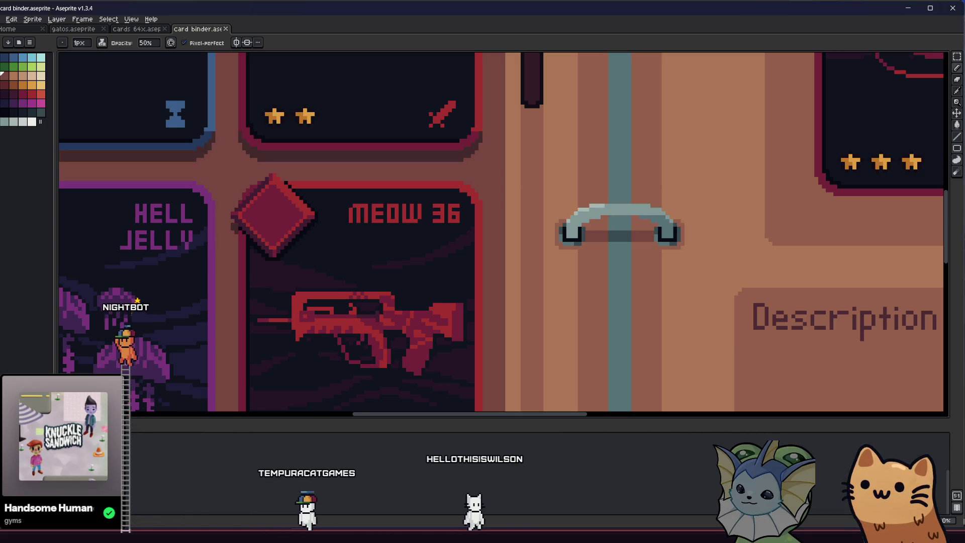
left_click(452, 252)
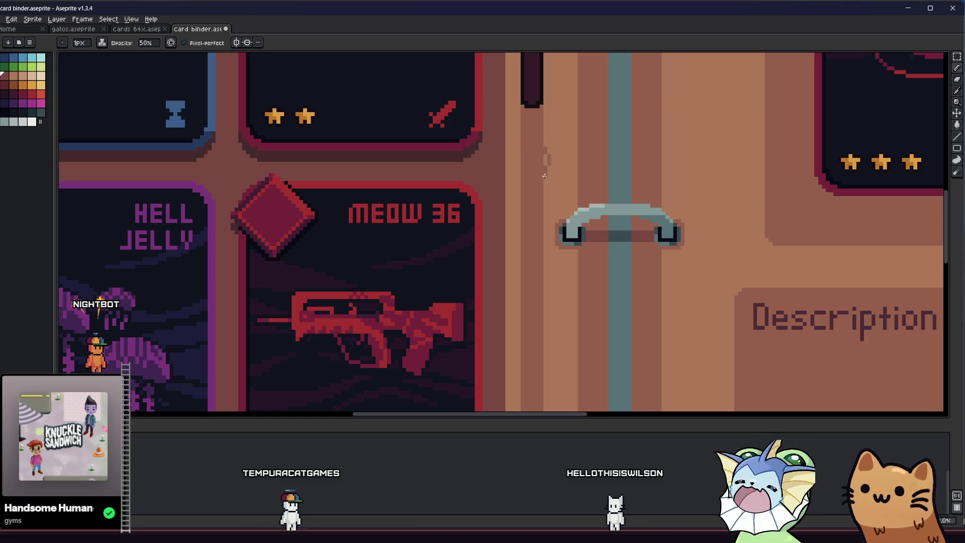
left_click_drag(576, 165, 580, 149)
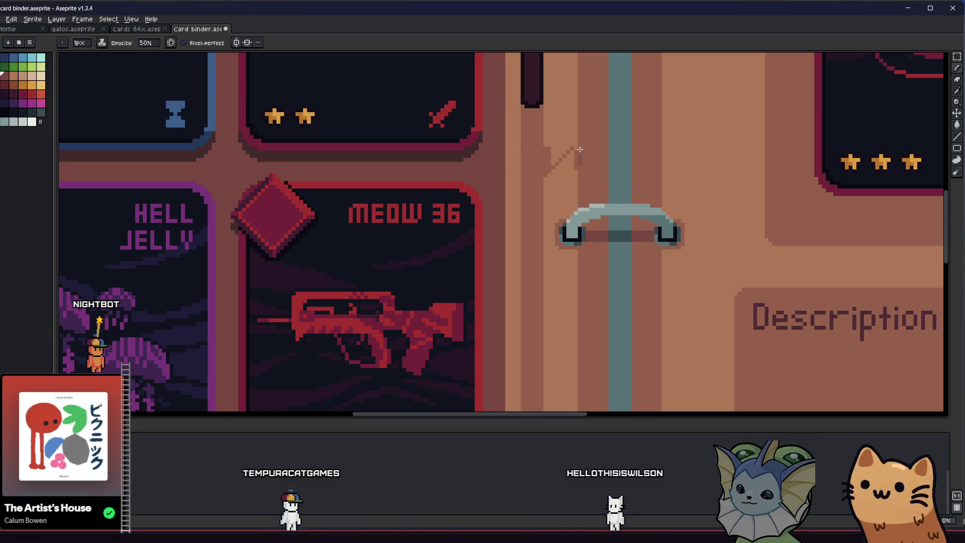
key("ctrl+z")
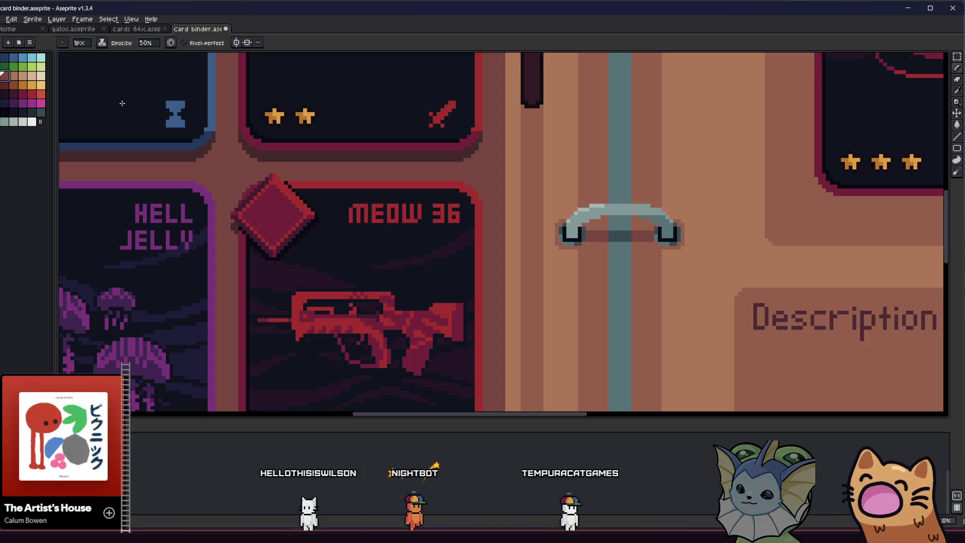
left_click_drag(345, 172, 381, 218)
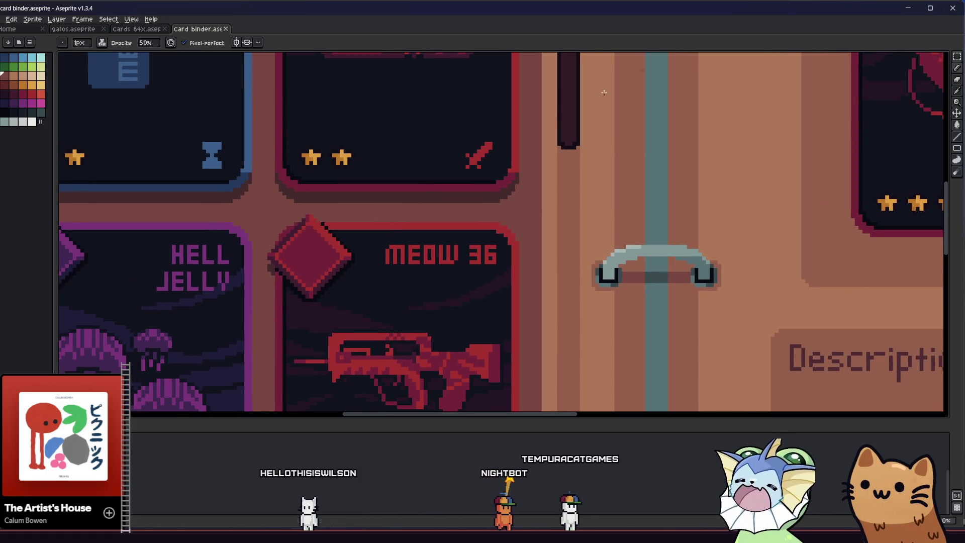
left_click(954, 8)
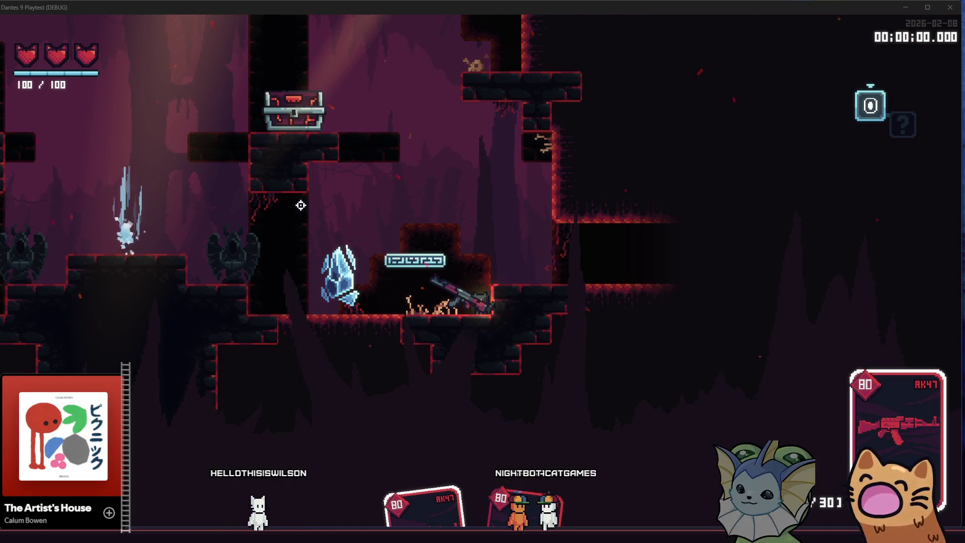
Run and jump around the room while firing the AK47 at the soul crystal
mouse_move(284, 230)
left_mouse_down()
mouse_move(293, 267)
mouse_move(273, 282)
mouse_move(273, 251)
mouse_move(633, 261)
mouse_move(701, 308)
mouse_move(696, 328)
left_mouse_up()
key("a")
key("space")
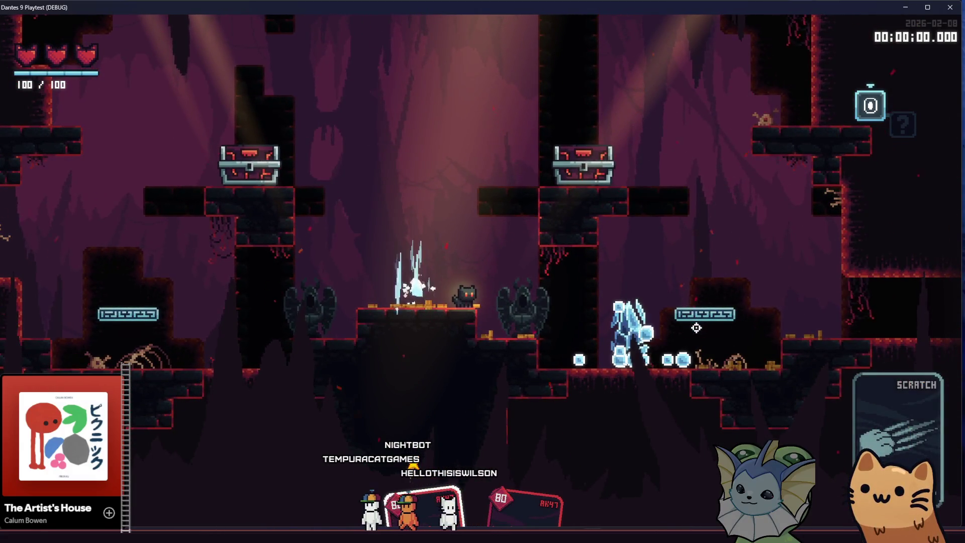
key("d")
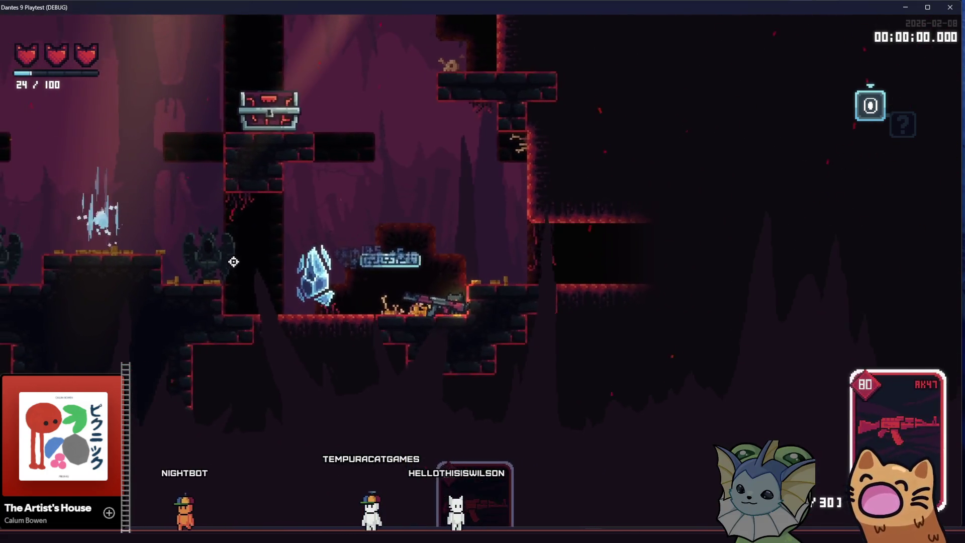
mouse_move(266, 256)
left_mouse_down()
mouse_move(698, 224)
mouse_move(685, 248)
mouse_move(724, 273)
mouse_move(718, 344)
left_mouse_up()
key("a")
key("a")
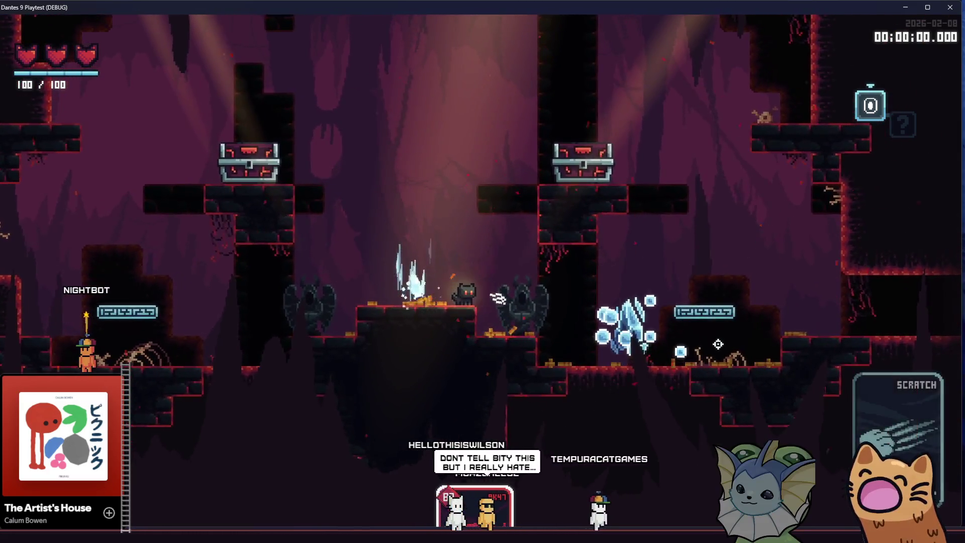
key("d")
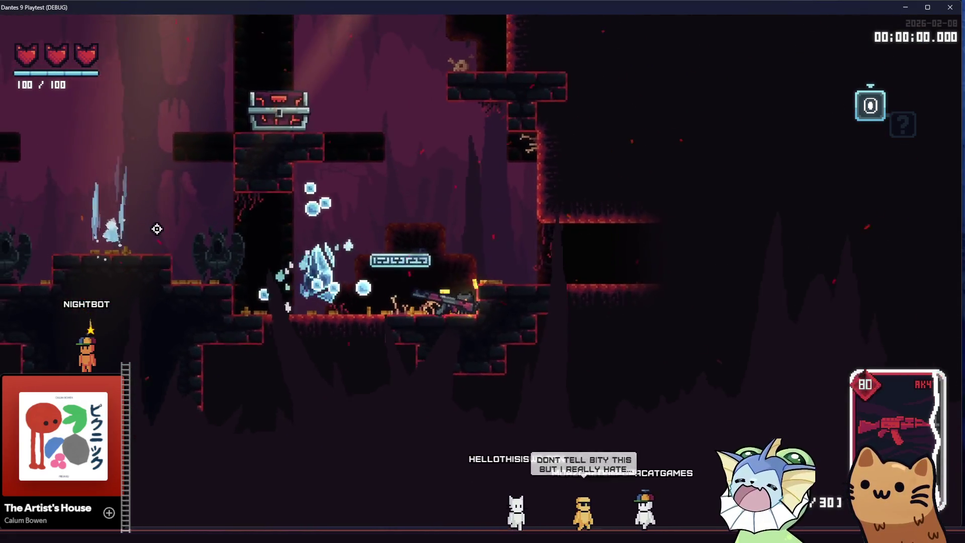
left_click_drag(183, 241, 207, 256)
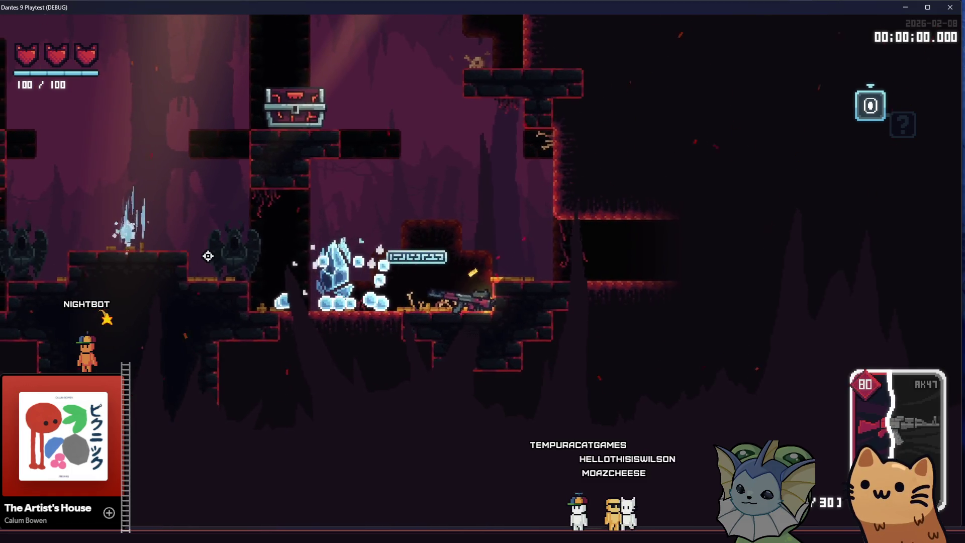
In soul_crystal.gd's on_hit, change the knockback multiplier from 48 to 32
key("alt+Tab")
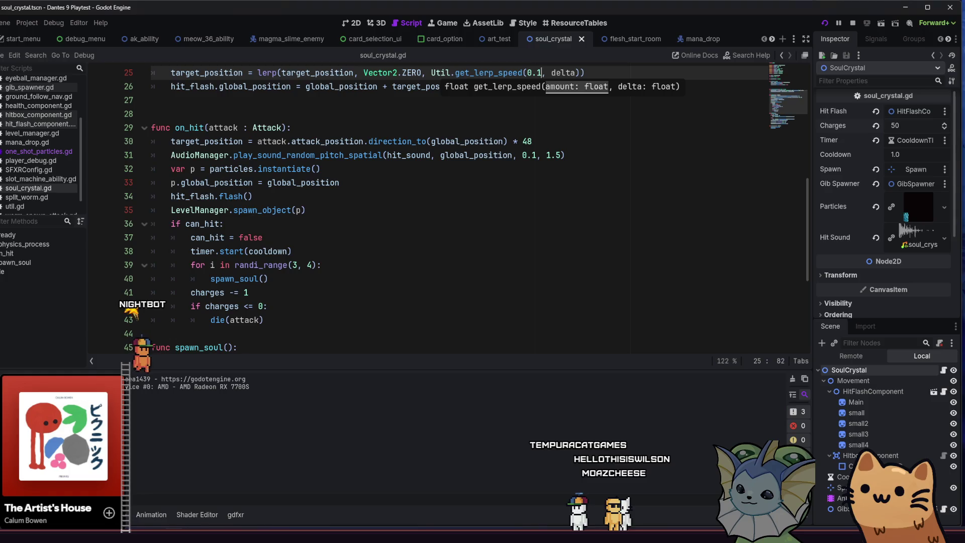
left_click(474, 155)
left_click(539, 137)
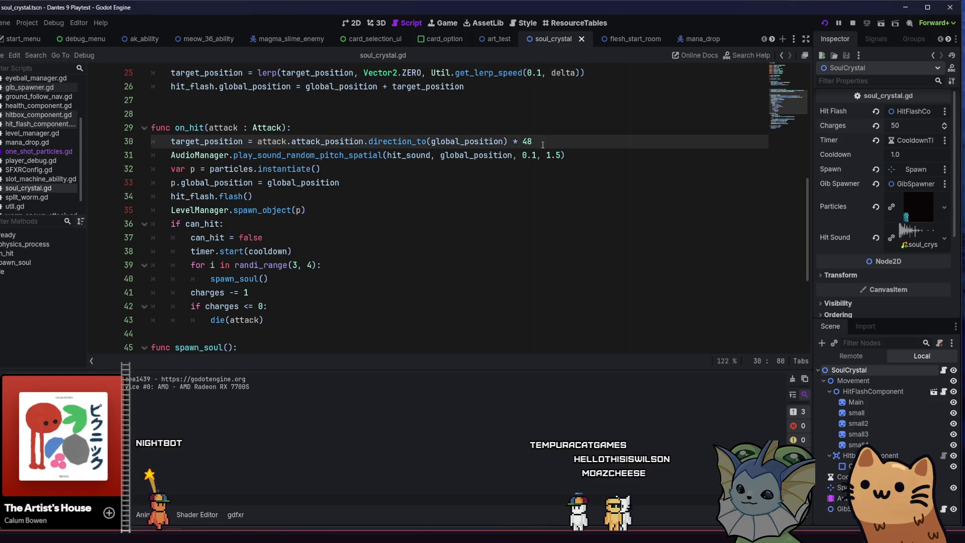
key("BackSpace")
type("32")
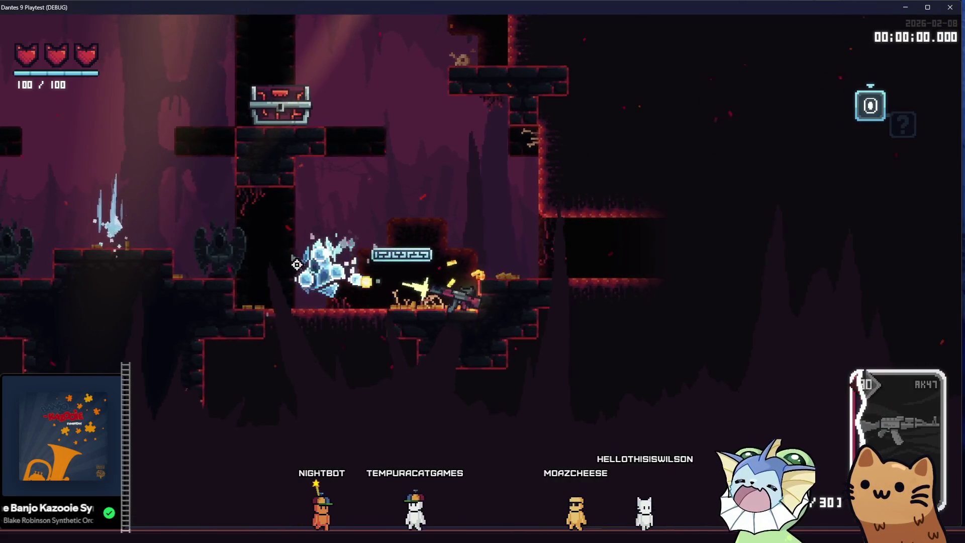
key("grave")
Add a Sword card to the hand from the debug menu's card list
left_click(113, 132)
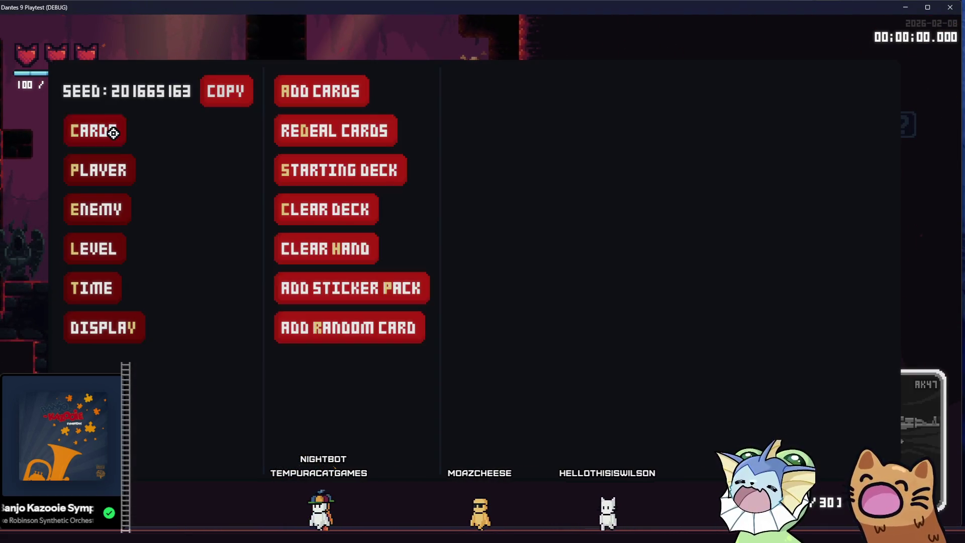
left_click(295, 103)
scroll(571, 280, "down", 5)
scroll(568, 291, "up", 1)
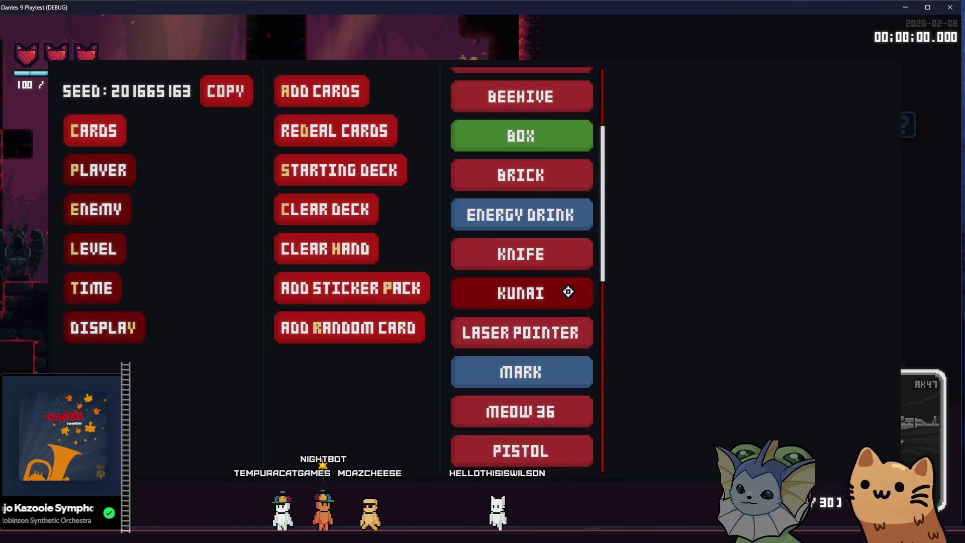
scroll(568, 291, "down", 8)
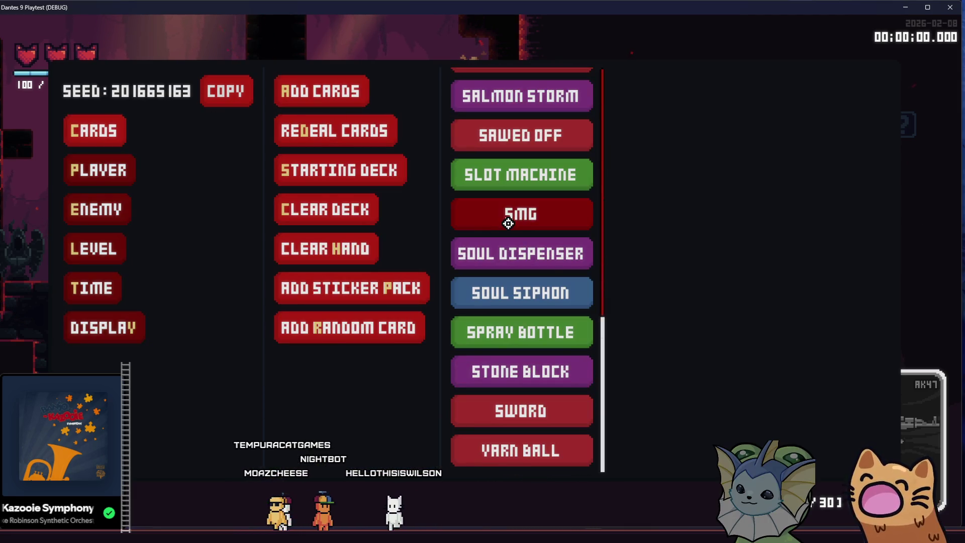
left_click(526, 416)
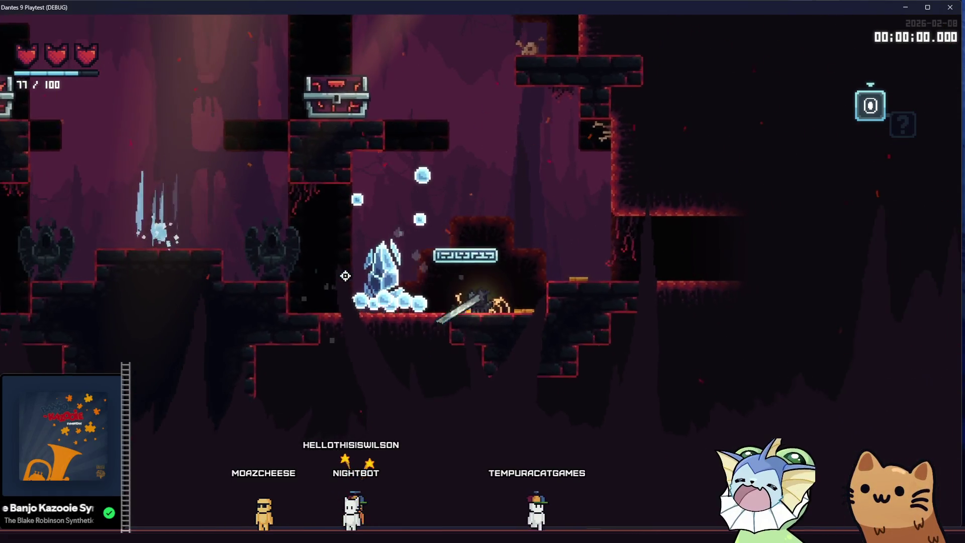
Reopen the debug menu and add a Sawed Off card to the hand
key("F1")
left_click(108, 128)
left_click(95, 129)
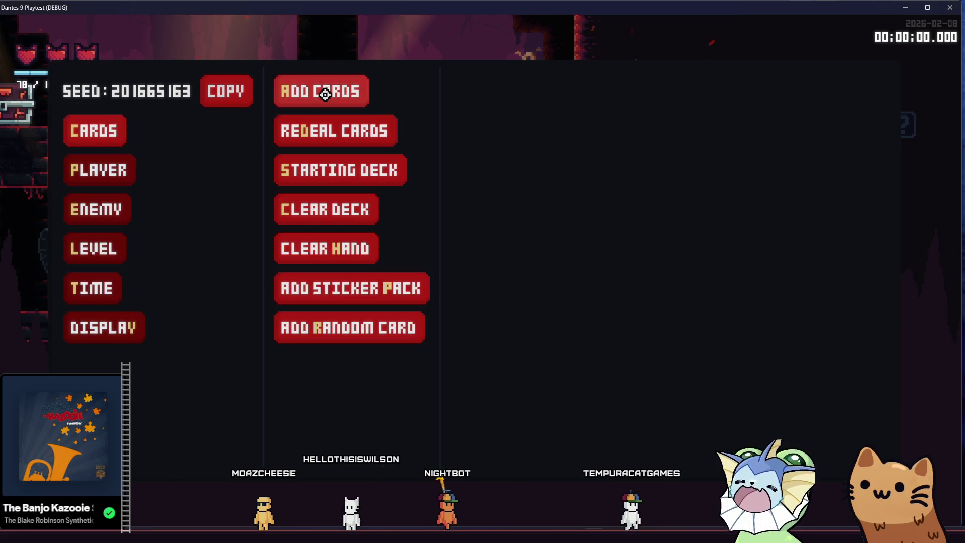
left_click(323, 91)
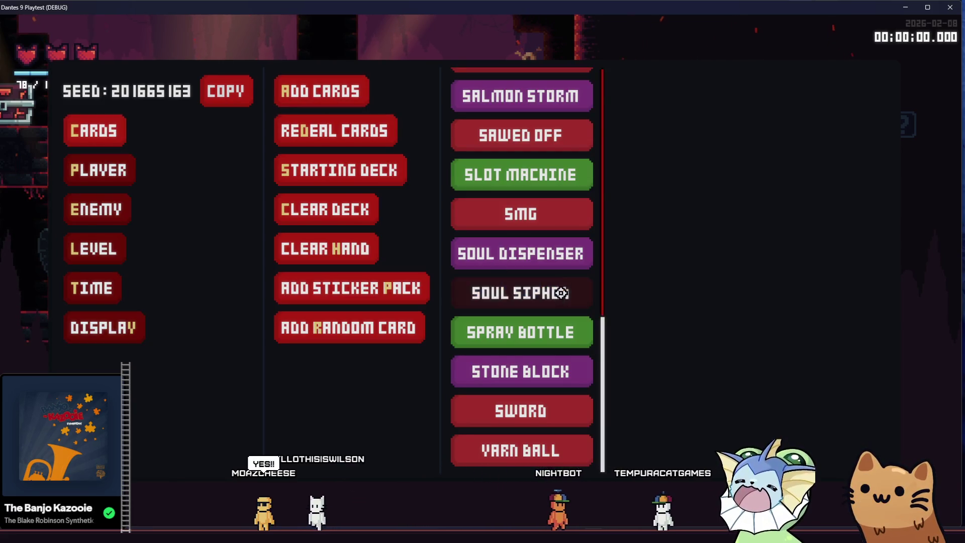
scroll(561, 293, "up", 1)
left_click(499, 183)
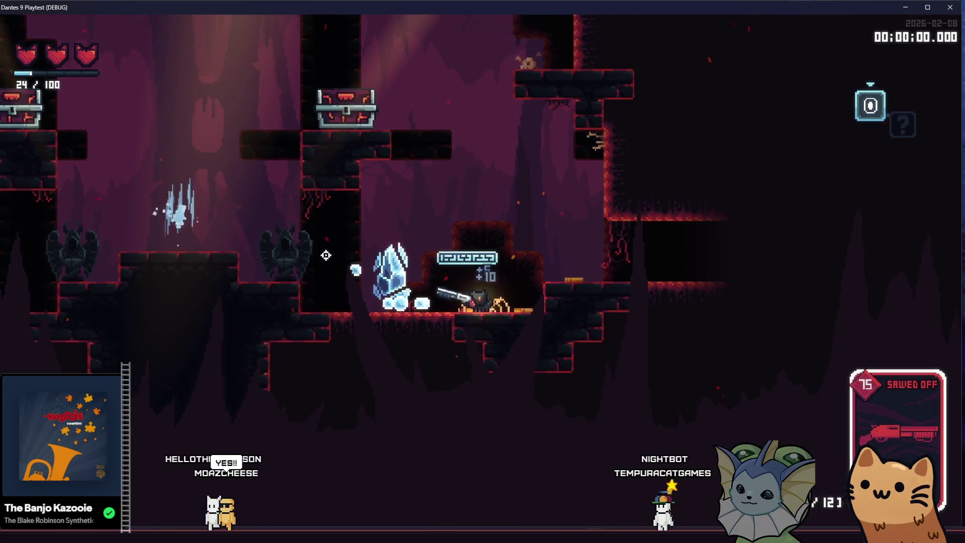
Fire the Sawed Off at the soul crystal from both sides until it bursts
key("a")
left_click(321, 256)
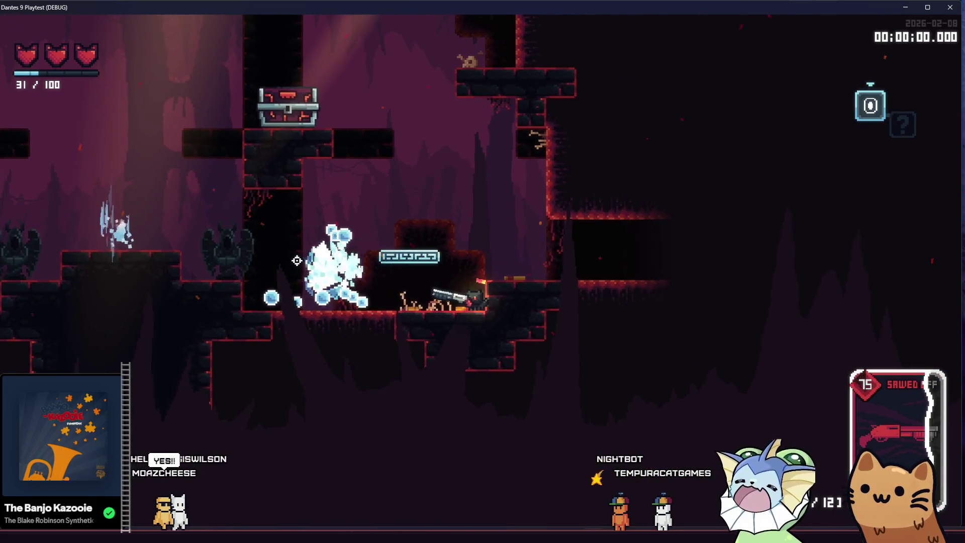
left_click(297, 260)
key("a")
left_click(710, 233)
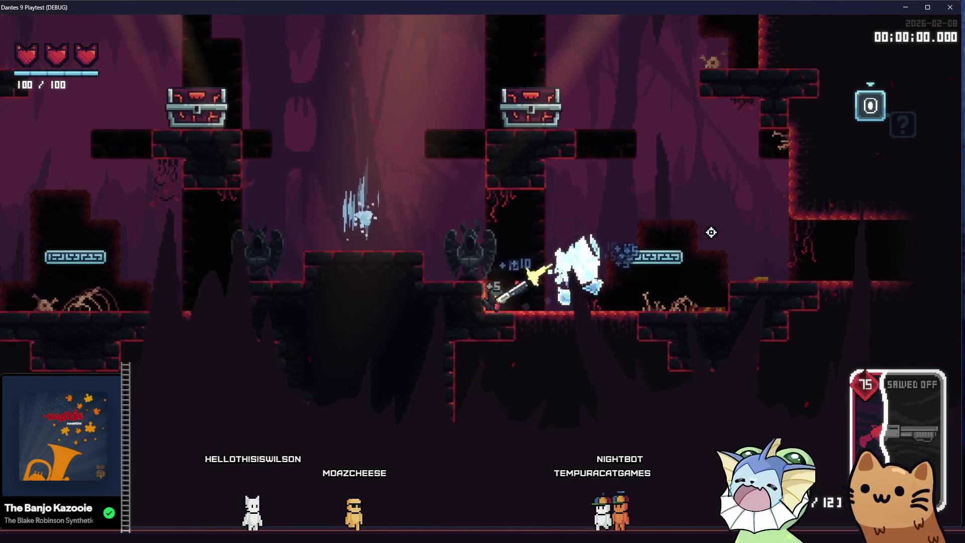
left_click(714, 237)
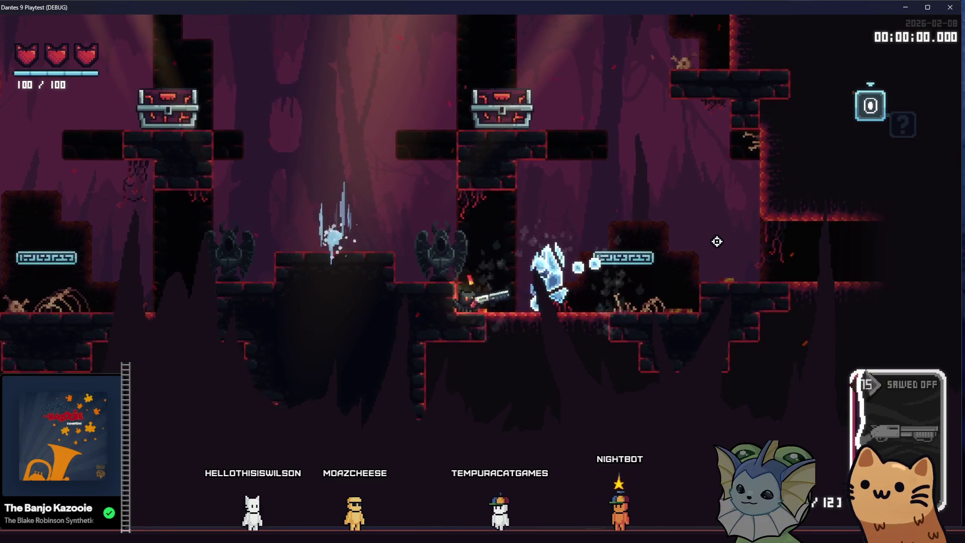
left_click(714, 241)
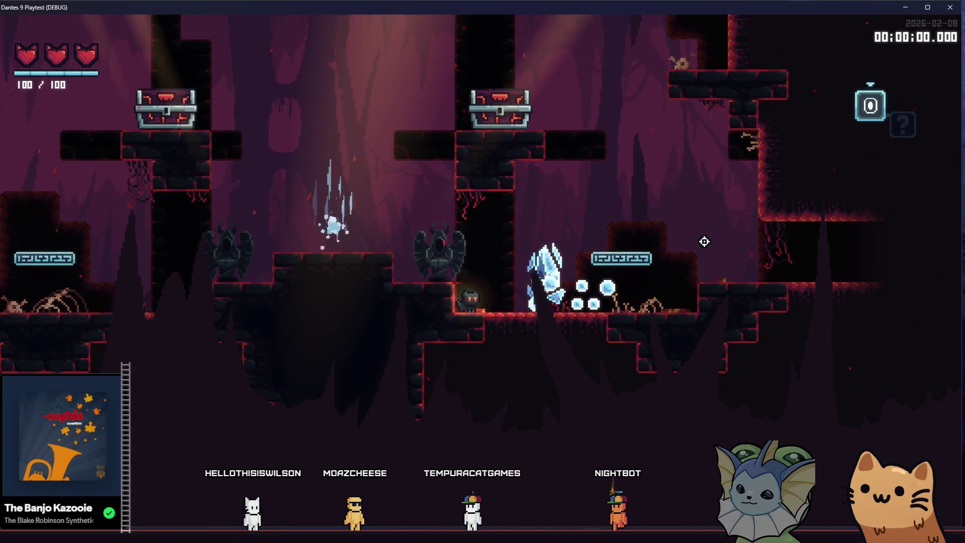
key("d")
left_click(377, 253)
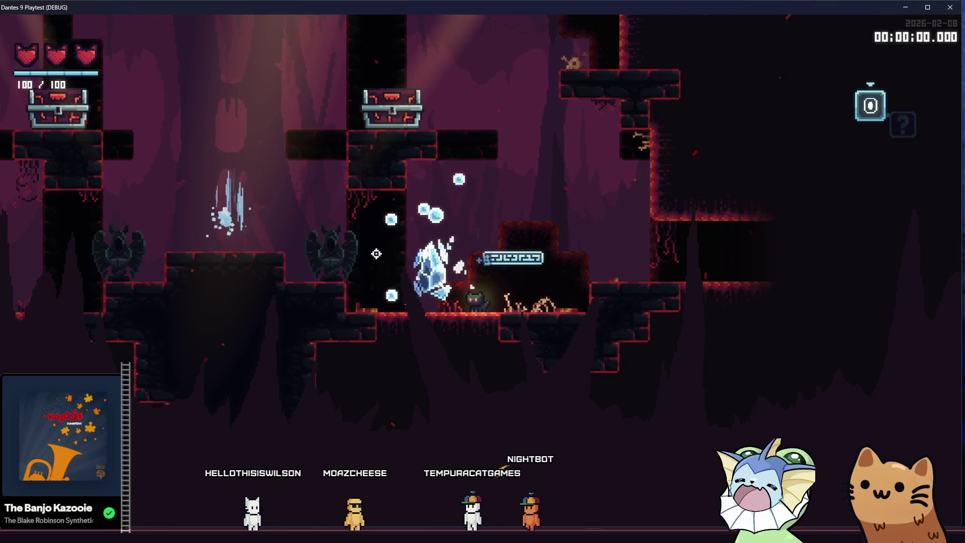
key("a")
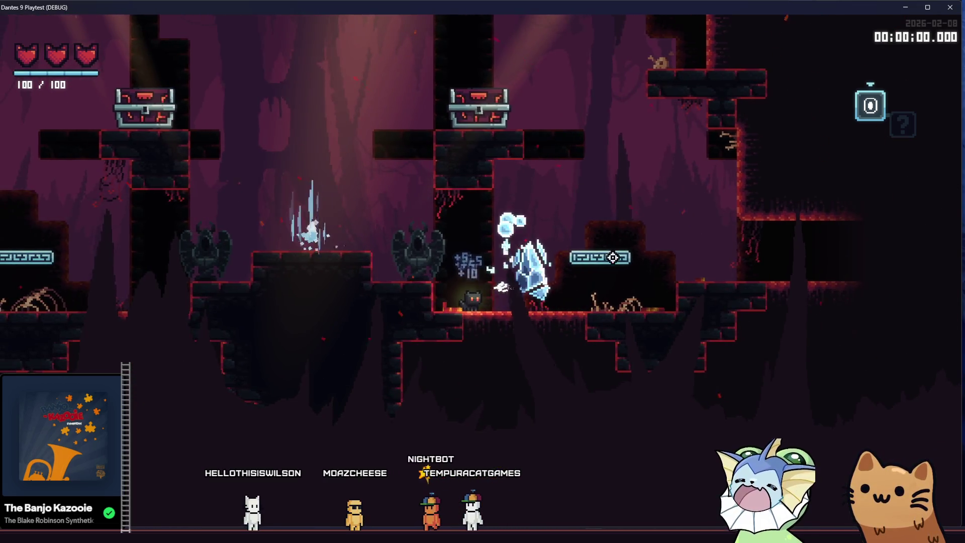
key("grave")
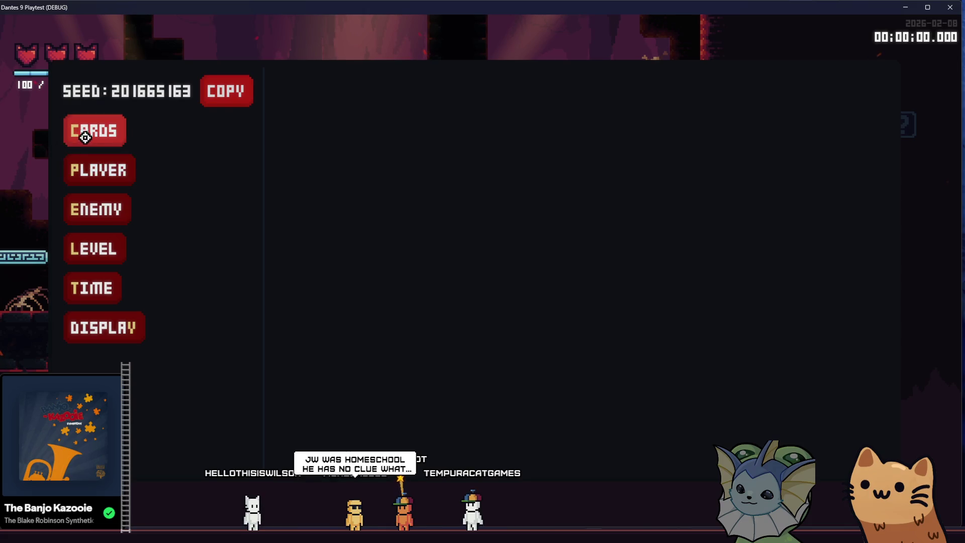
Add the Meow 36 card to the hand from the Add Cards list
left_click(305, 97)
scroll(538, 190, "up", 3)
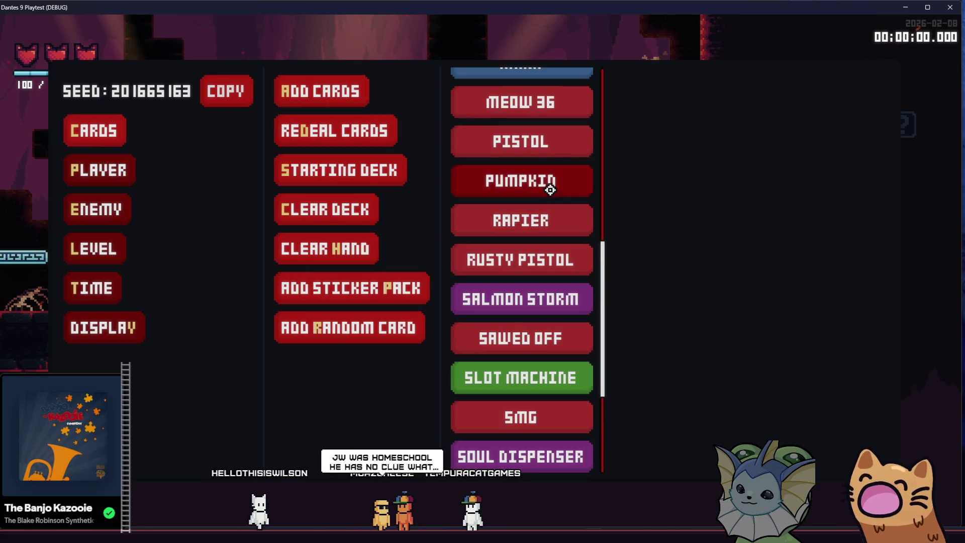
left_click(520, 102)
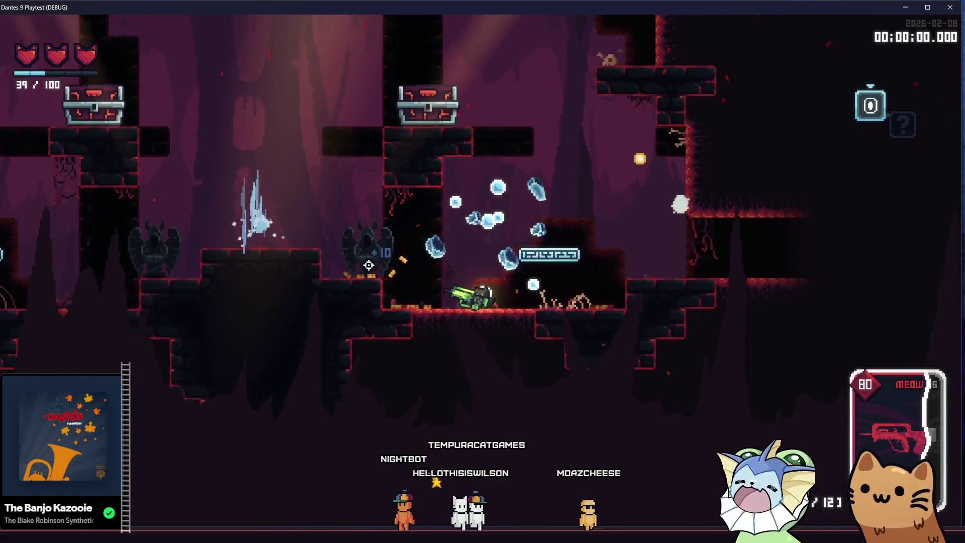
key("grave")
key("grave")
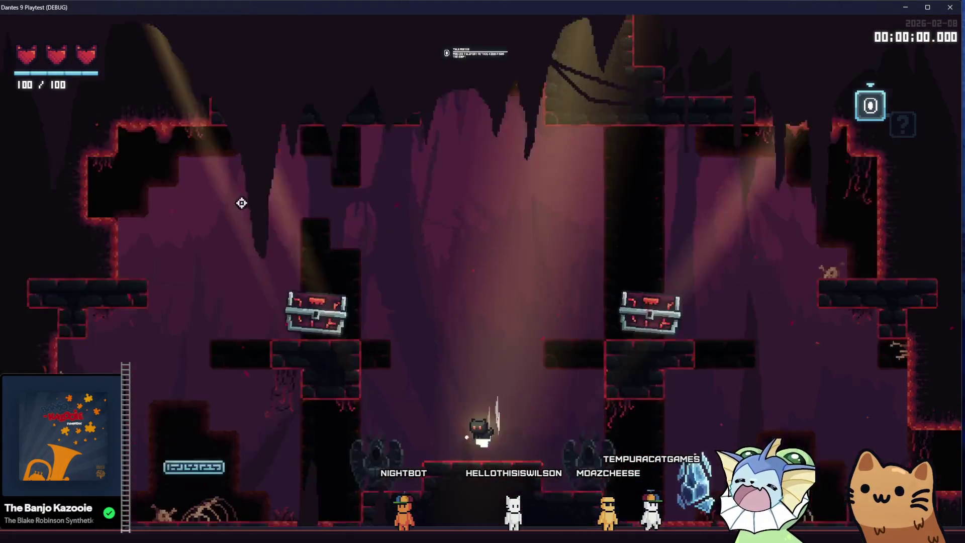
Add the Laser Pointer card to the hand via Cards > Add Cards
key("grave")
left_click(95, 131)
left_click(330, 87)
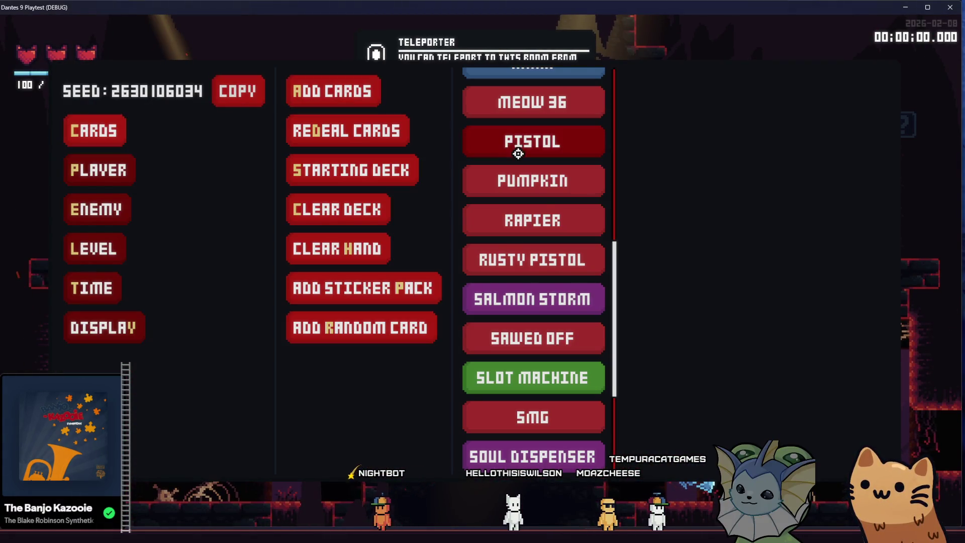
scroll(526, 162, "up", 3)
left_click(539, 130)
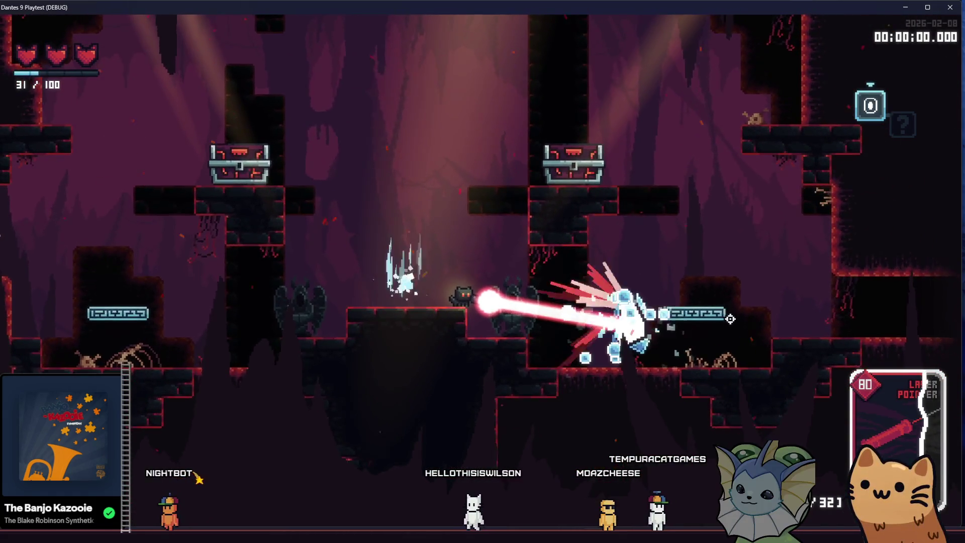
Fire the Laser Pointer at the soul crystal while moving right and left
left_click(701, 319)
key("d")
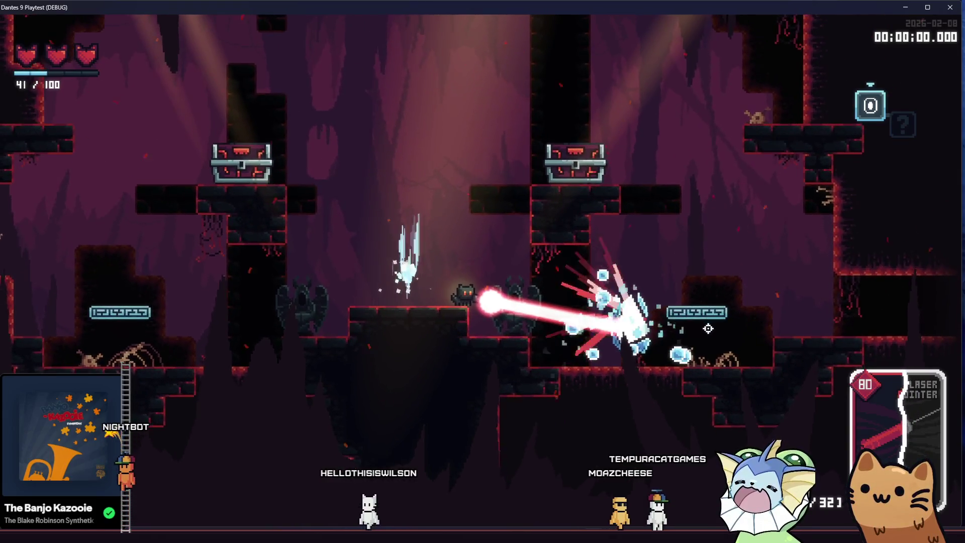
key("a")
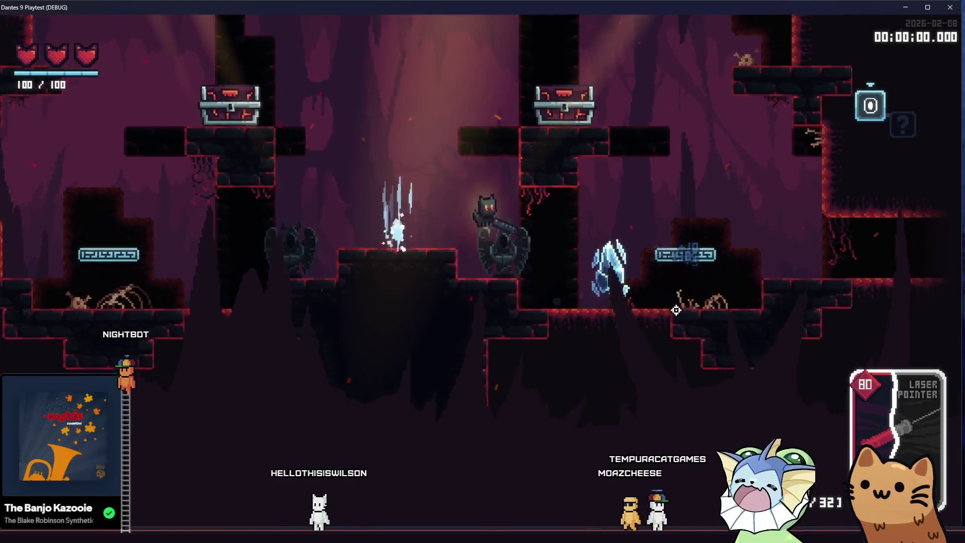
left_click(727, 315)
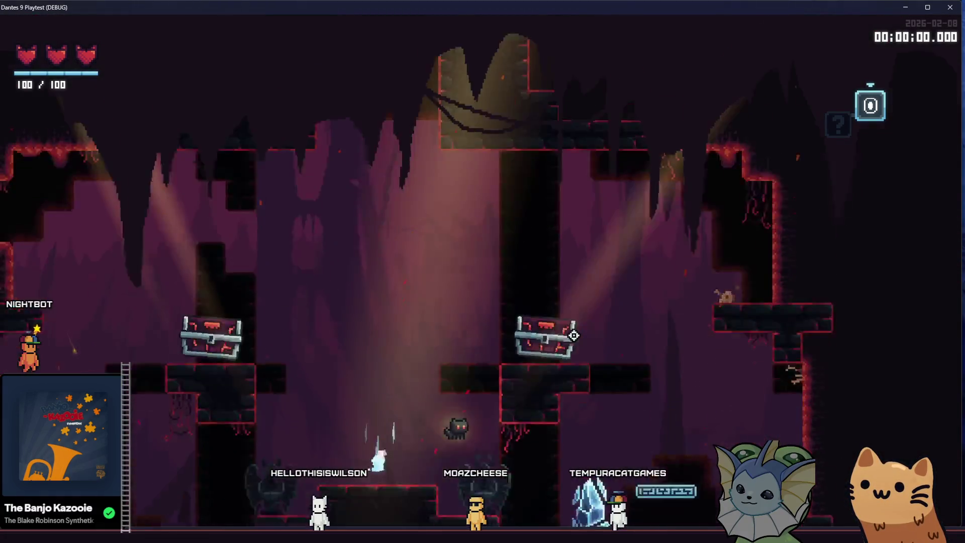
Add the AWP card to the hand from the debug card list and resume play
key("F1")
left_click(112, 126)
left_click(338, 108)
scroll(528, 151, "up", 3)
scroll(539, 149, "down", 1)
scroll(551, 142, "down", 1)
scroll(551, 157, "up", 1)
scroll(550, 165, "up", 4)
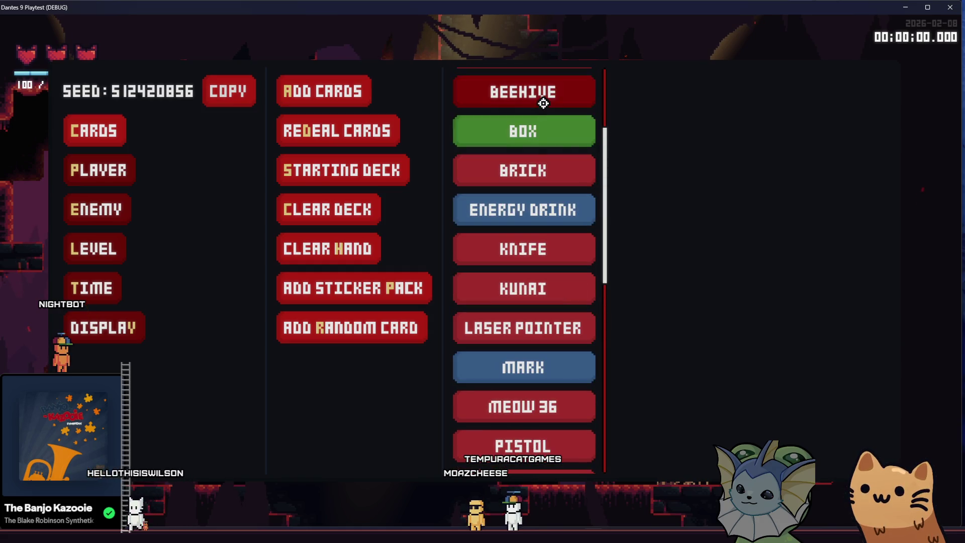
scroll(538, 167, "up", 4)
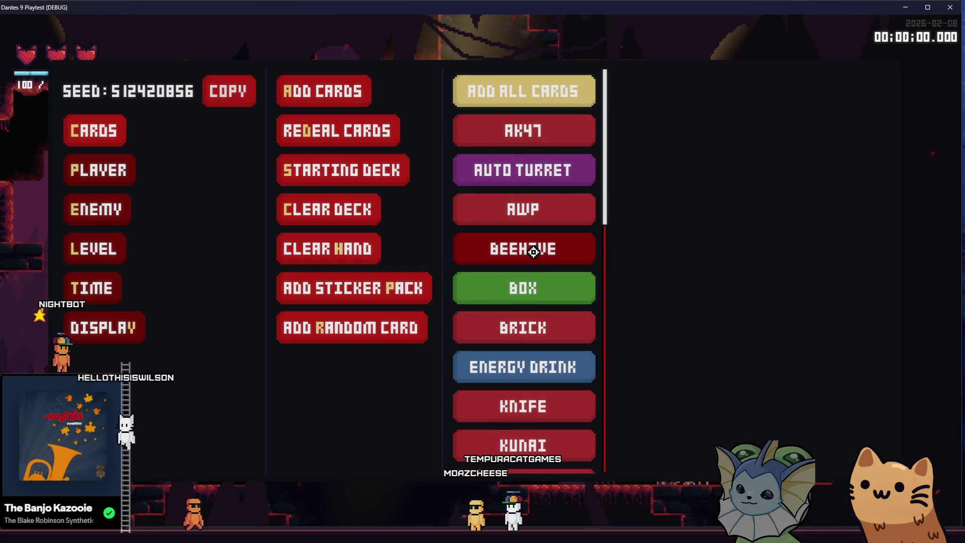
left_click(528, 213)
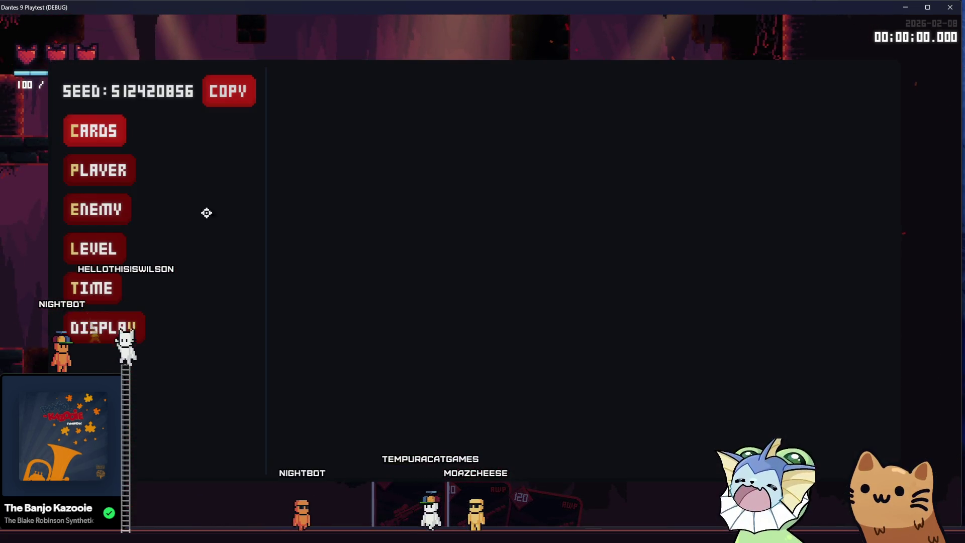
key("Escape")
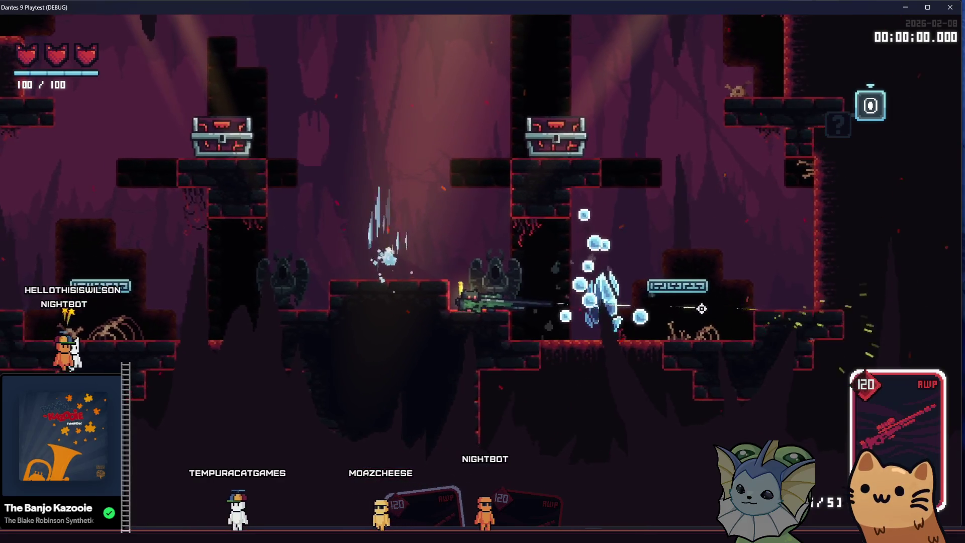
Fire a volley of AWP shots at the crystal, first to the right, then left through it
left_click(714, 317)
left_click(734, 332)
left_click(732, 340)
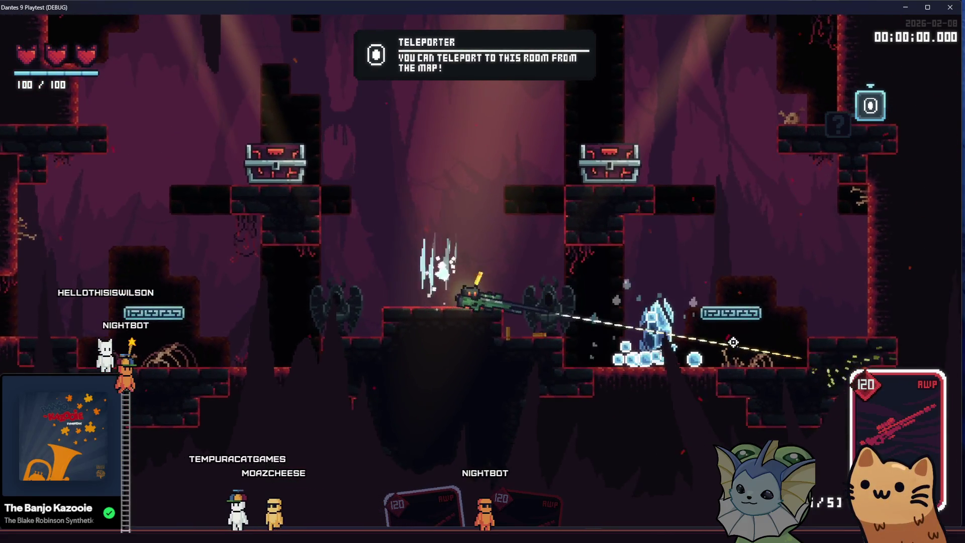
left_click(732, 336)
key("d")
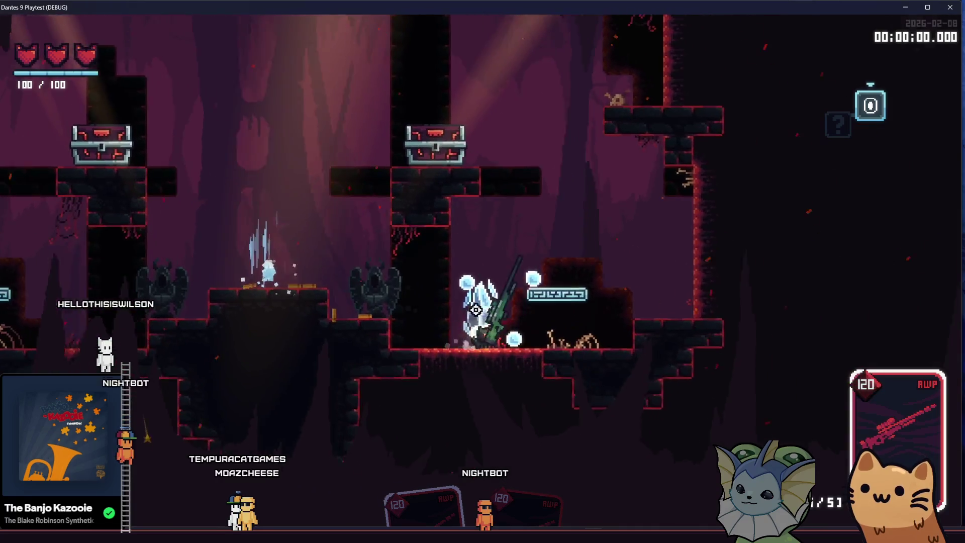
key("d")
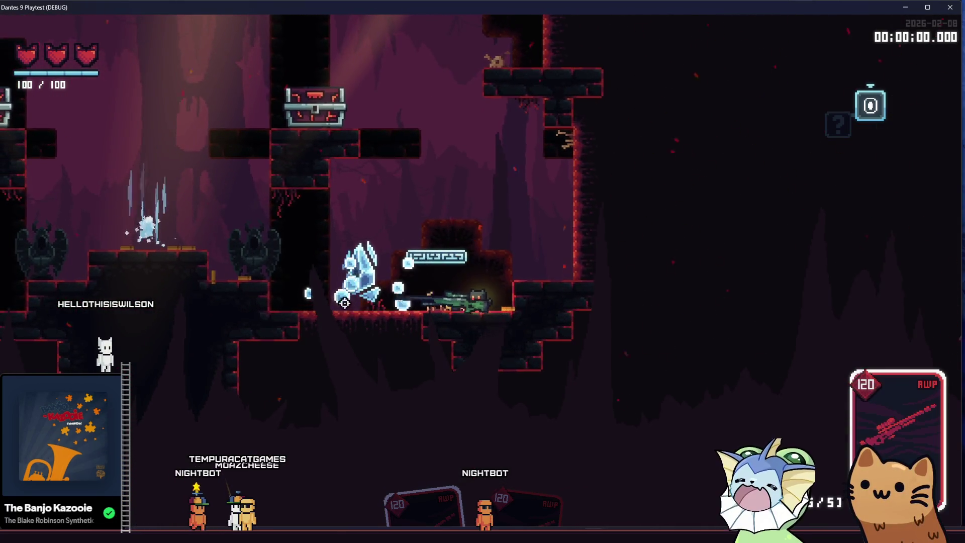
left_click(348, 298)
left_click(348, 290)
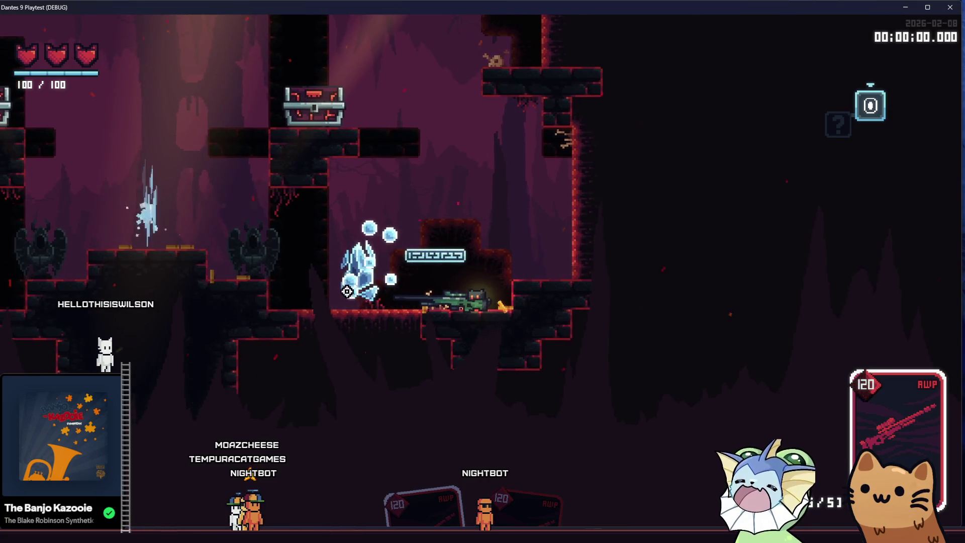
left_click(347, 291)
left_click(345, 292)
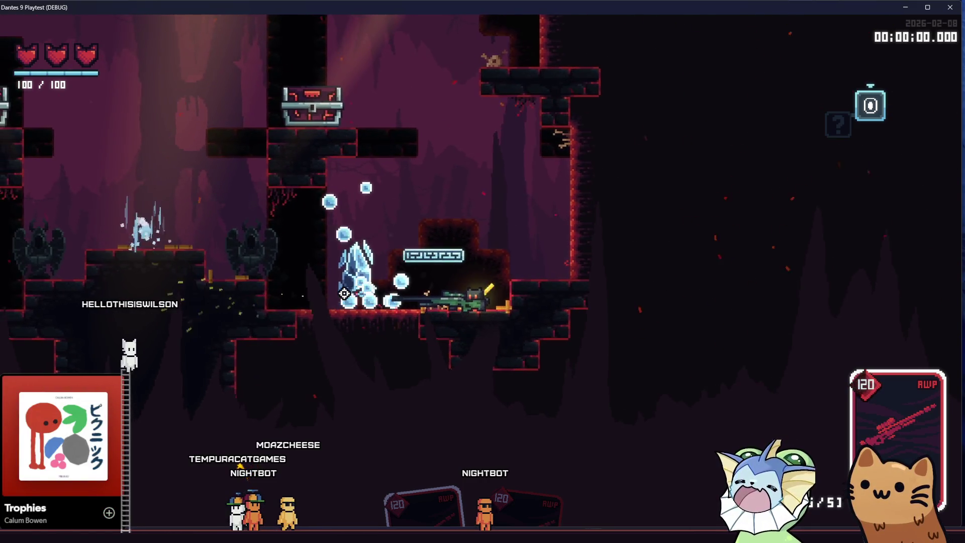
left_click(395, 214)
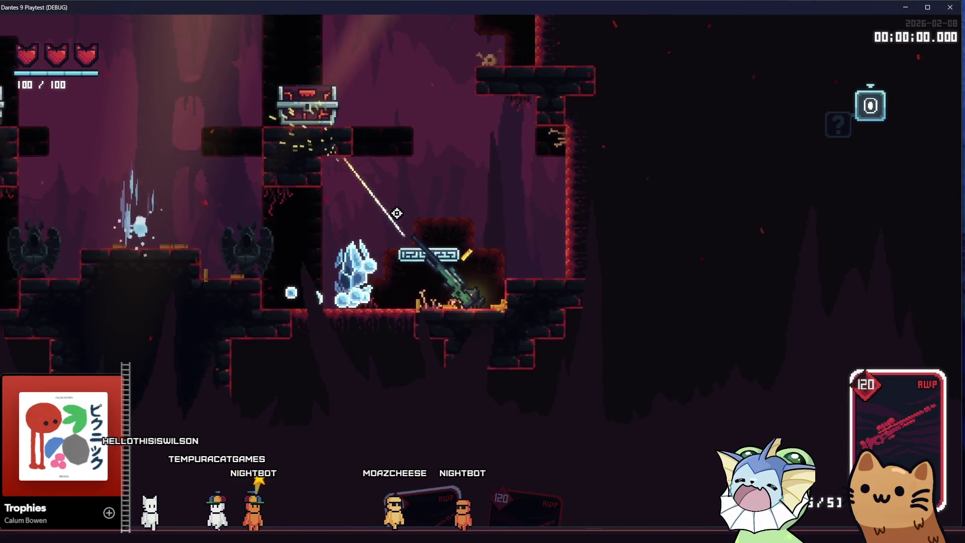
Jump onto the central platform, fire more AWP shots both ways, then close the playtest window
key("a")
key("space")
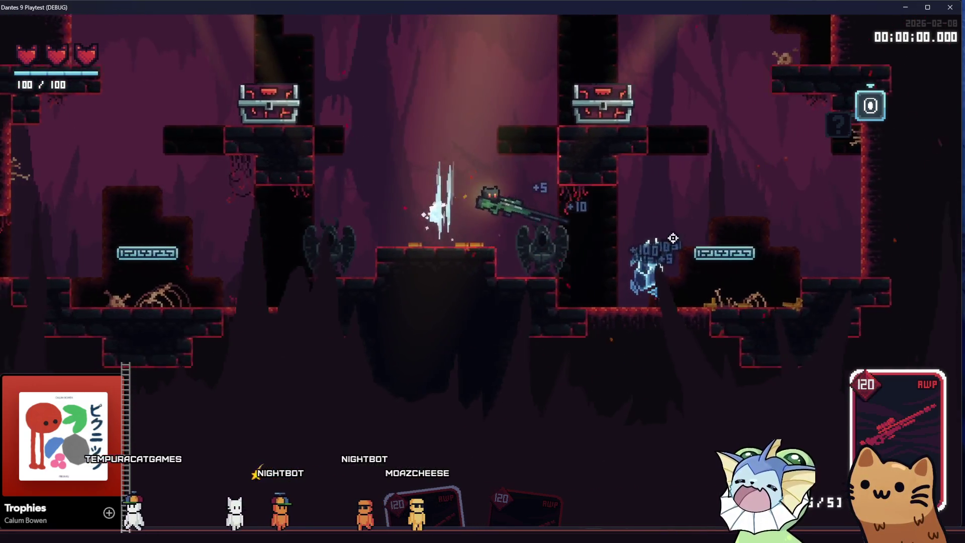
left_click(861, 255)
left_click(301, 278)
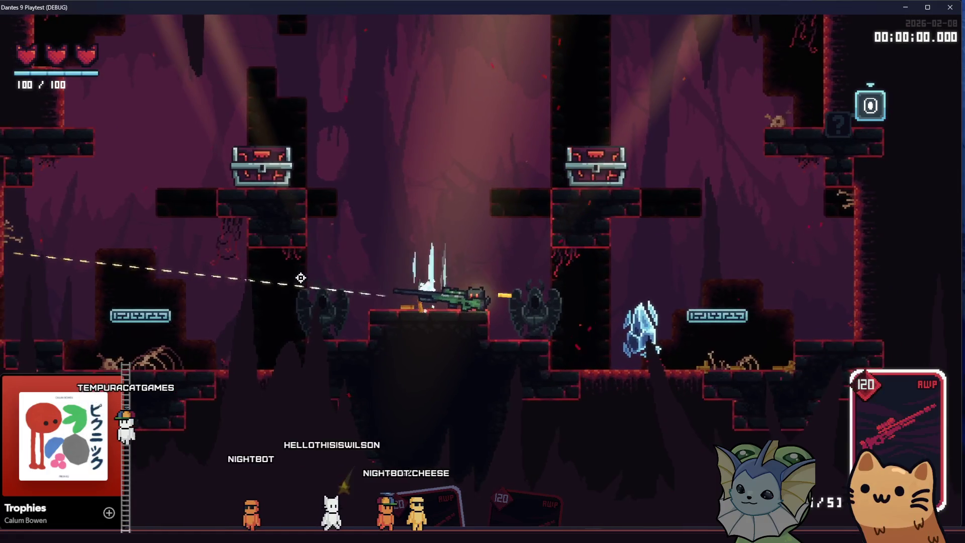
left_click(287, 282)
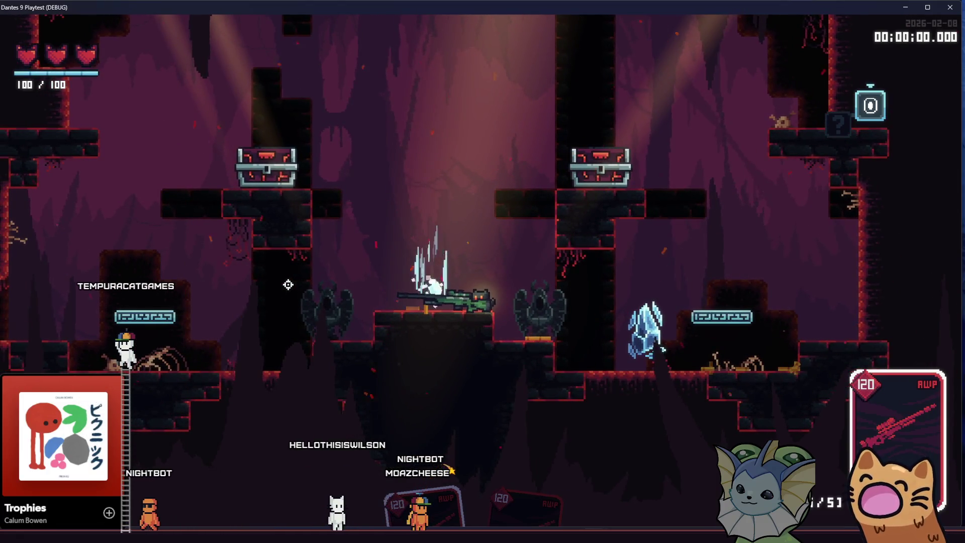
left_click(256, 285)
left_click(212, 294)
left_click(211, 295)
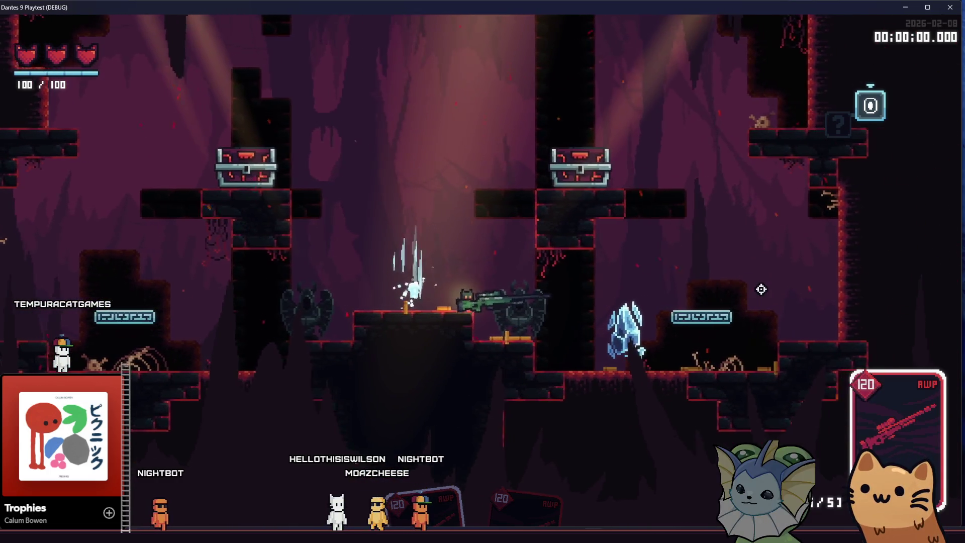
left_click(758, 286)
left_click(143, 286)
left_click(143, 284)
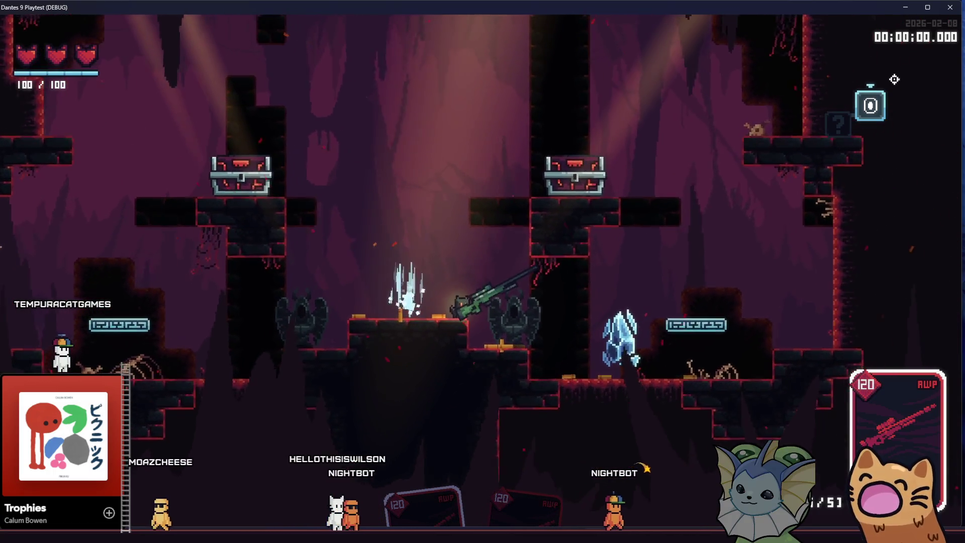
left_click(944, 8)
scroll(374, 186, "down", 5)
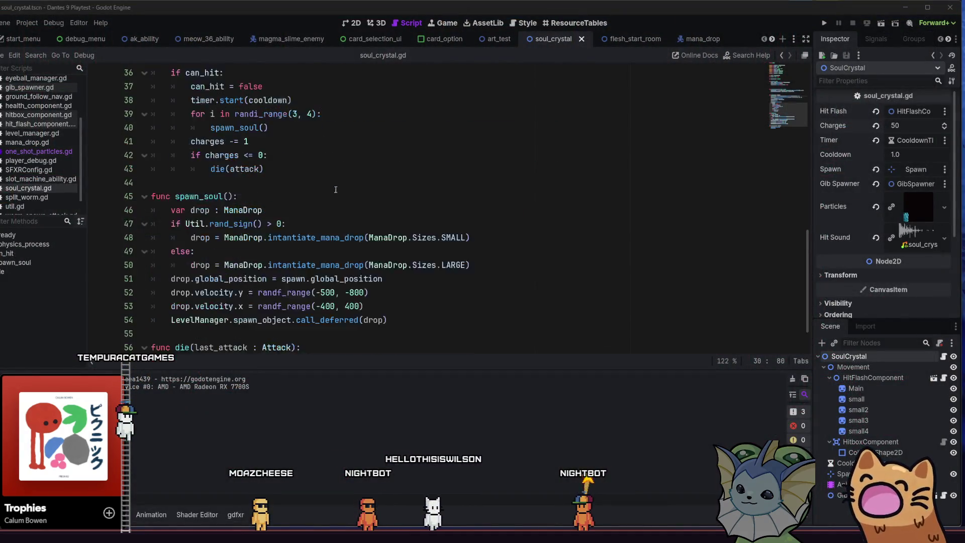
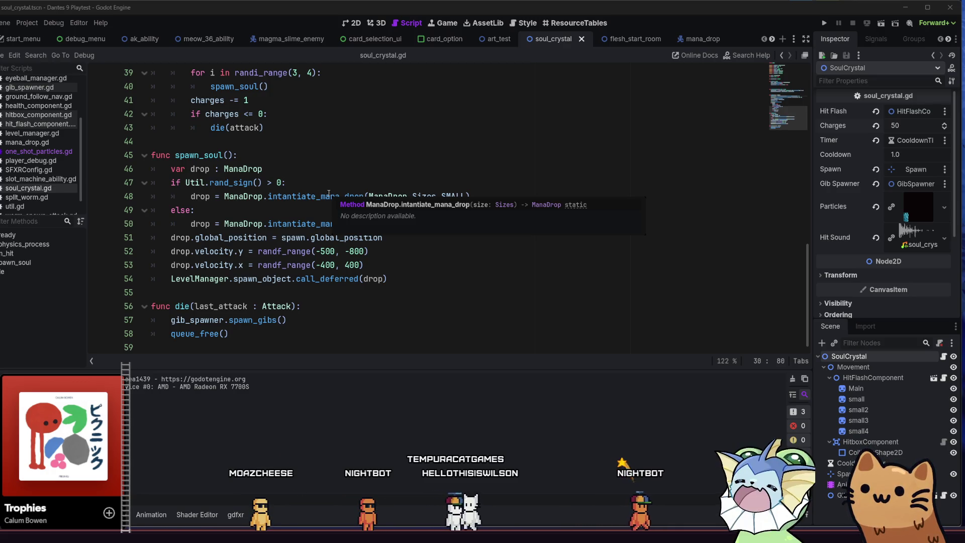
Open awp_equipment.tscn through Quick Open (Alt+Shift+O)
left_click(331, 189)
key("alt+shift+o")
type("card_awp")
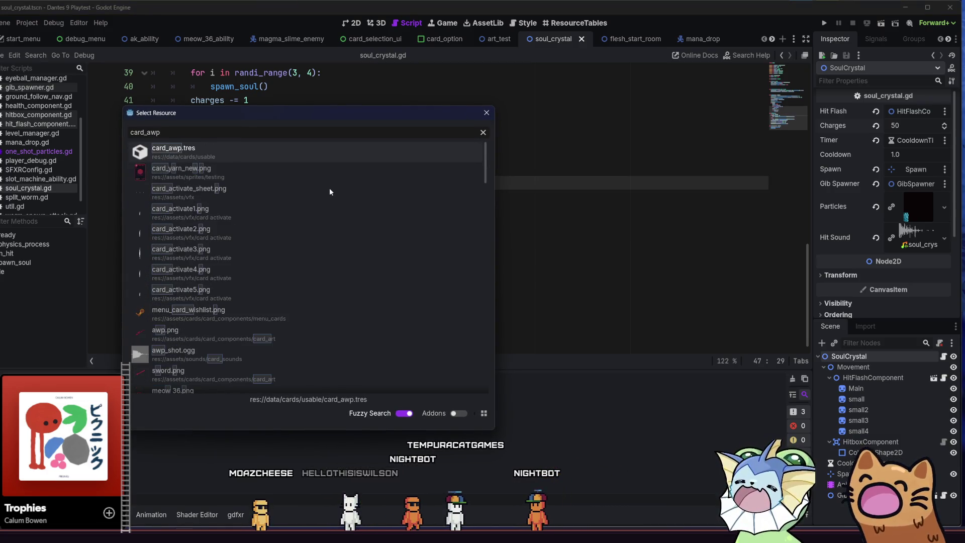
scroll(328, 192, "down", 4)
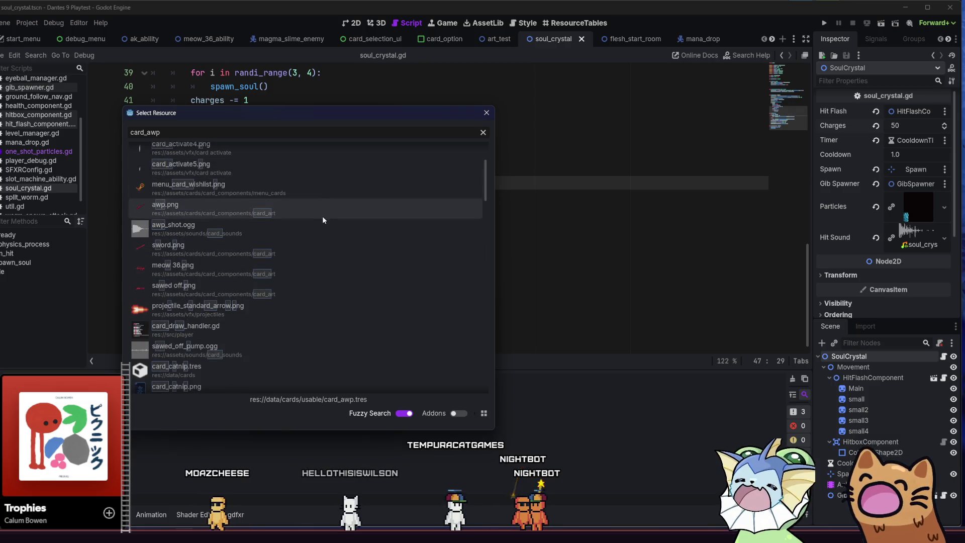
scroll(321, 209, "down", 4)
key("BackSpace")
key("BackSpace")
key("BackSpace")
type("awp_e")
key("Return")
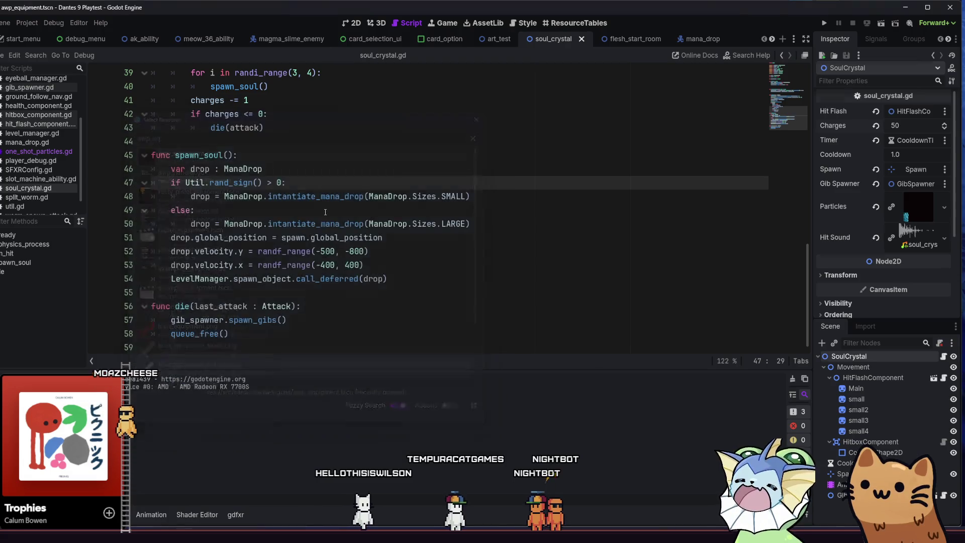
Delete the nested TracerSpawn under AnimatedSprite2D and save the scene
left_click(354, 23)
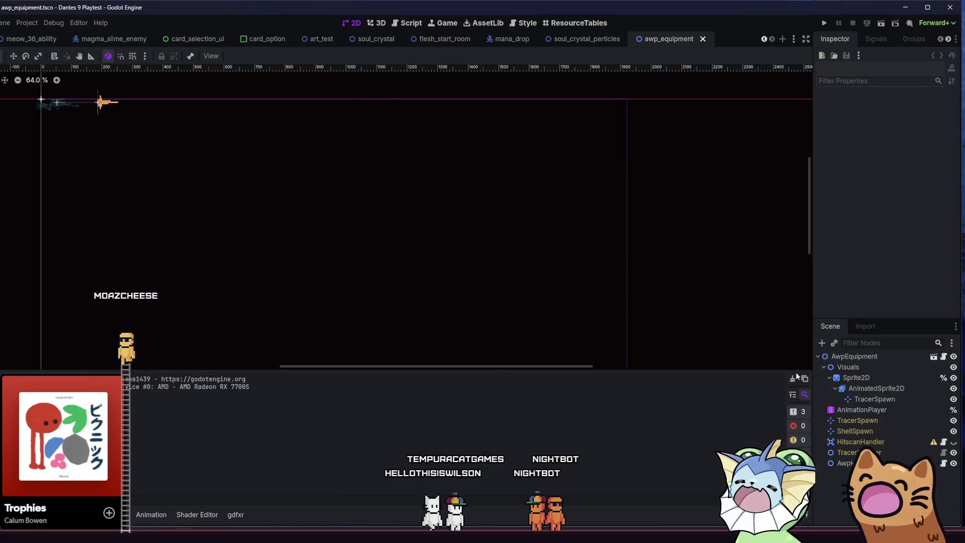
left_click(857, 420)
left_click(857, 399)
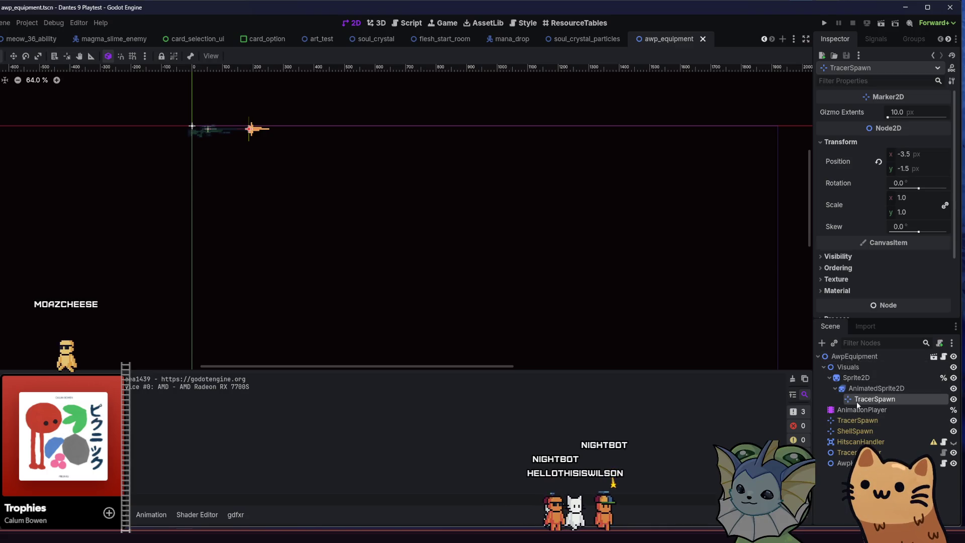
scroll(410, 192, "up", 3)
scroll(210, 206, "up", 5)
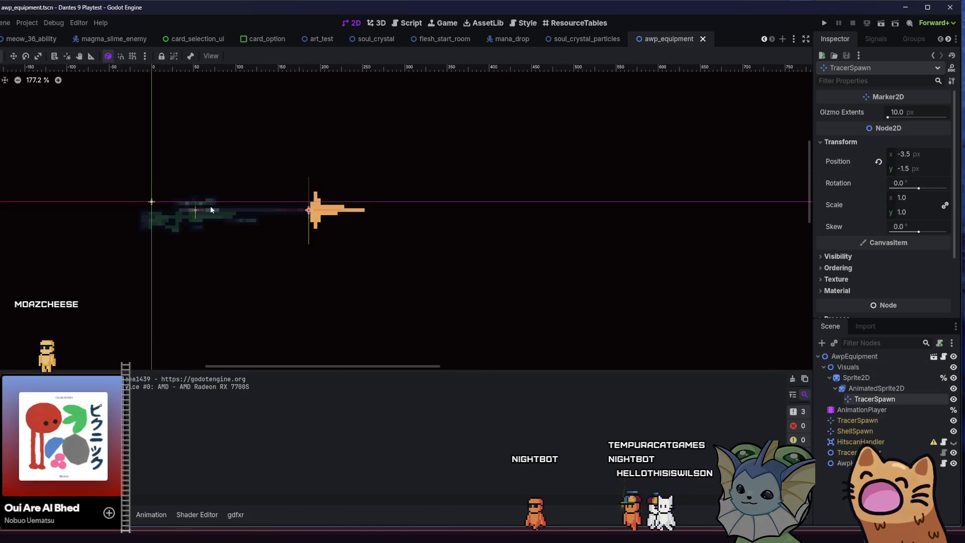
key("Delete")
key("Return")
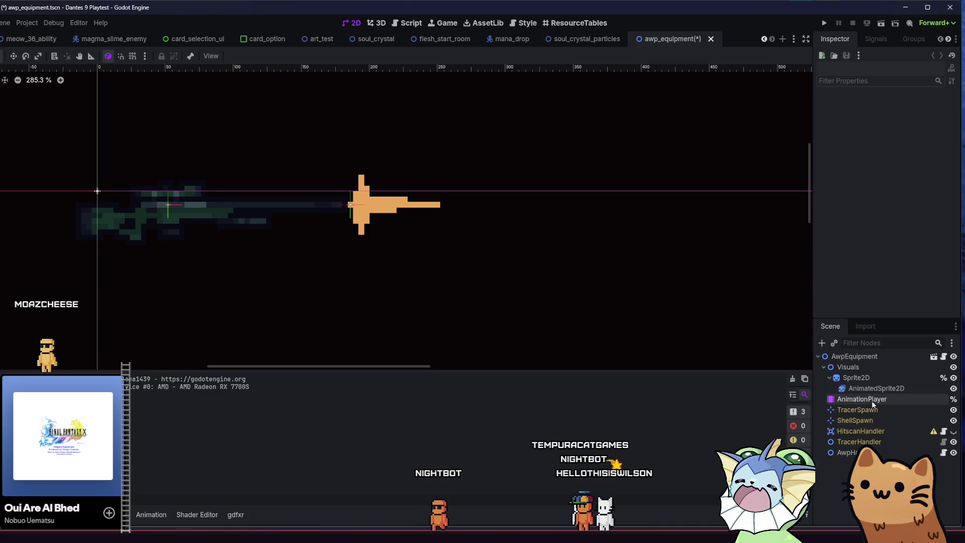
key("ctrl+s")
Point AwpEquipment's Tracer Spawn property at the top-level TracerSpawn node and save
left_click(854, 356)
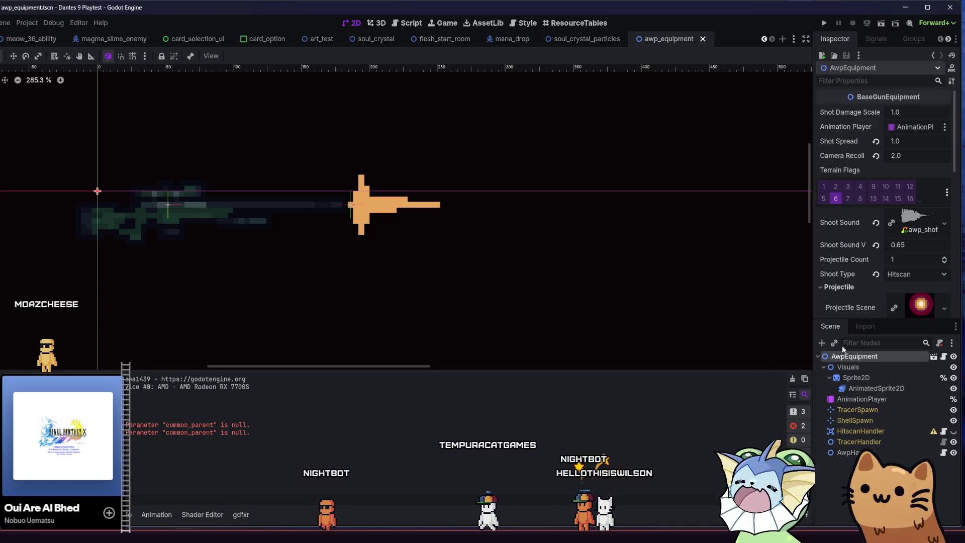
scroll(858, 185, "down", 4)
left_click(912, 185)
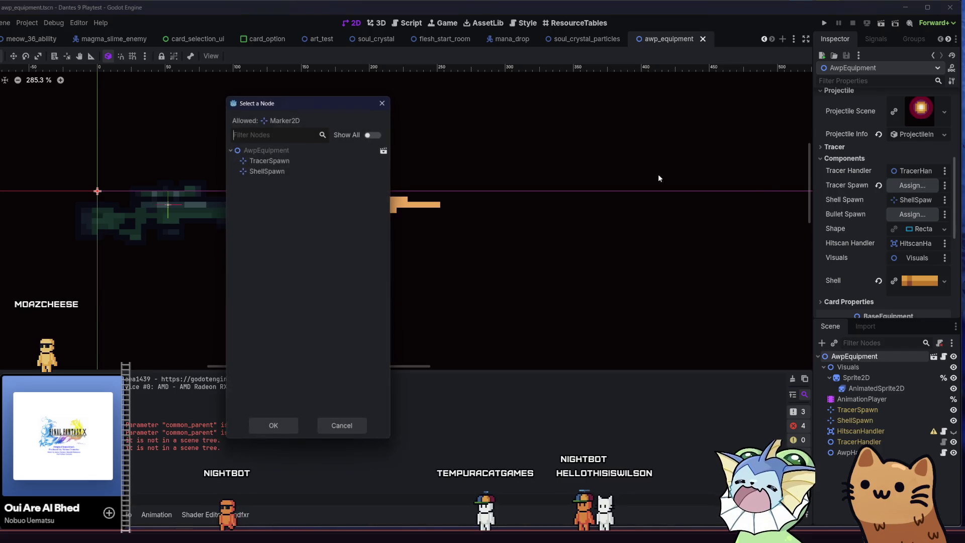
double_click(283, 159)
key("ctrl+s")
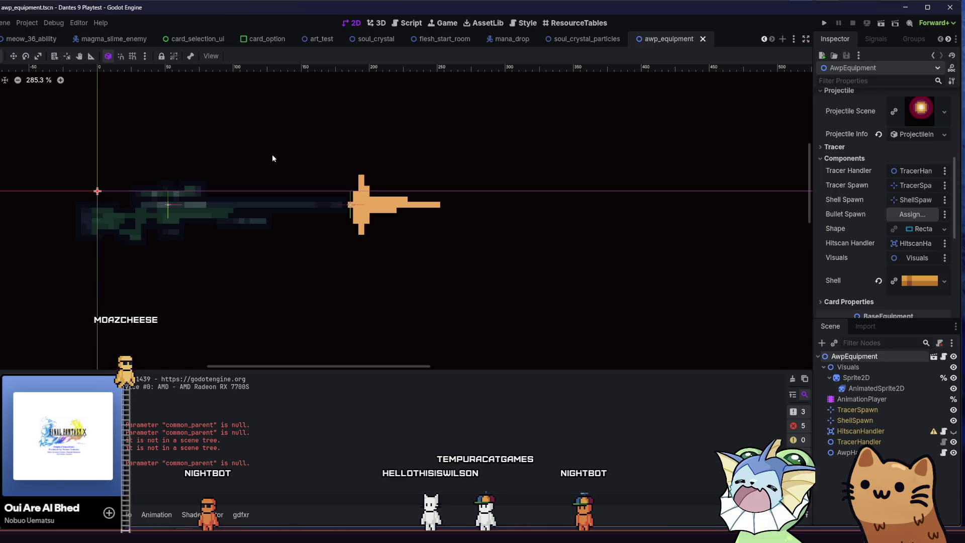
key("ctrl+s")
Center the gun on the 2D canvas and save the scene again
scroll(271, 158, "down", 1)
mouse_move(263, 241)
left_mouse_down()
mouse_move(457, 303)
mouse_move(364, 258)
mouse_move(322, 264)
mouse_move(263, 237)
mouse_move(328, 250)
mouse_move(438, 298)
left_mouse_up()
scroll(322, 264, "down", 2)
key("ctrl+s")
scroll(304, 258, "down", 1)
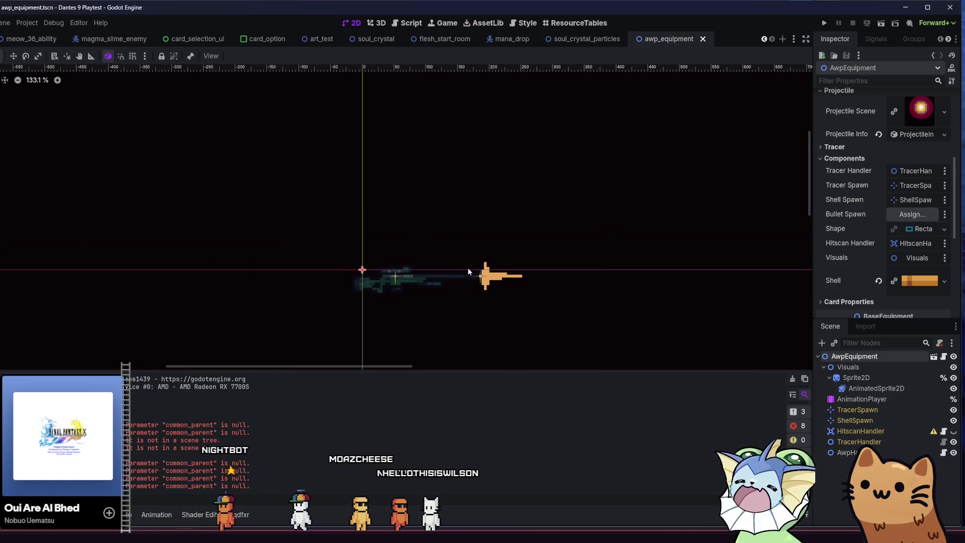
Close File Explorer, minimize Audacity, and return to Godot's project file browser
left_click(904, 9)
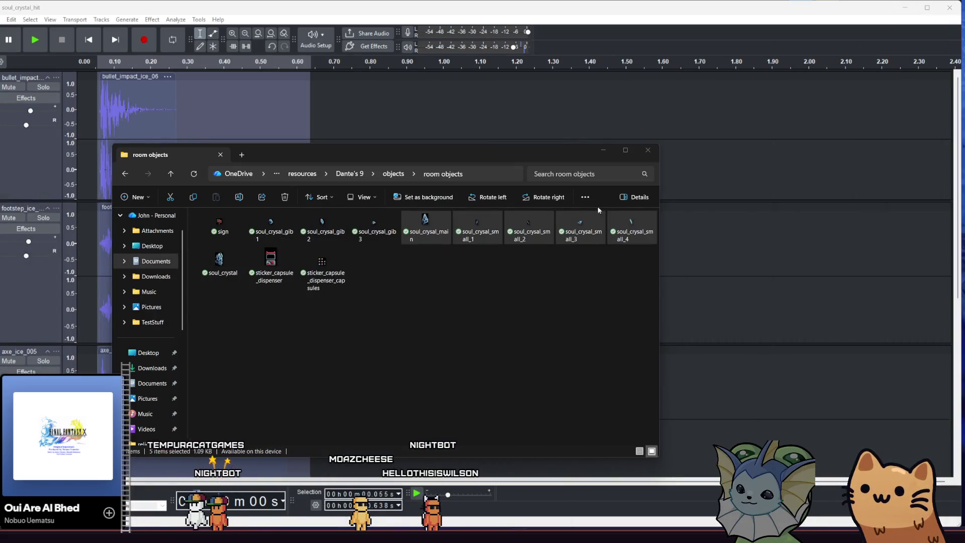
left_click(647, 151)
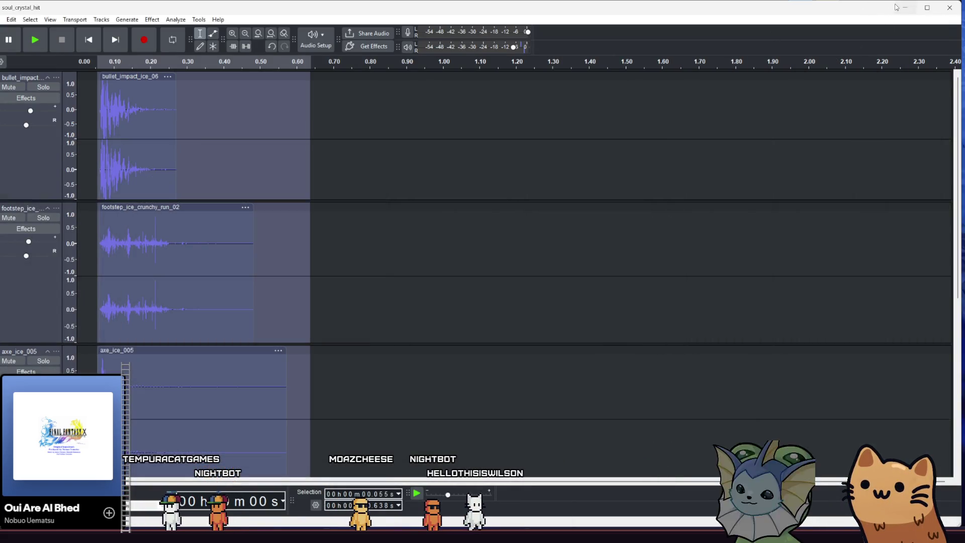
left_click(898, 8)
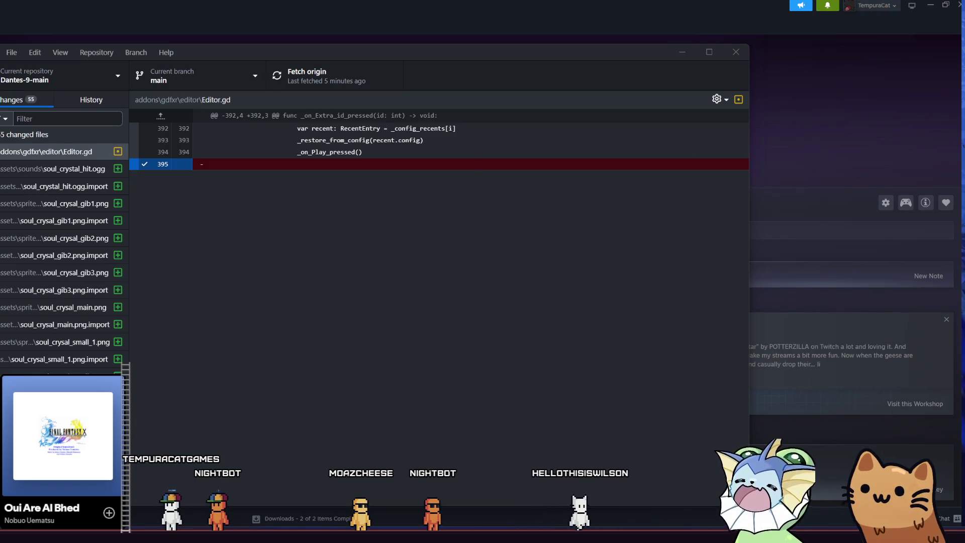
left_click(186, 521)
key("alt+f")
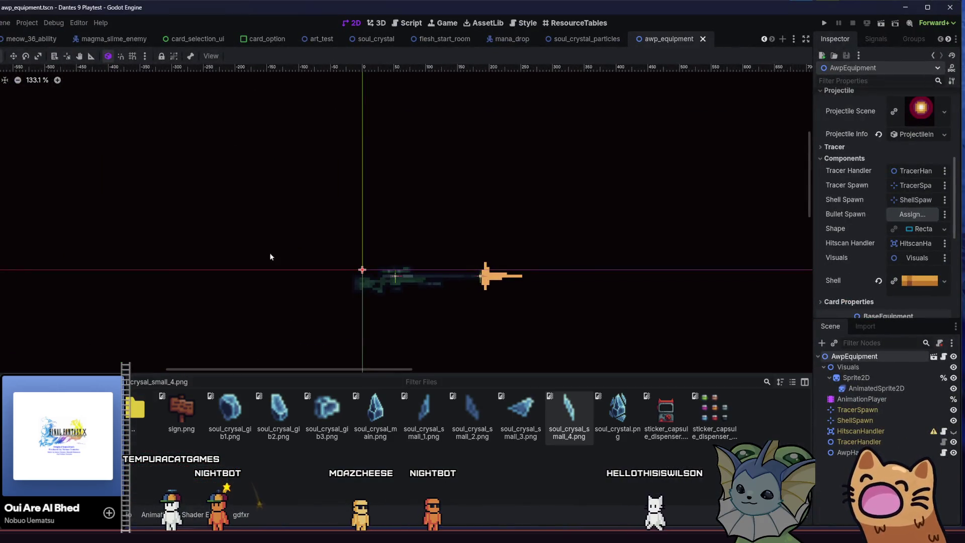
Close awp_equipment and open the soul_crystal scene's script at the on_hit function
left_click(702, 39)
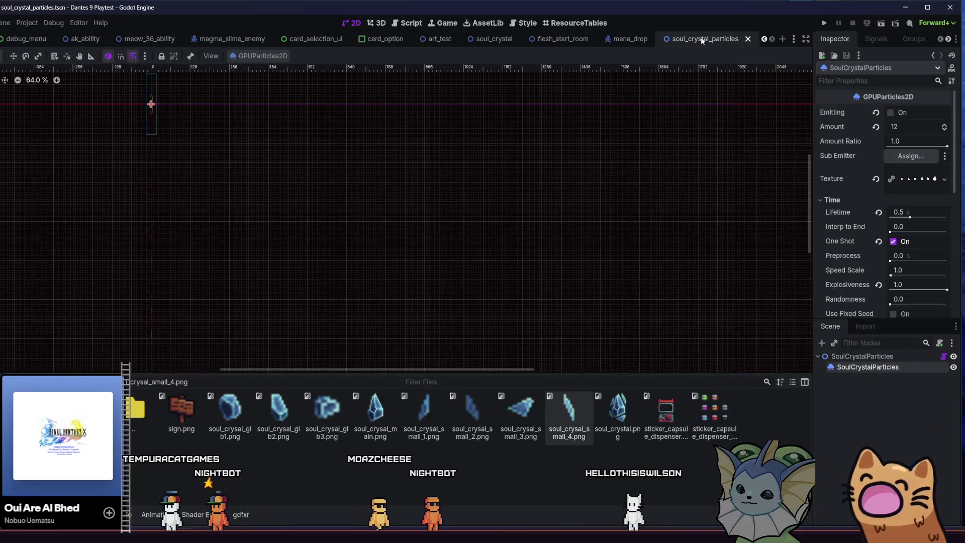
left_click(548, 40)
left_click(637, 39)
left_click(490, 40)
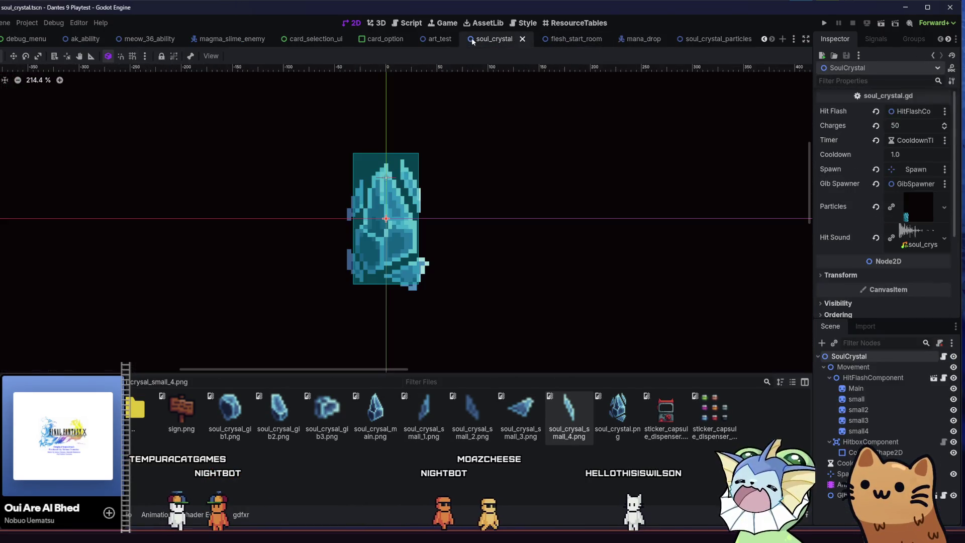
left_click(944, 357)
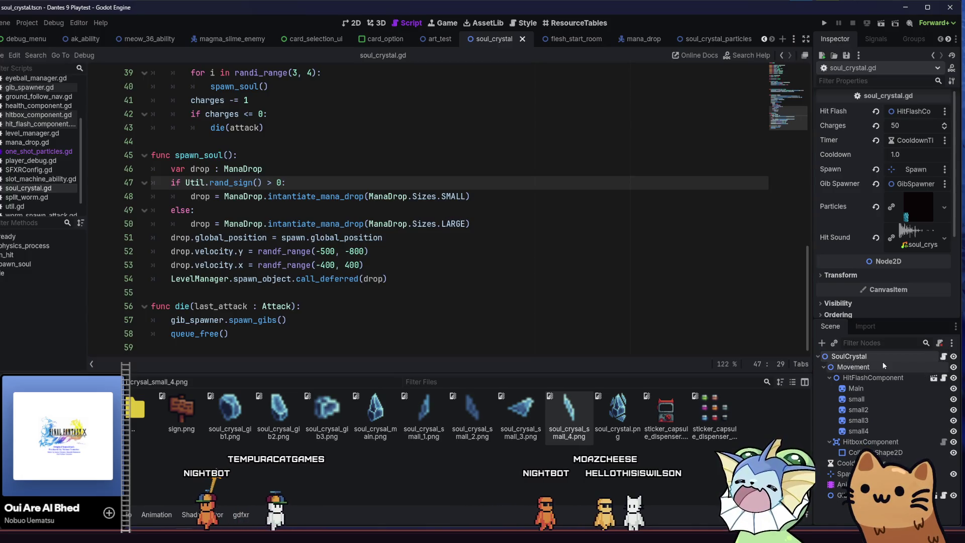
left_click(845, 441)
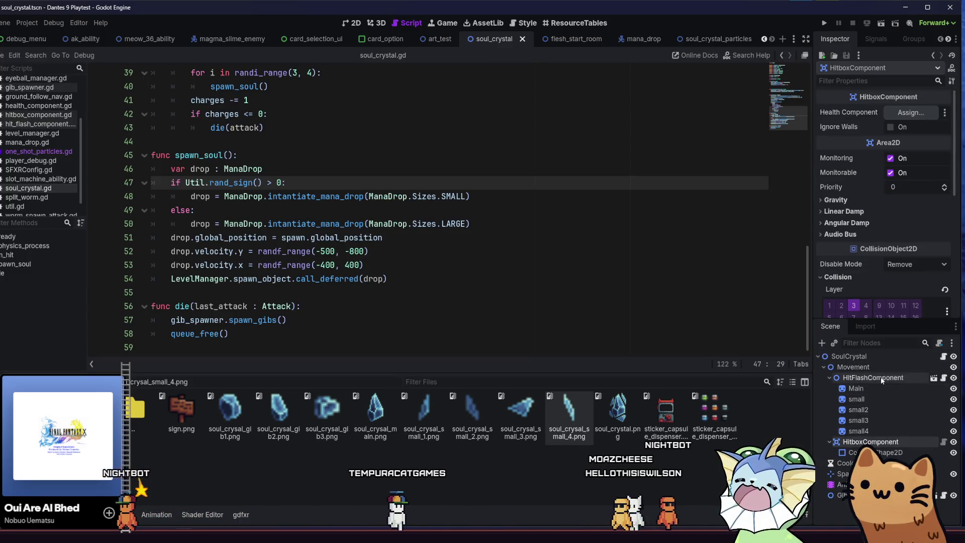
scroll(658, 255, "up", 2)
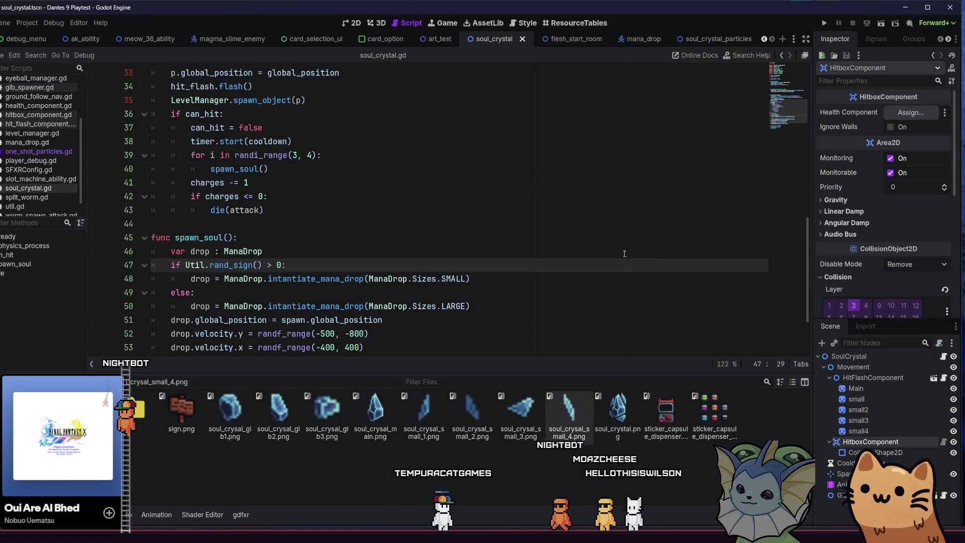
scroll(559, 253, "up", 5)
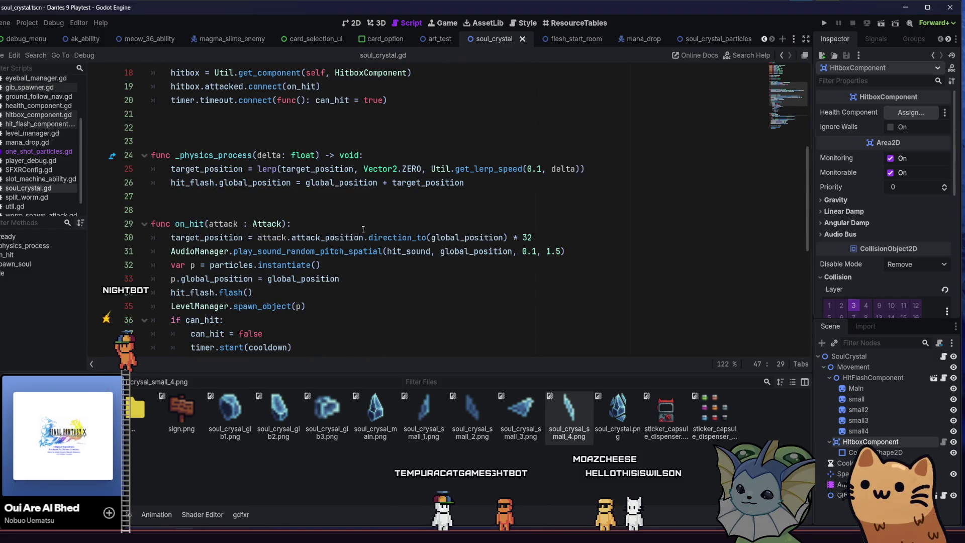
left_click(362, 231)
left_click(349, 225)
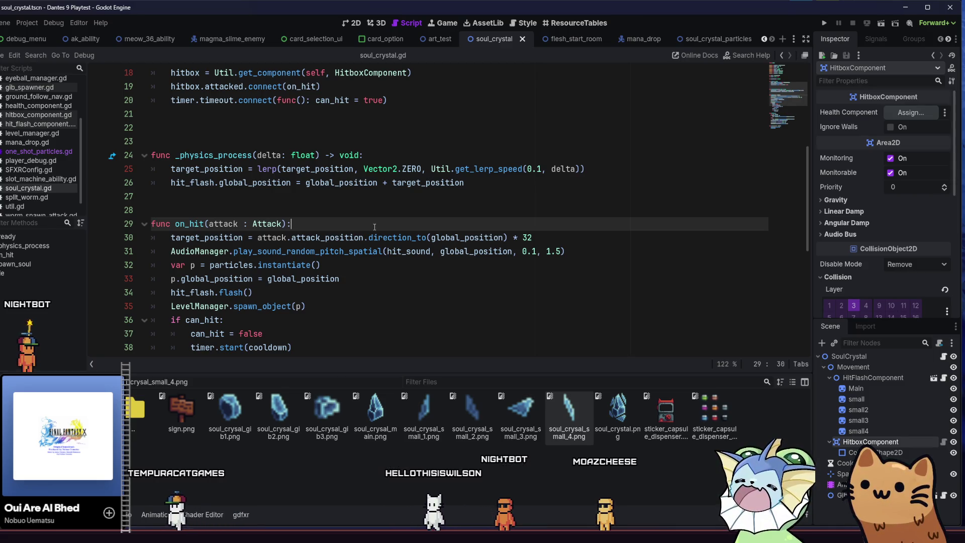
Set the SoulCrystal root's Cooldown to 0.5 in the Inspector
left_click(843, 474)
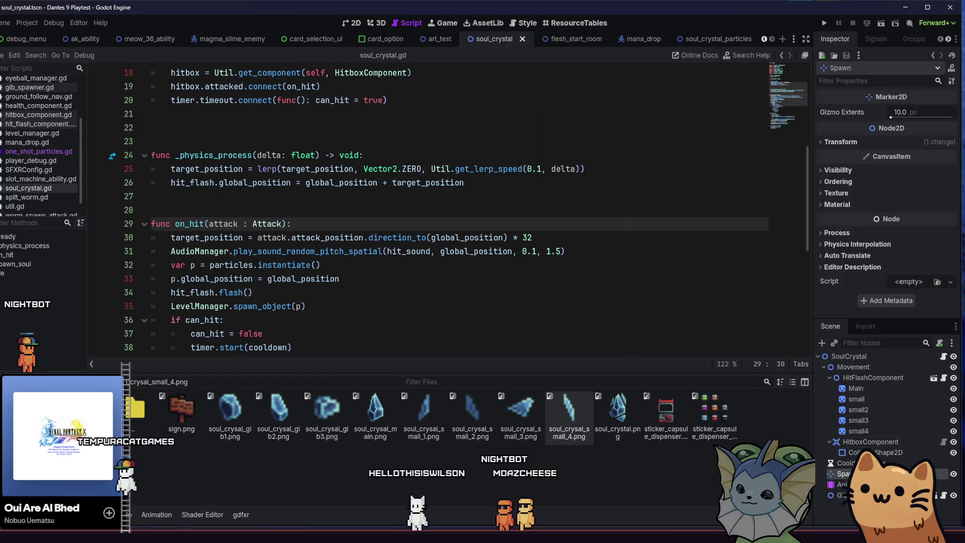
left_click(849, 356)
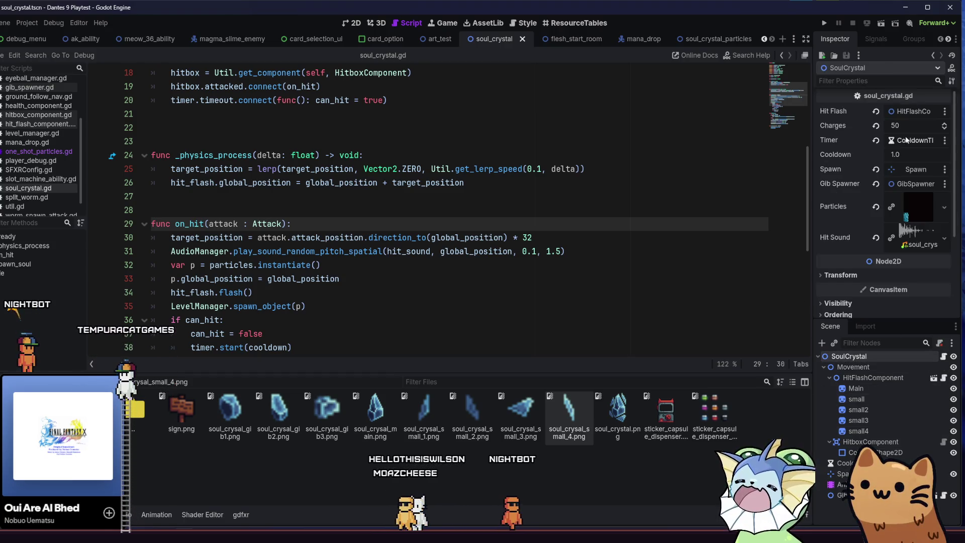
left_click(918, 155)
type("10")
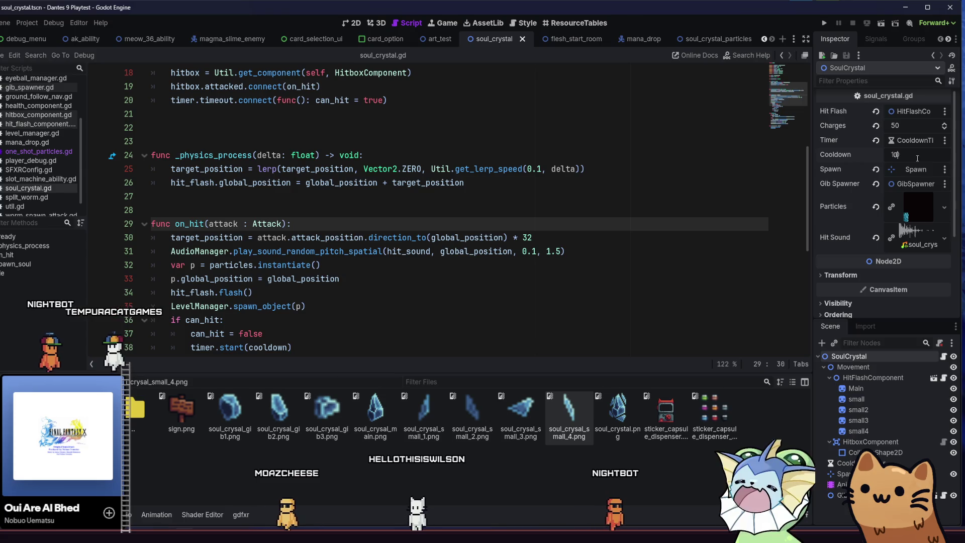
key("BackSpace")
key("BackSpace")
type("0.5")
key("Return")
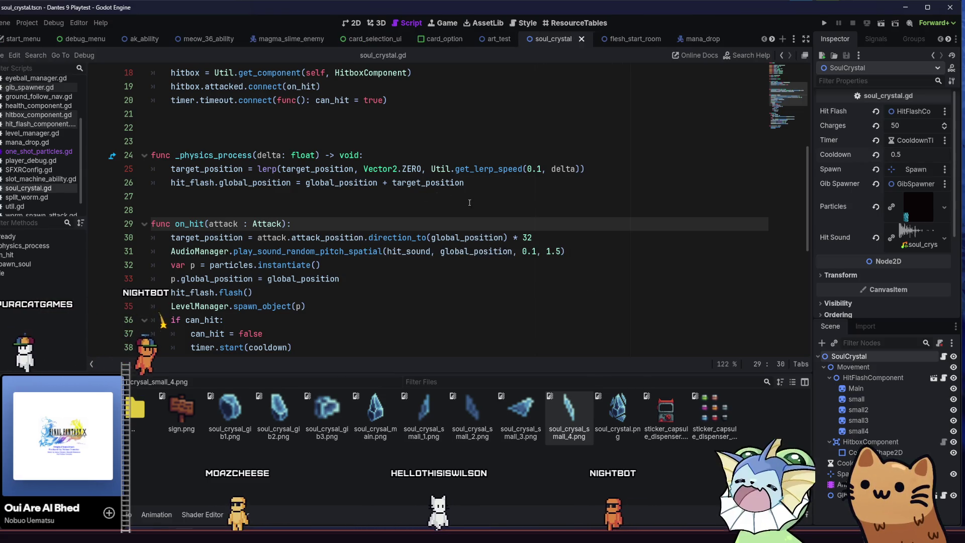
Move the hit_flash and related on_hit lines under the 'if can_hit:' line
left_click(307, 297)
left_click_drag(307, 307, 166, 242)
key("BackSpace")
key("Left")
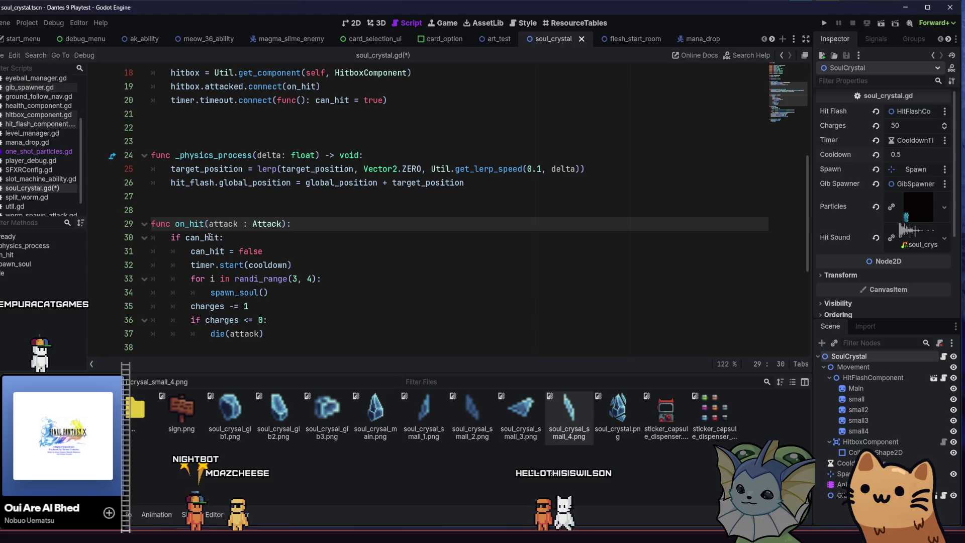
key("Down")
key("Return")
type("target_position = attack.attack_position.direction_to(global_position) * 32 \tAudioManager.play_sound_random_pitch_spatial(hit_sound, global_position, 0.1, 1.5) \tvar p = particles.instantiate() \tp.global_position = global_position \thit_flash.flash() \tLevelManager.spawn_object(p)")
key("Up")
key("Up")
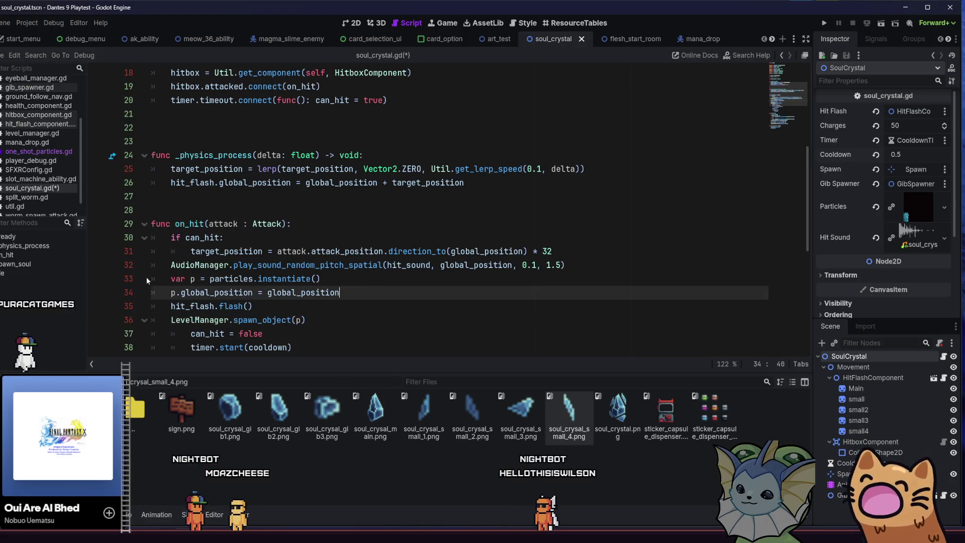
Indent the AudioManager, particle, flash and spawn lines into the can_hit block and save
left_click(166, 265)
key("Tab")
key("Down")
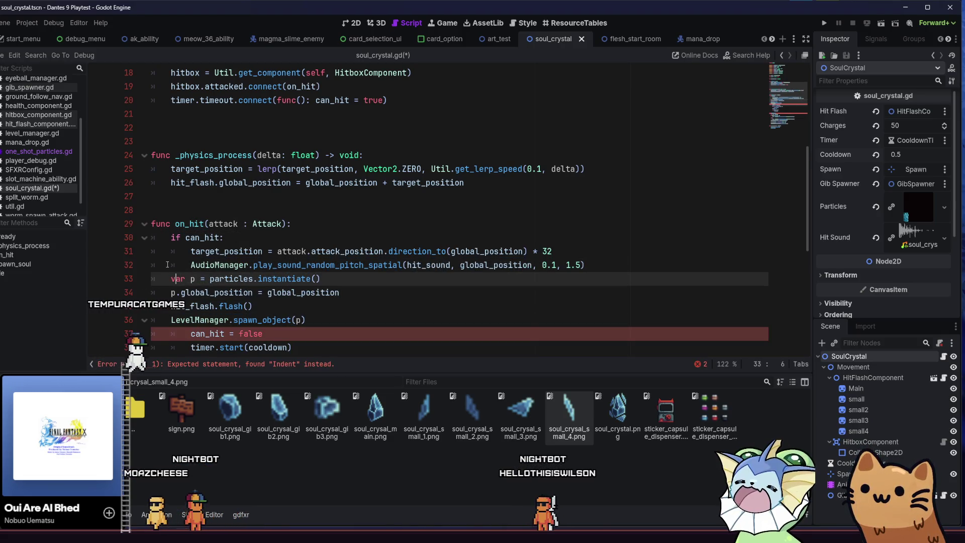
key("Down")
key("Tab")
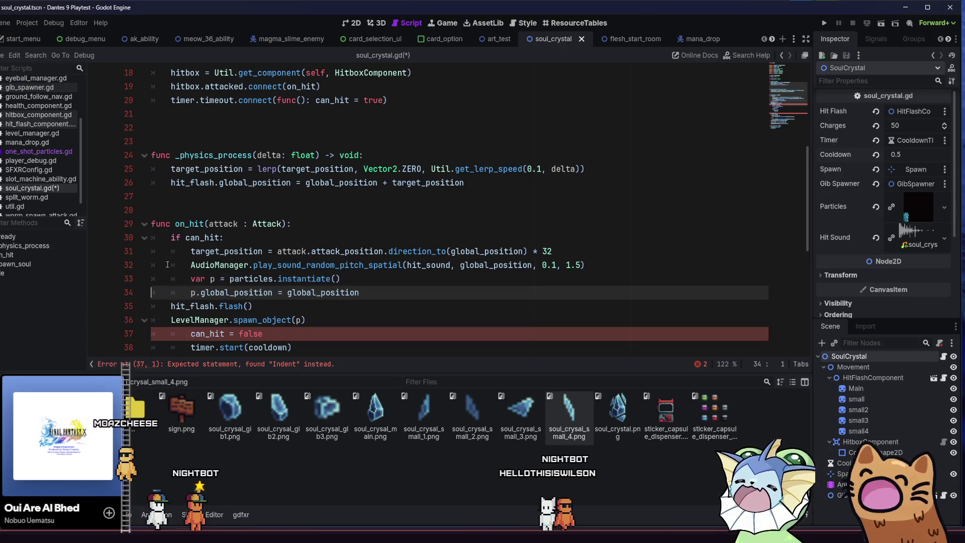
key("Down")
key("Tab")
key("Down")
key("Tab")
left_click(341, 279)
key("ctrl+s")
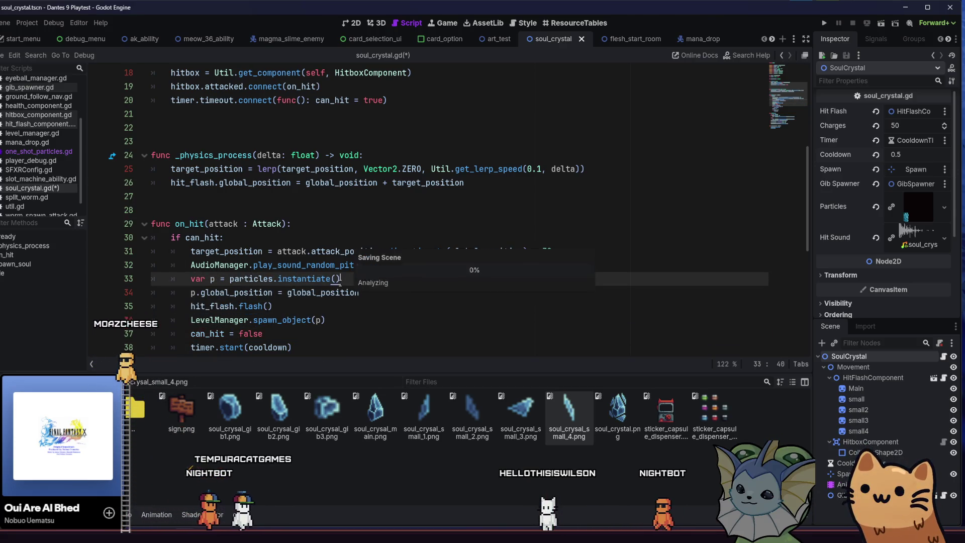
Run the game maximized, start a new game, and add the AK47 card via the F1 debug menu
left_click(824, 24)
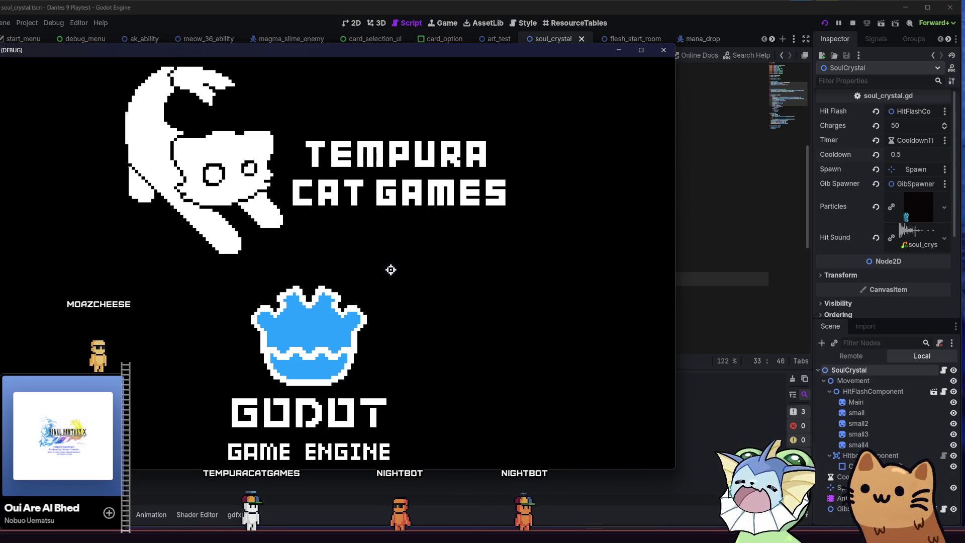
key("super+Up")
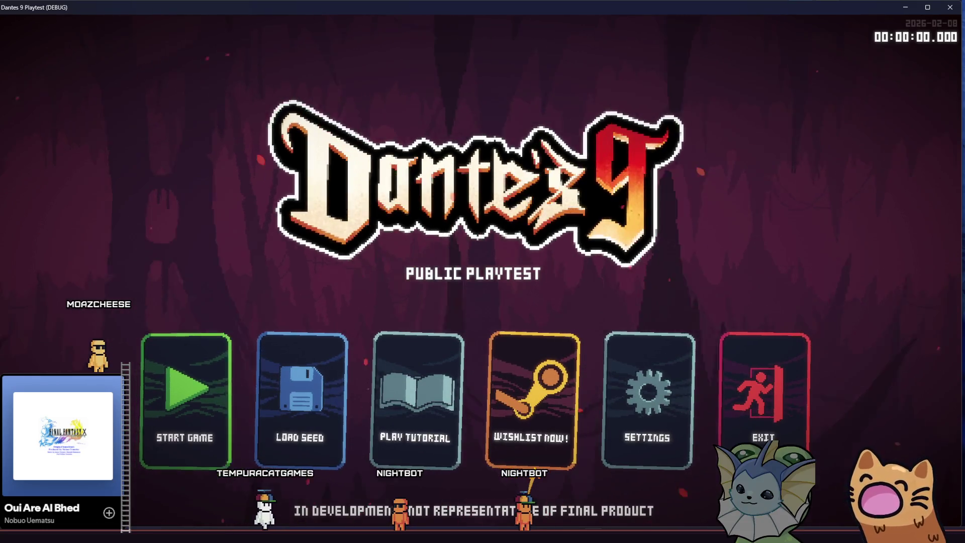
left_click(175, 396)
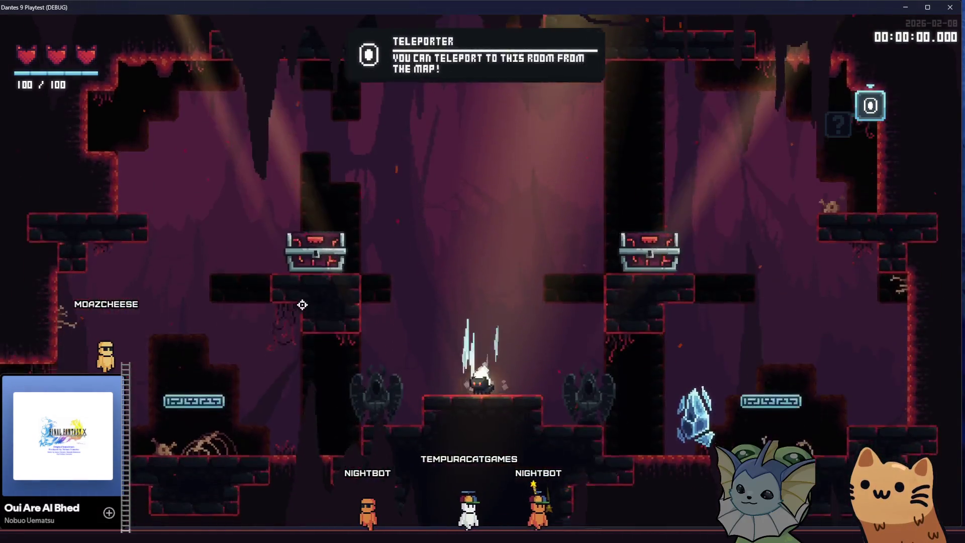
key("F1")
left_click(95, 131)
left_click(317, 97)
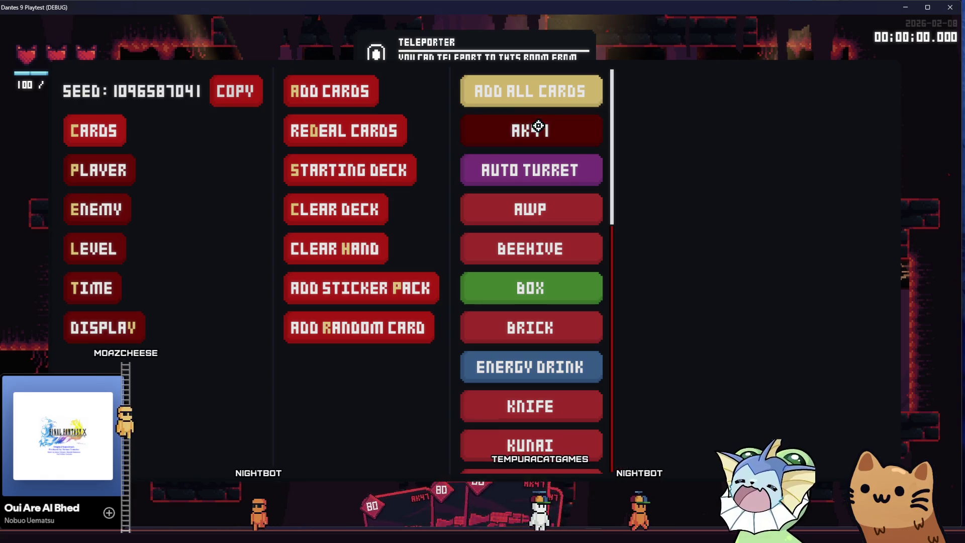
left_click(539, 126)
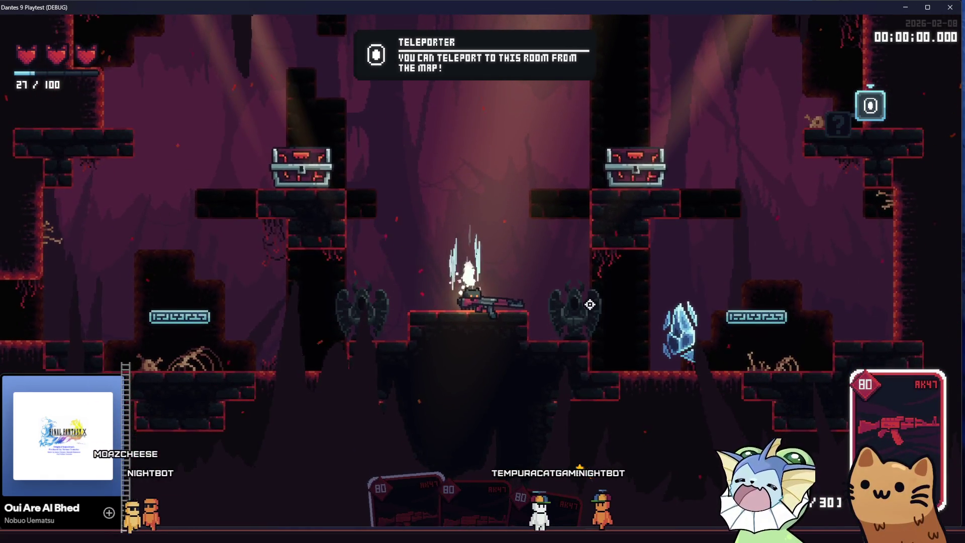
Shoot the soul crystal with the AK47 while moving around it, then stop the game
key("d")
left_click(680, 345)
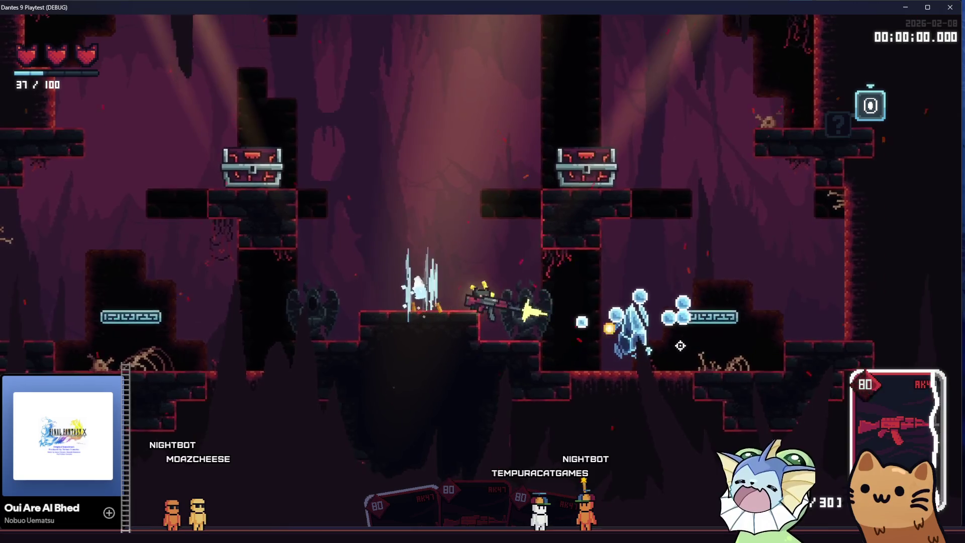
left_click(681, 345)
left_click(683, 344)
key("d")
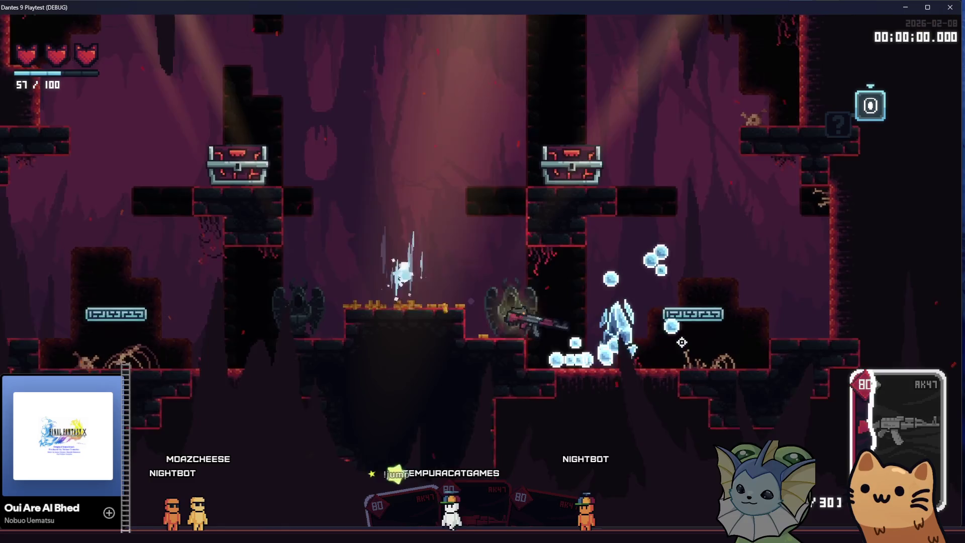
key("d")
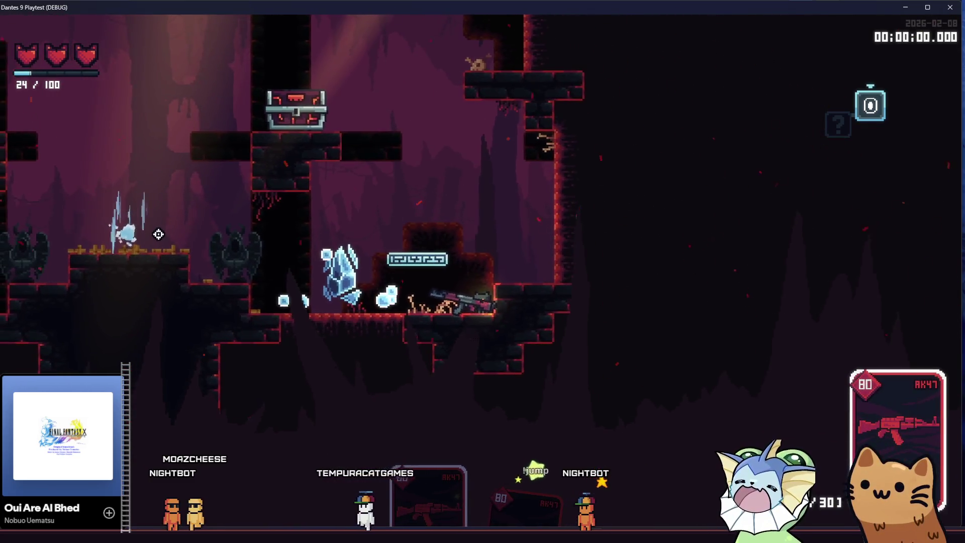
key("a")
left_click(495, 235)
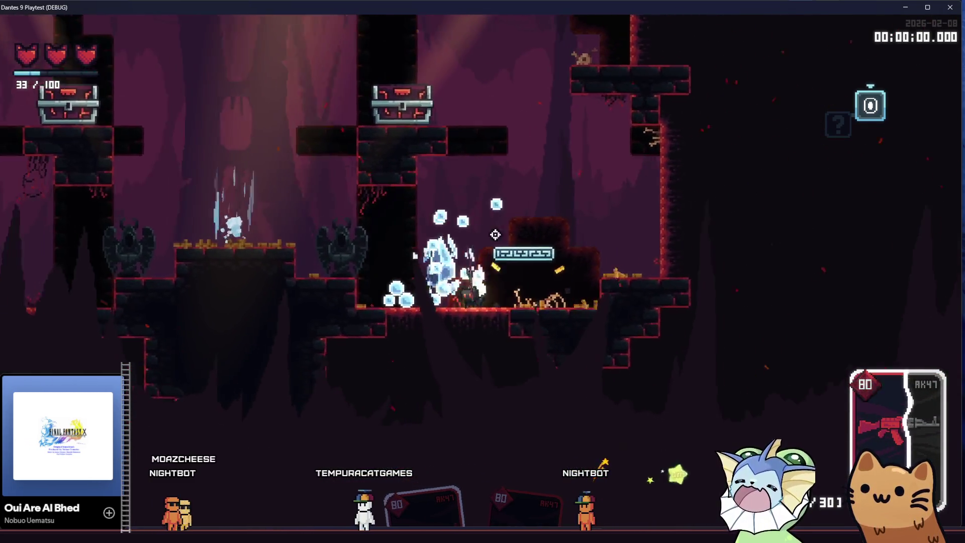
key("a")
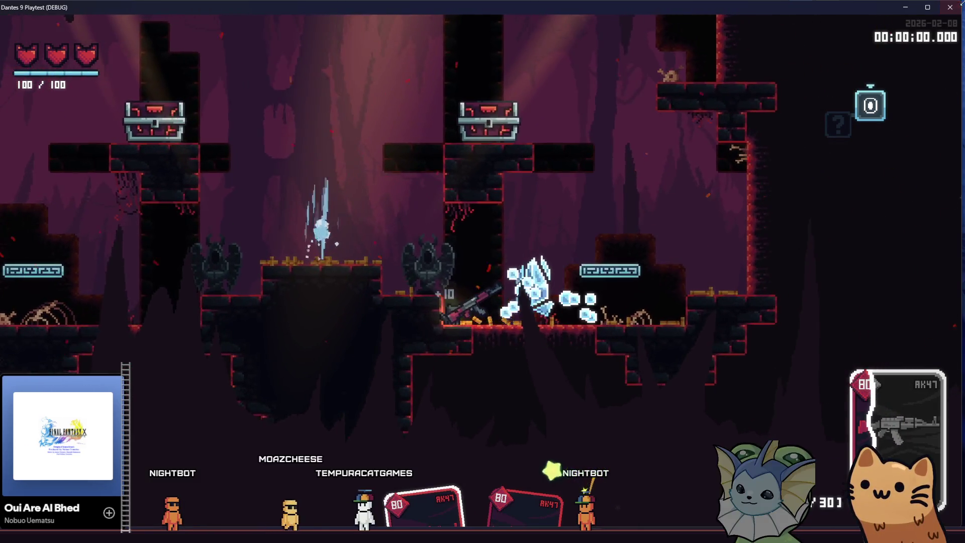
key("F8")
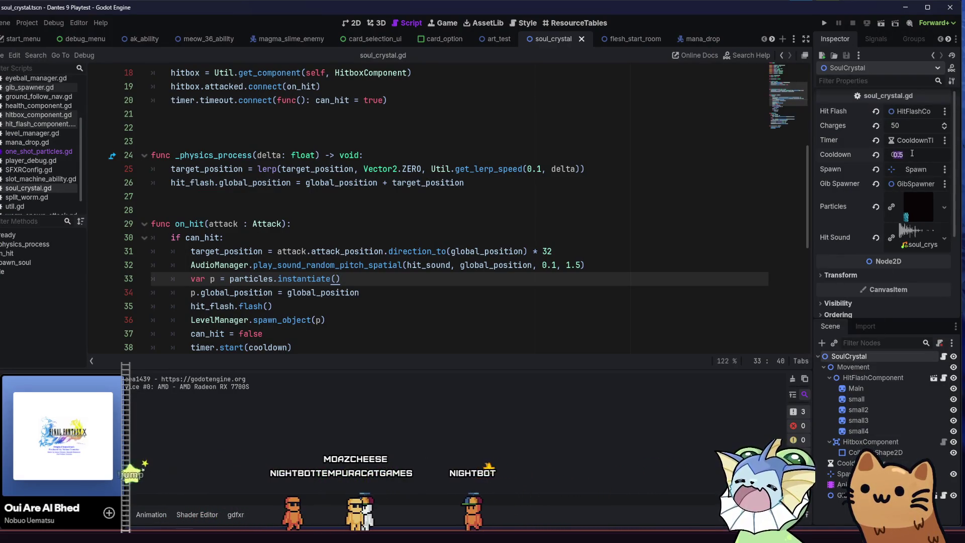
type("0.1")
Save the scene with the soul crystal Cooldown at 0.1
key("ctrl+s")
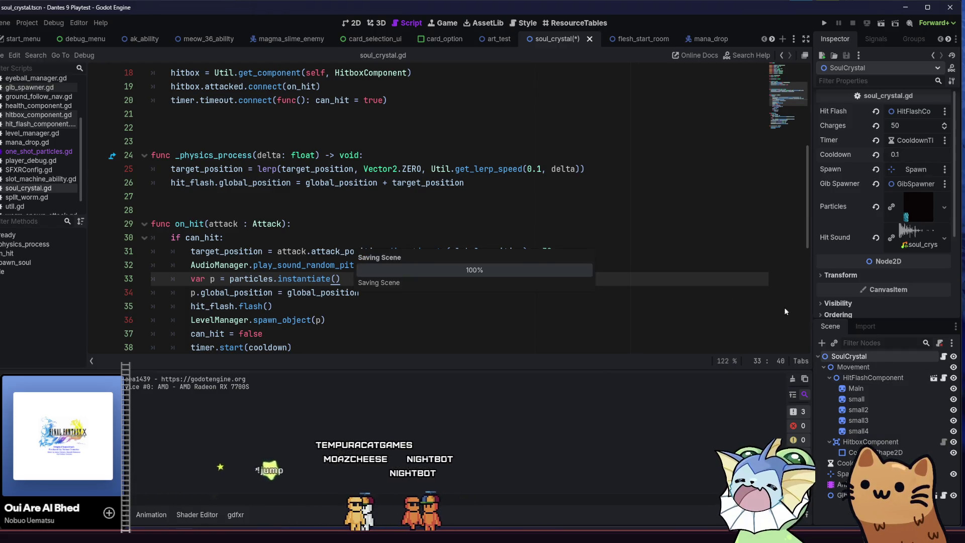
scroll(685, 296, "up", 6)
scroll(502, 247, "down", 7)
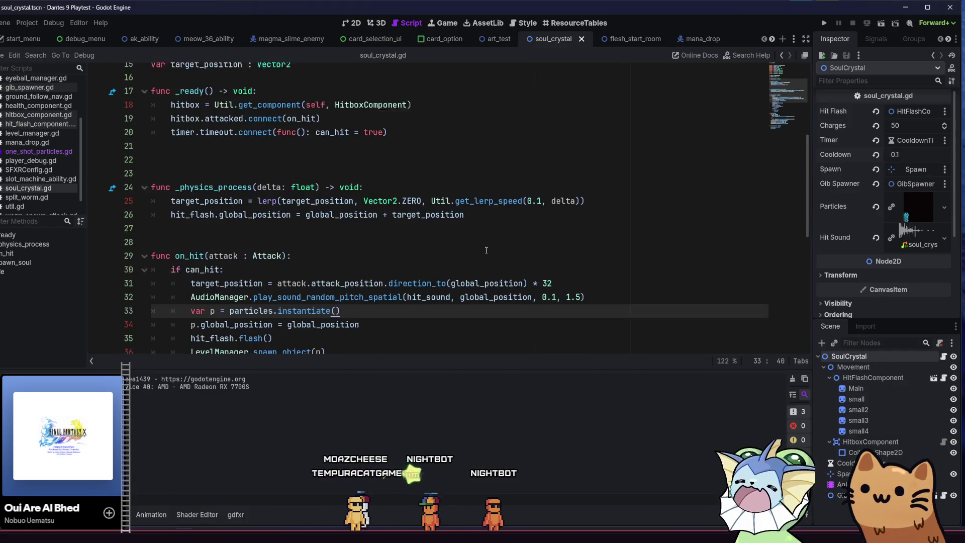
scroll(338, 132, "down", 6)
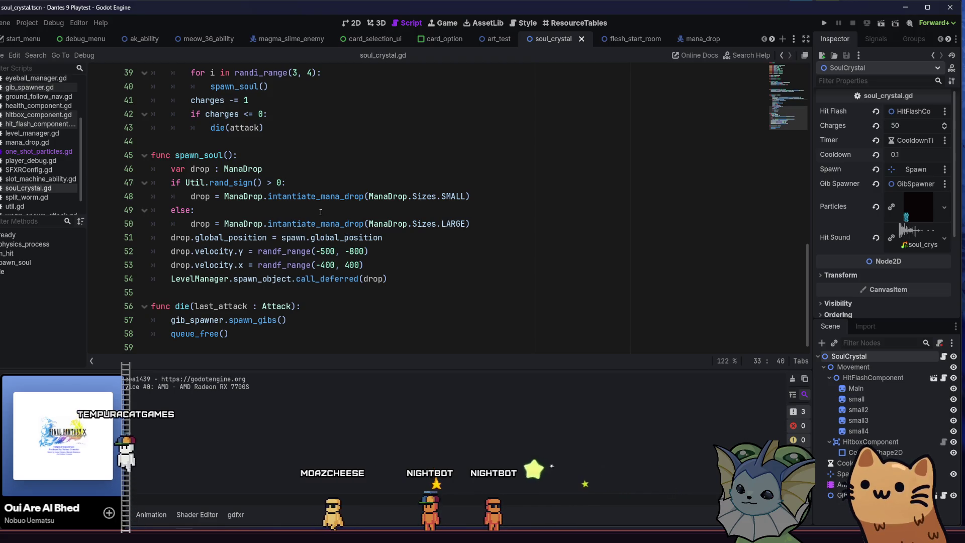
mouse_move(318, 201)
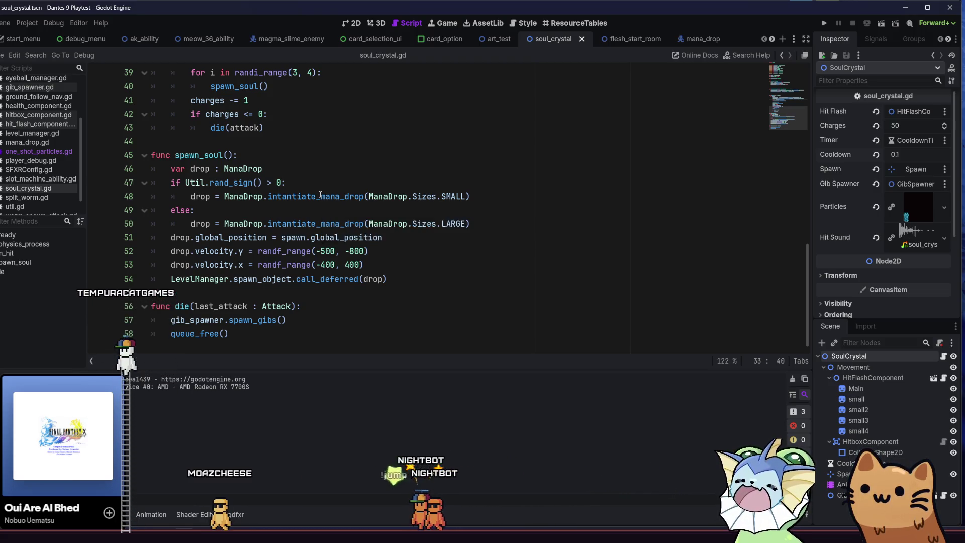
scroll(320, 199, "up", 12)
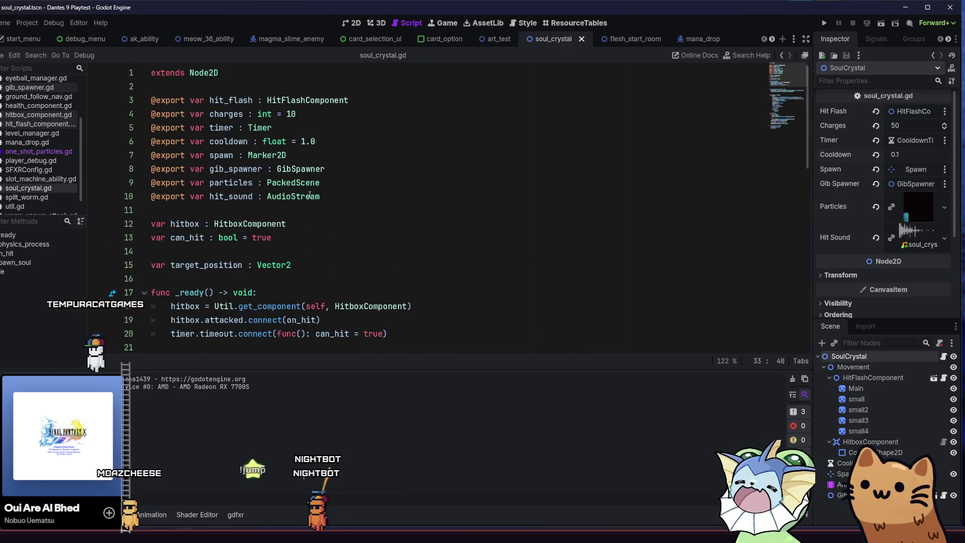
Add 'var can_drop : bool = true' below the can_hit declaration
left_click(366, 223)
left_click(326, 239)
key("Return")
type("var can_drop : bool = ")
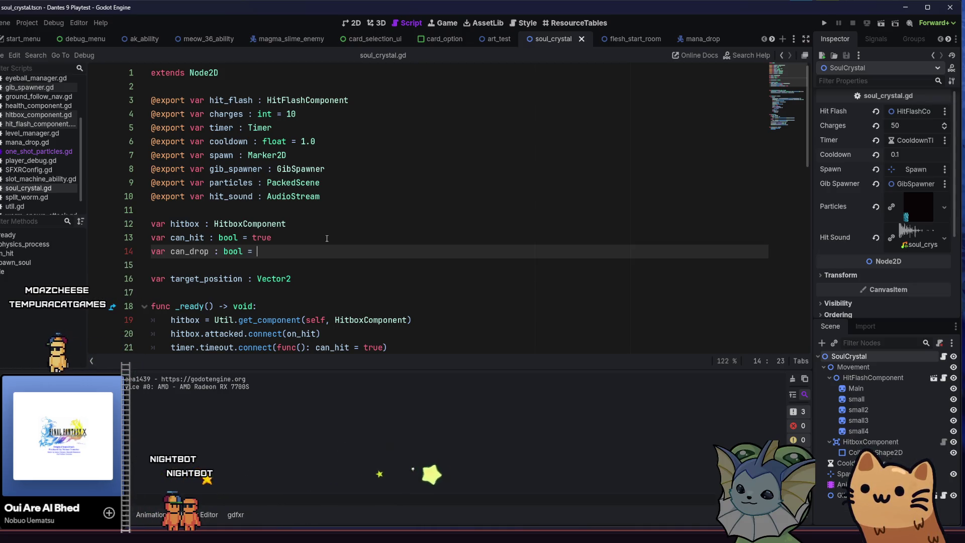
type("true")
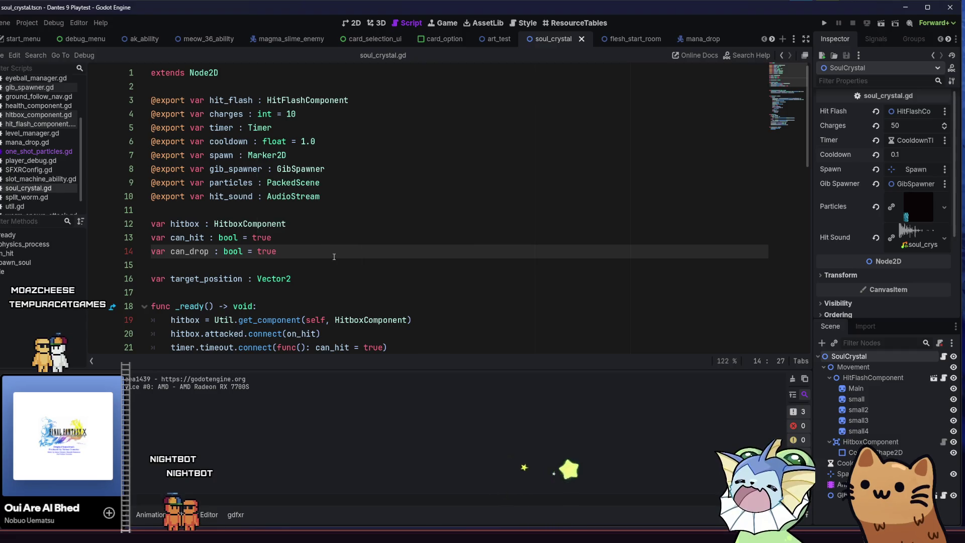
scroll(334, 257, "down", 4)
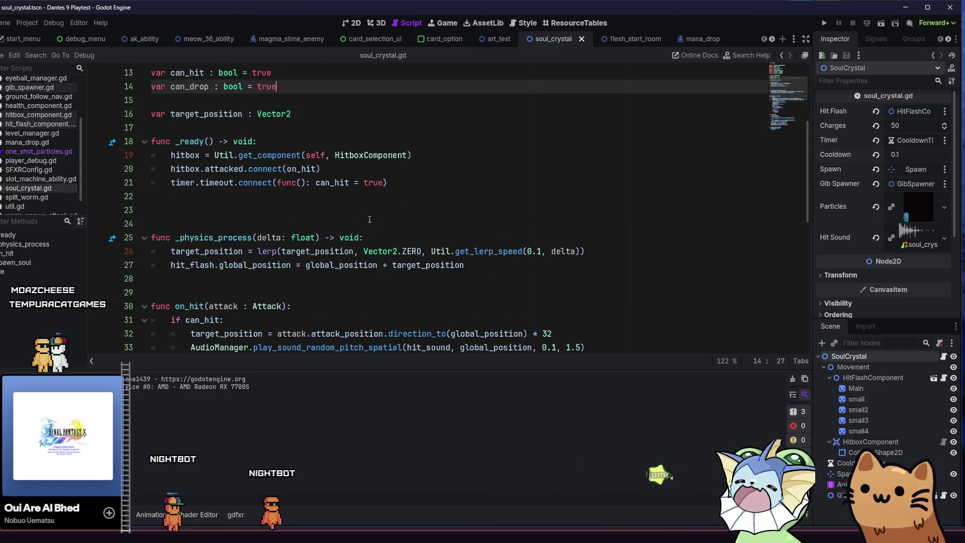
scroll(370, 220, "down", 5)
Duplicate CooldownTimer, naming the copy DropCooldownTimer2 and the original HitCooldownTimer
right_click(843, 466)
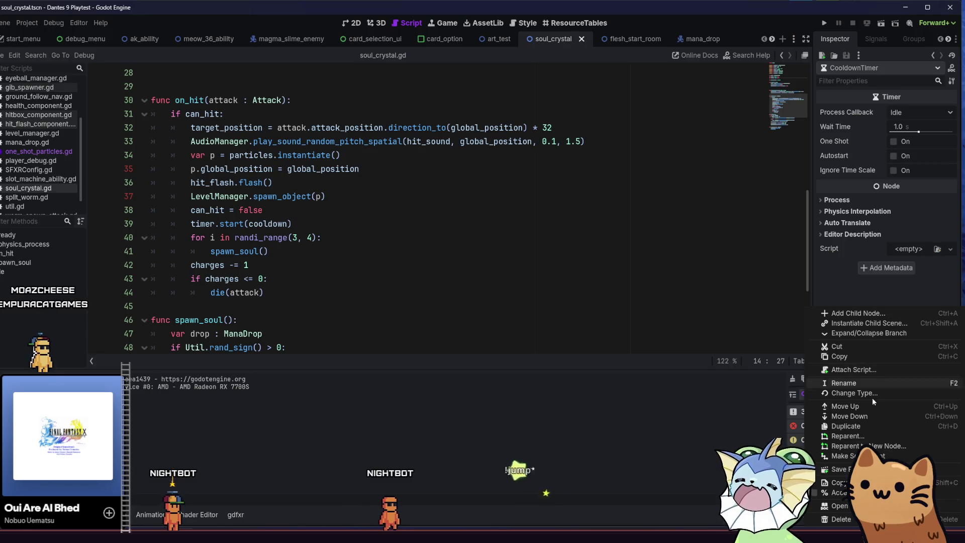
left_click(875, 426)
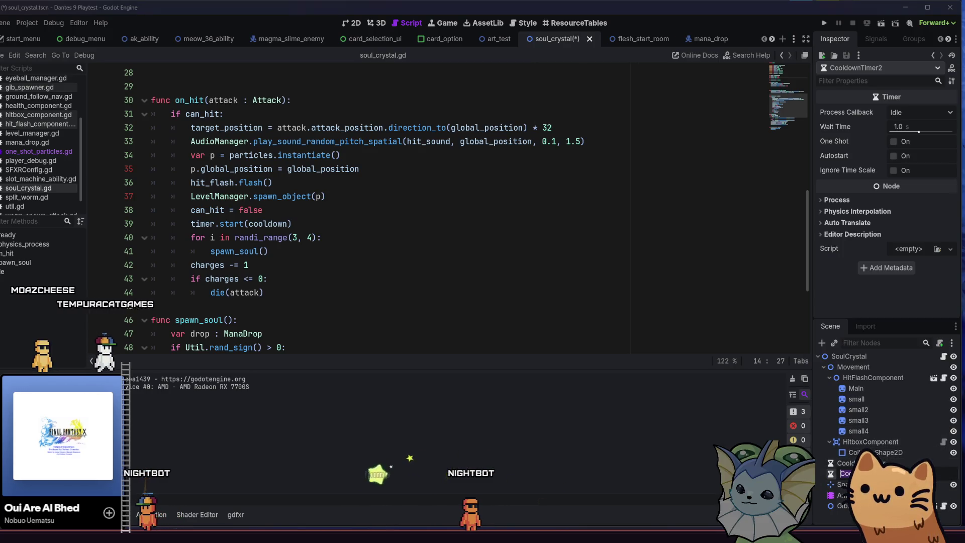
key("Home")
type("Drop")
key("Return")
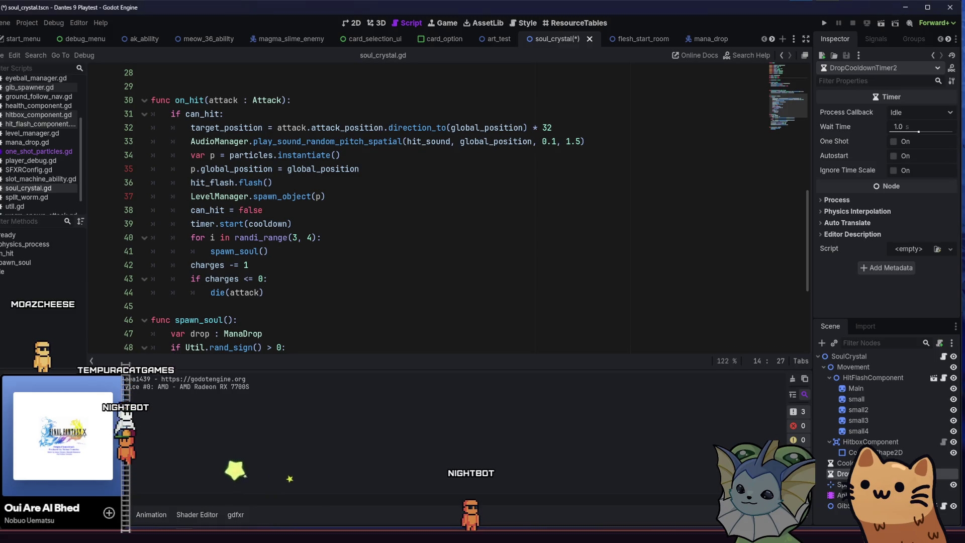
double_click(845, 463)
key("Home")
type("Hit")
key("Return")
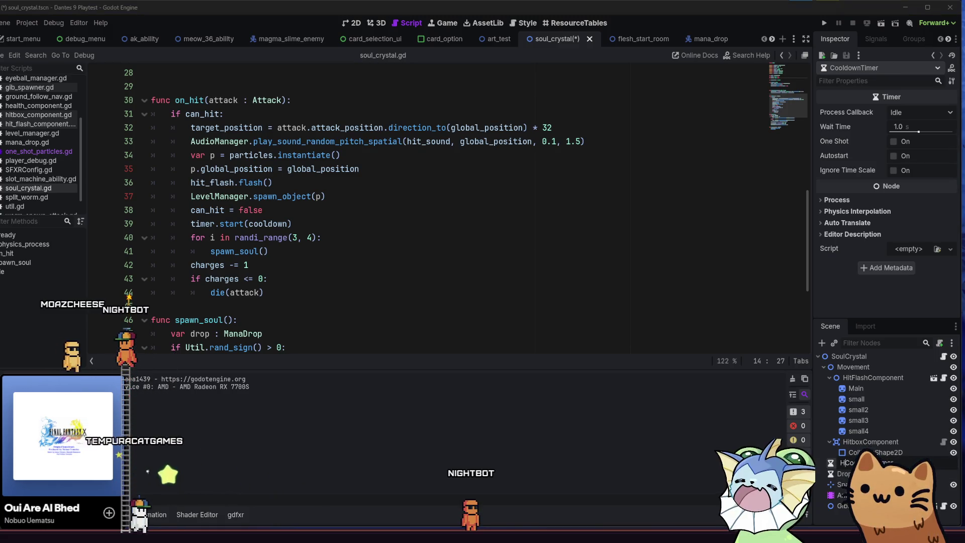
Rename DropCooldownTimer2 to DropCooldownTimer
left_click(840, 484)
left_click(845, 474)
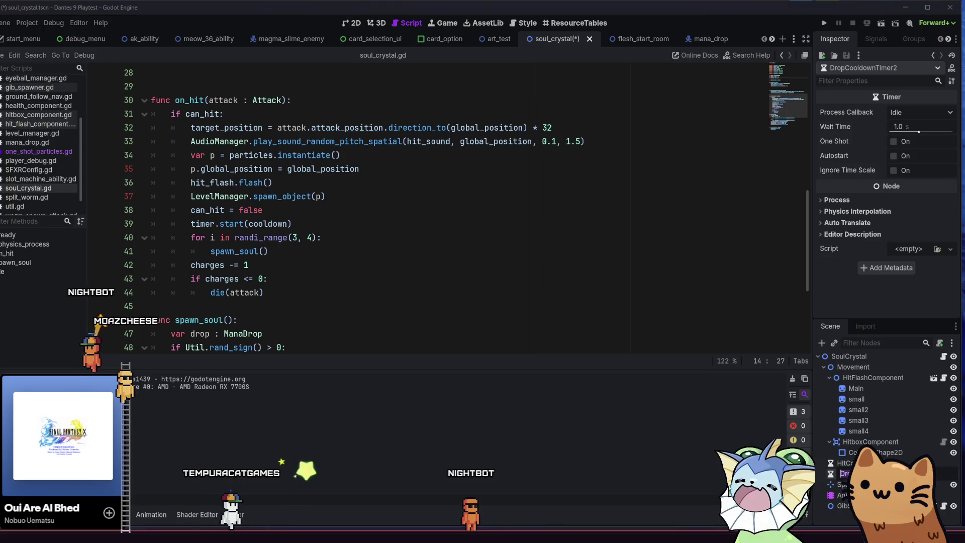
key("F2")
key("End")
key("BackSpace")
key("Return")
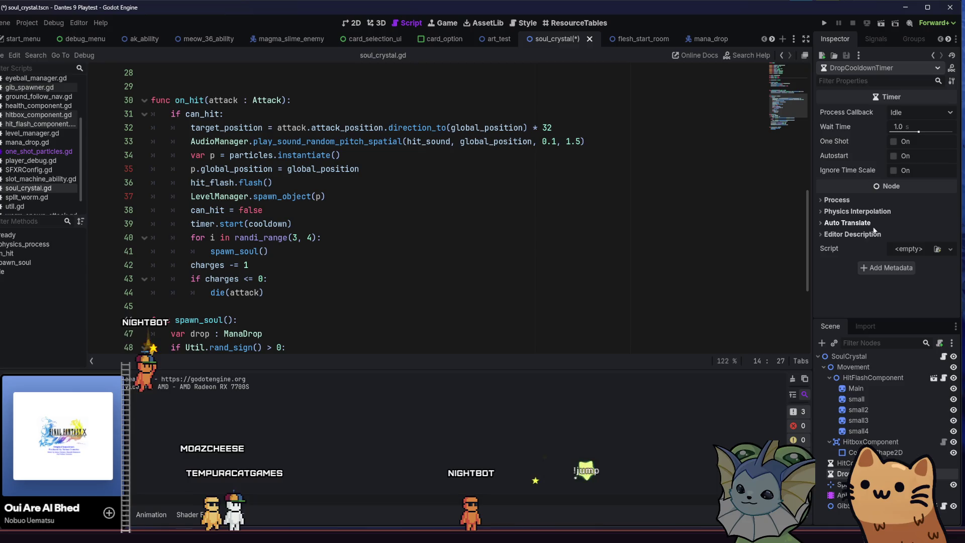
Duplicate the cooldown float export on line 6 of the SoulCrystal script
left_click(941, 357)
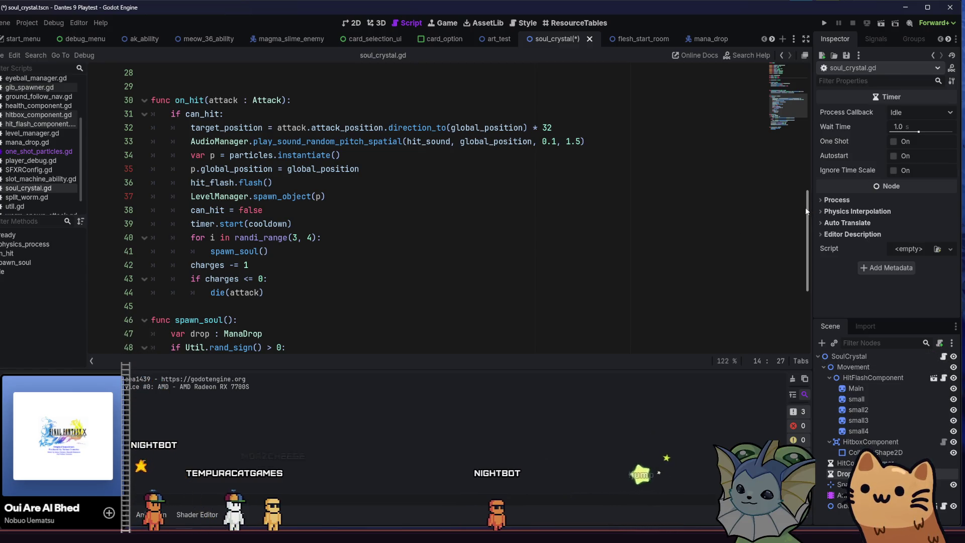
left_click_drag(806, 211, 808, 36)
left_click(355, 179)
left_click_drag(339, 143, 88, 137)
key("ctrl+c")
left_click(355, 140)
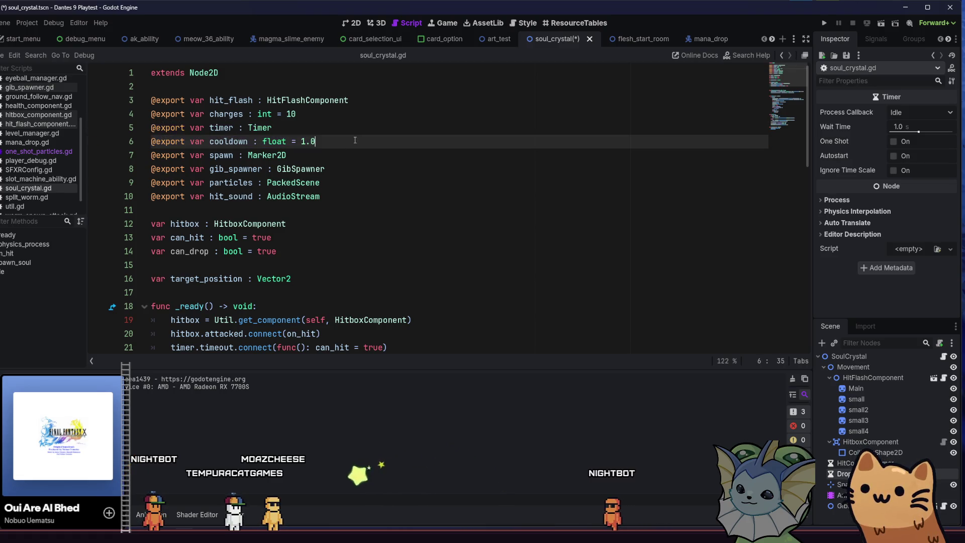
key("Return")
key("ctrl+v")
left_click(210, 143)
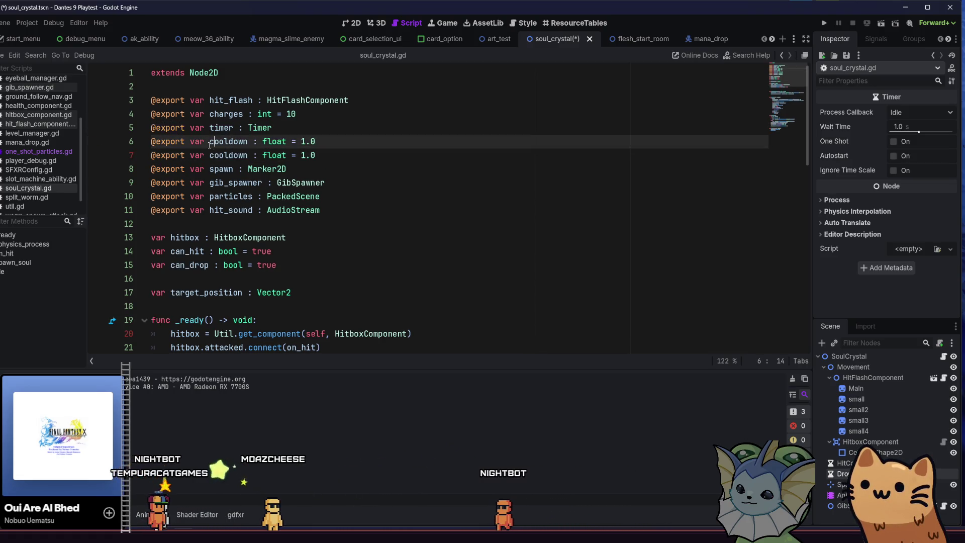